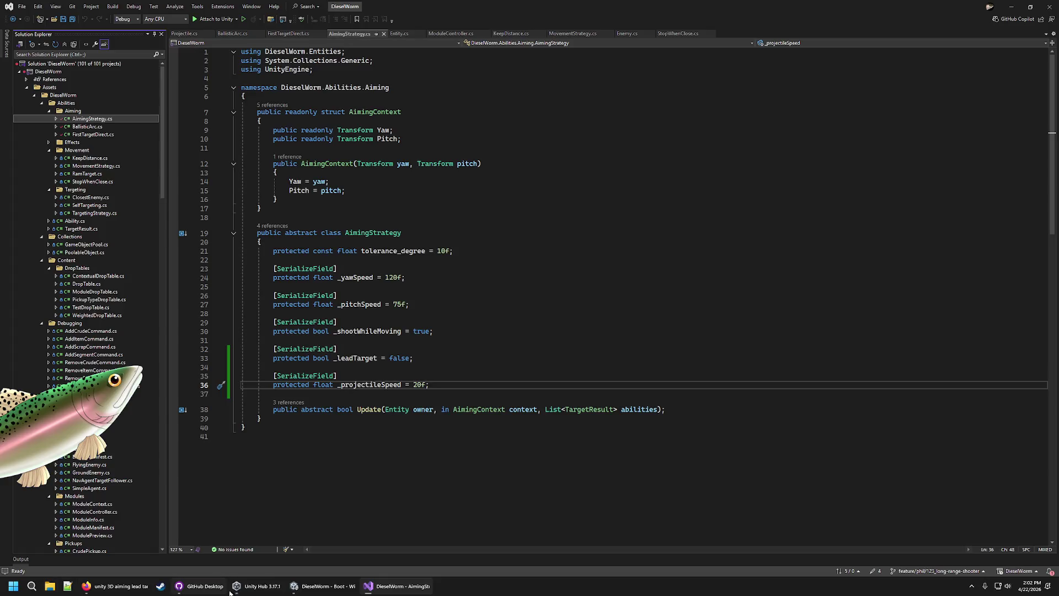
Open Projectile.cs in Visual Studio, then show Unity's Content/Projectiles folder
left_click(339, 589)
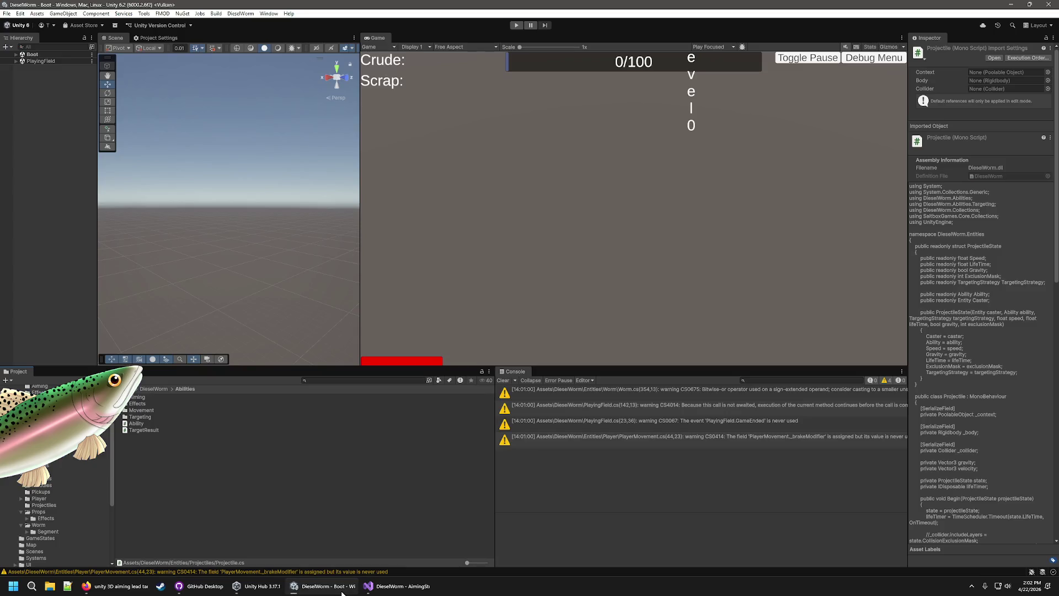
left_click(380, 588)
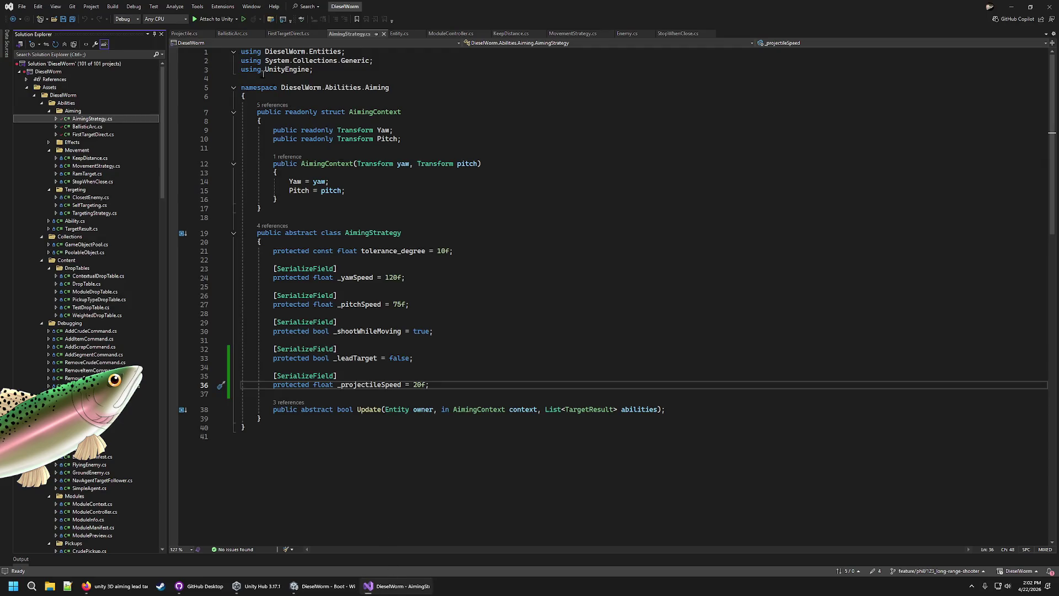
left_click(186, 34)
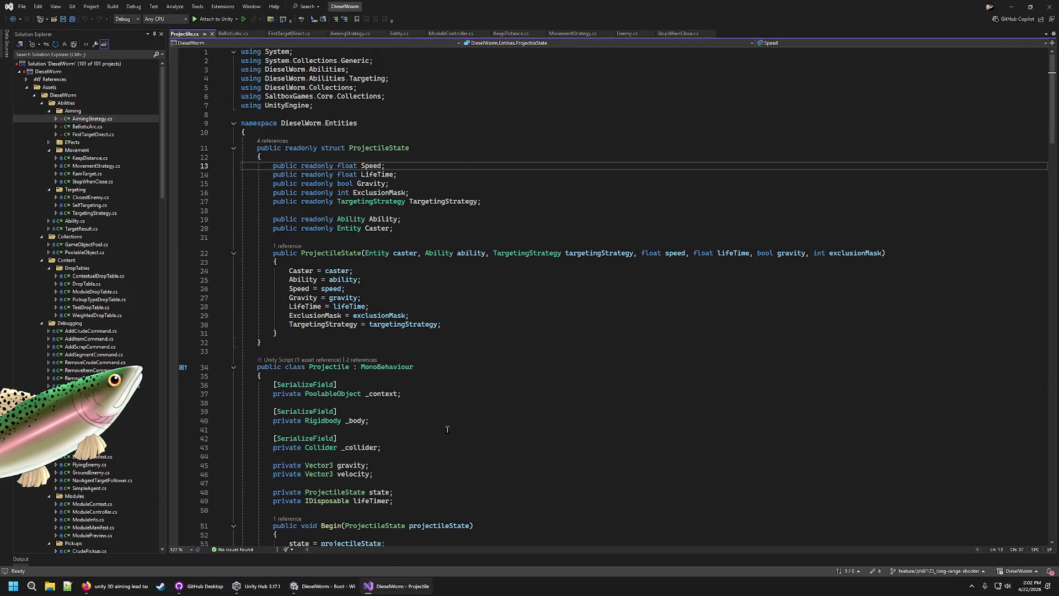
left_click(323, 585)
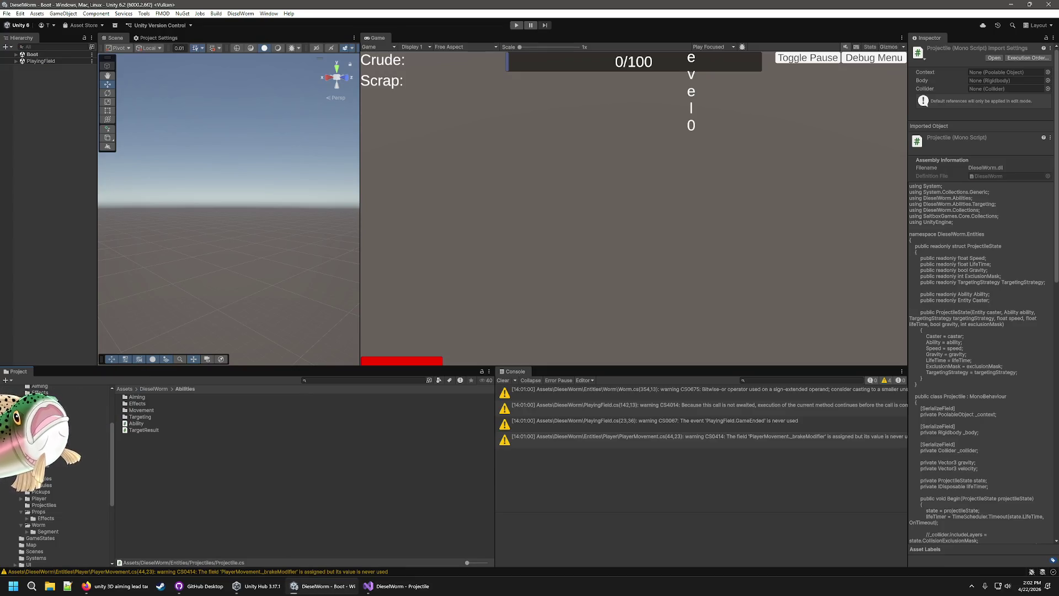
left_click(45, 438)
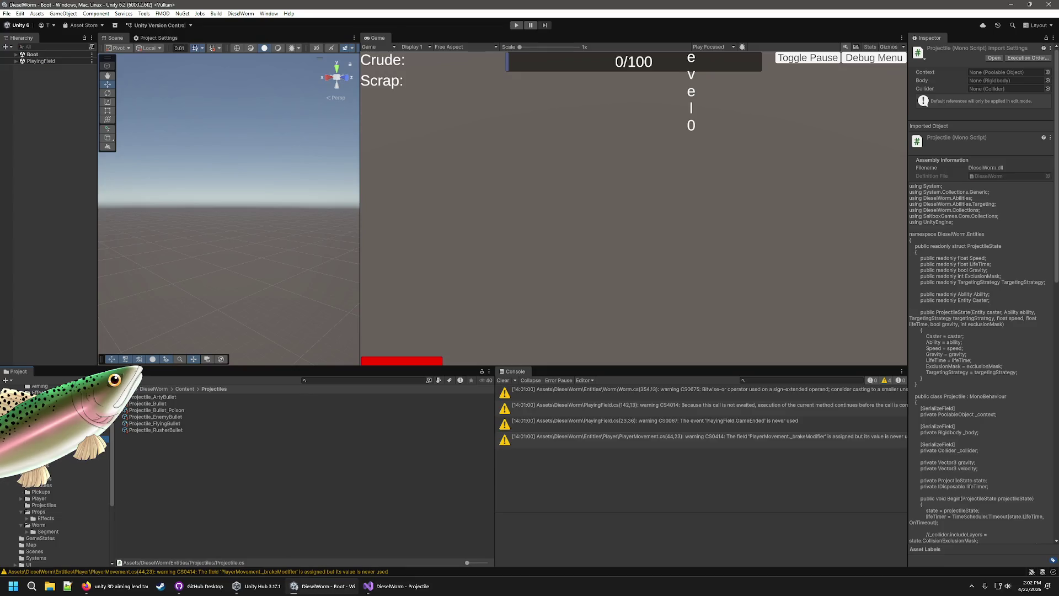
Inspect the Projectile_Bullet settings, then the ArtyGun module's SpawnProjectile Count
left_click(175, 404)
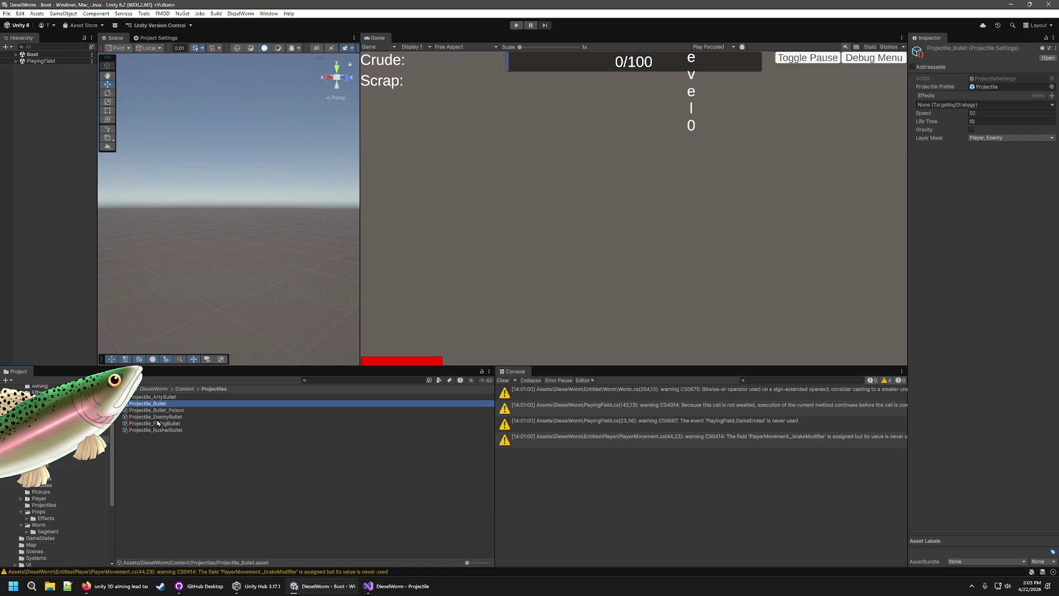
scroll(49, 488, "up", 3)
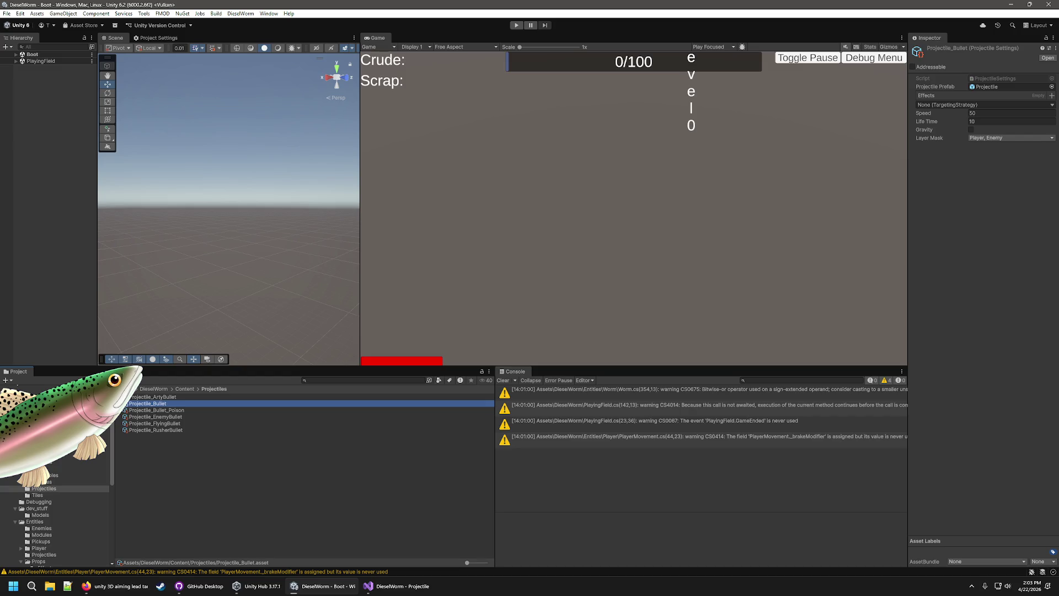
left_click(60, 435)
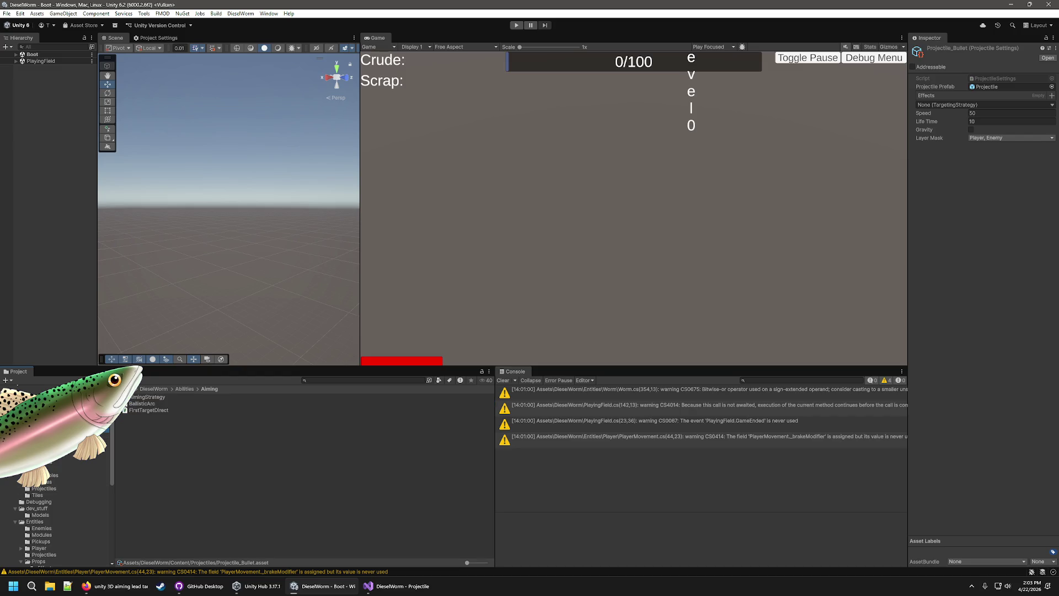
left_click(55, 429)
left_click(49, 481)
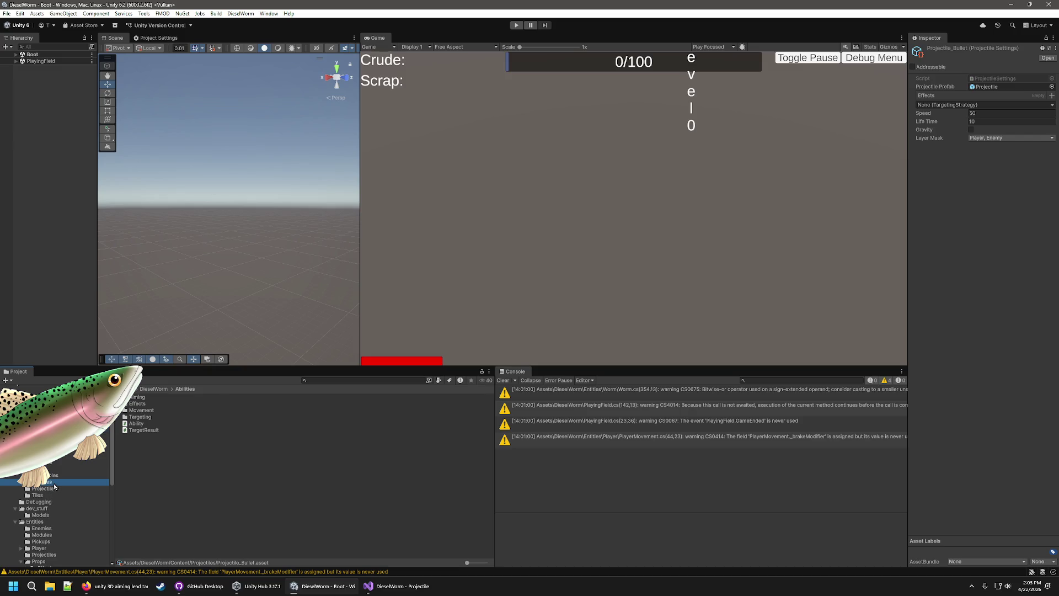
left_click(139, 397)
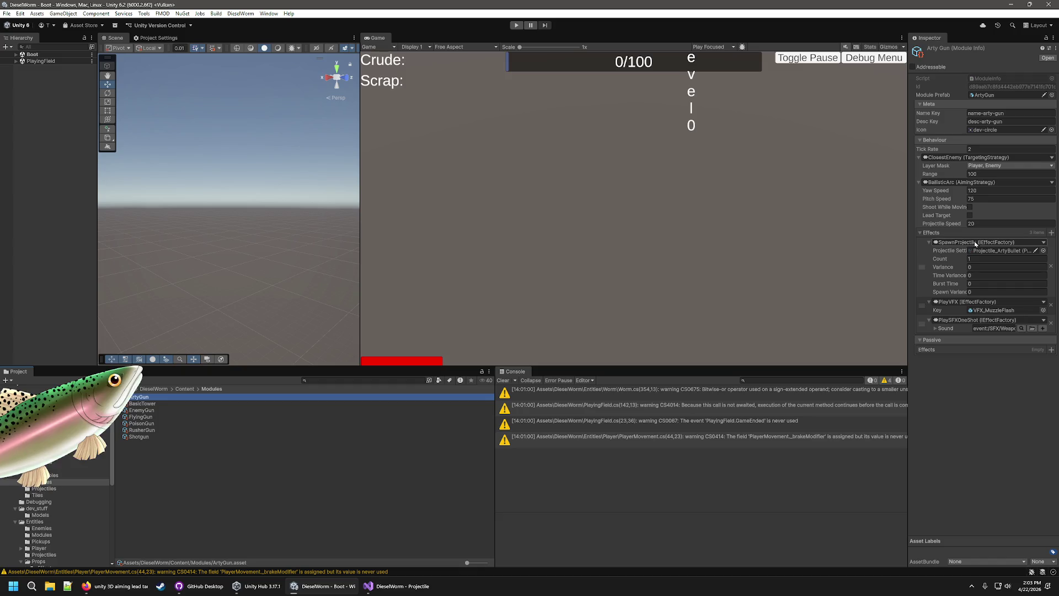
left_click(969, 258)
Reselect Projectile_Bullet and return to Projectile.cs in Visual Studio
left_click(54, 488)
left_click(166, 404)
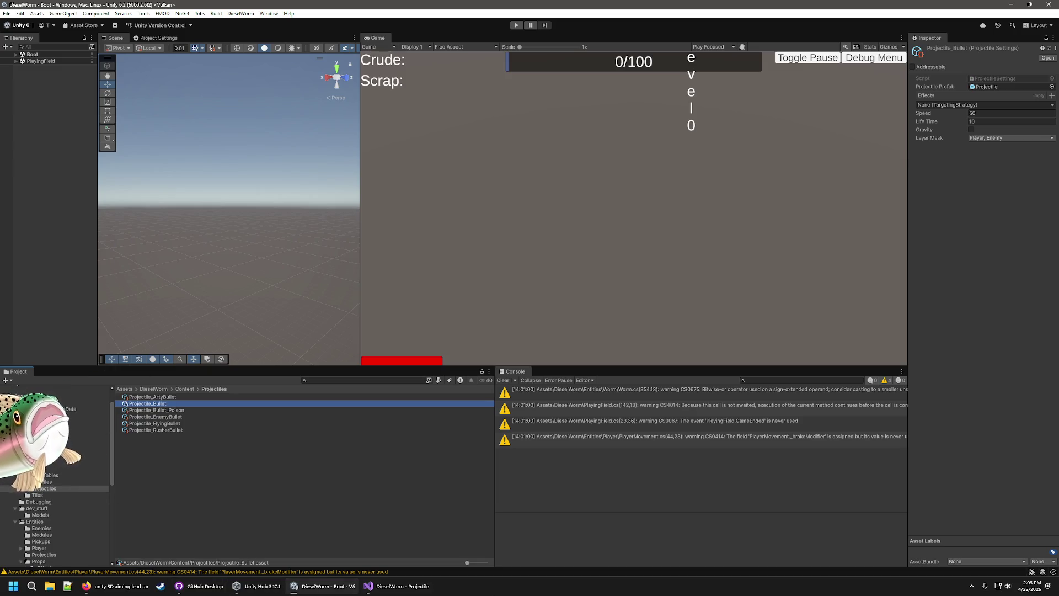
key("alt+Tab")
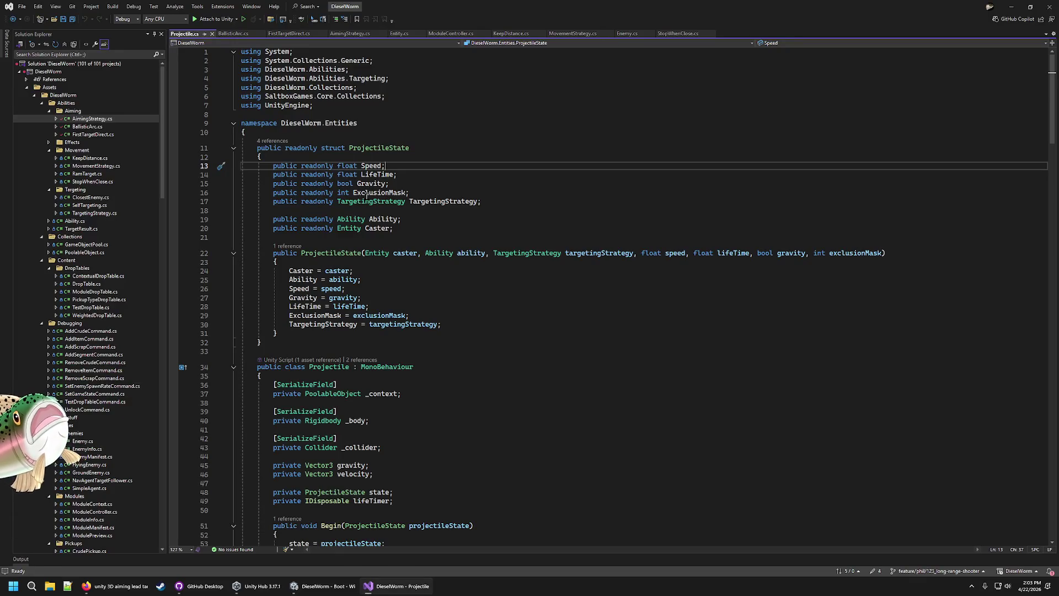
In AimingStrategy.cs, insert empty lines below the _projectileSpeed field declaration
left_click(236, 34)
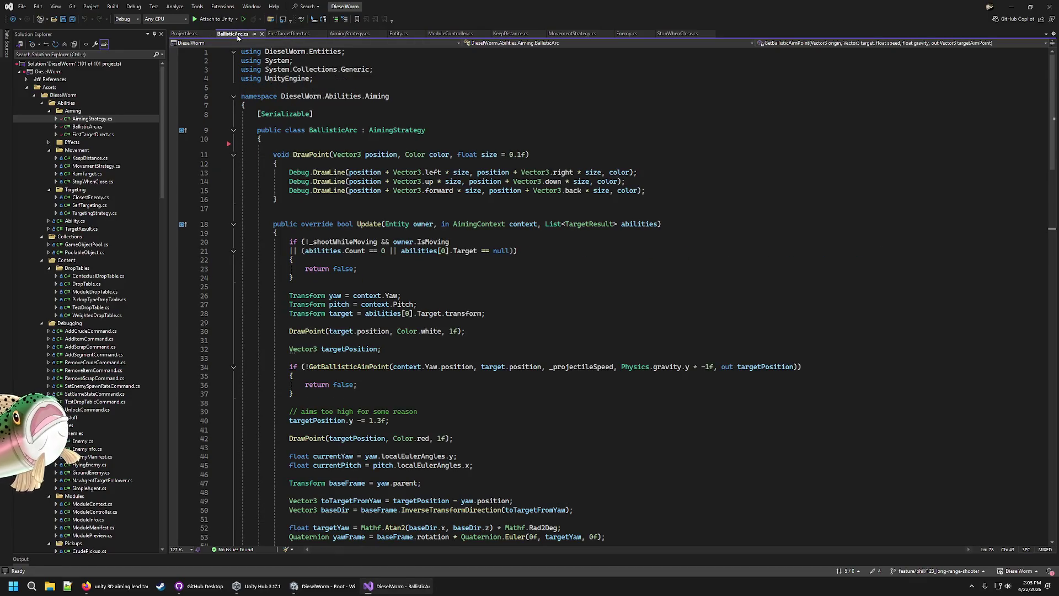
double_click(91, 119)
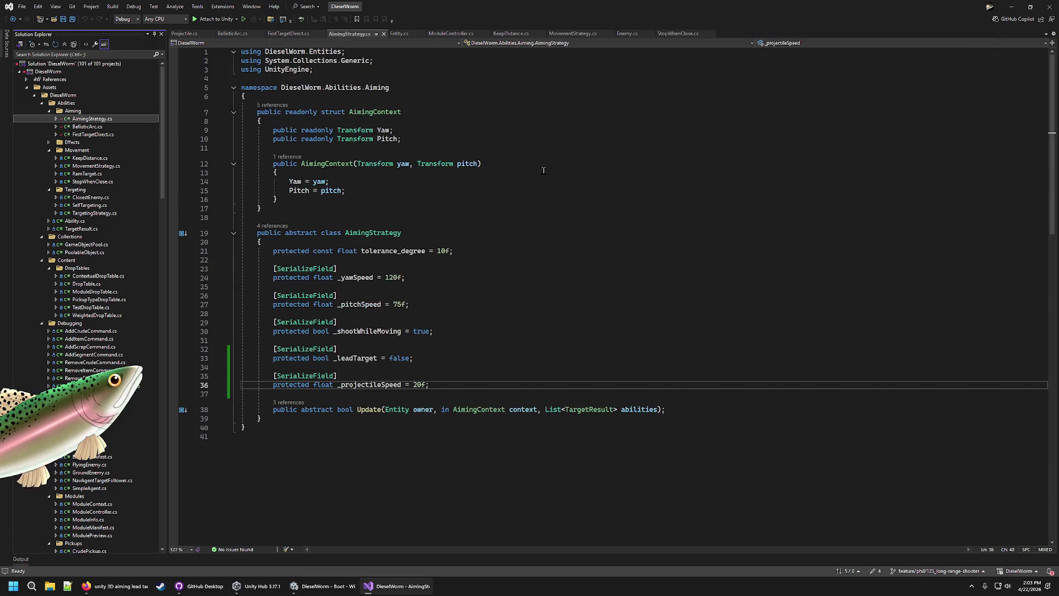
left_click(466, 378)
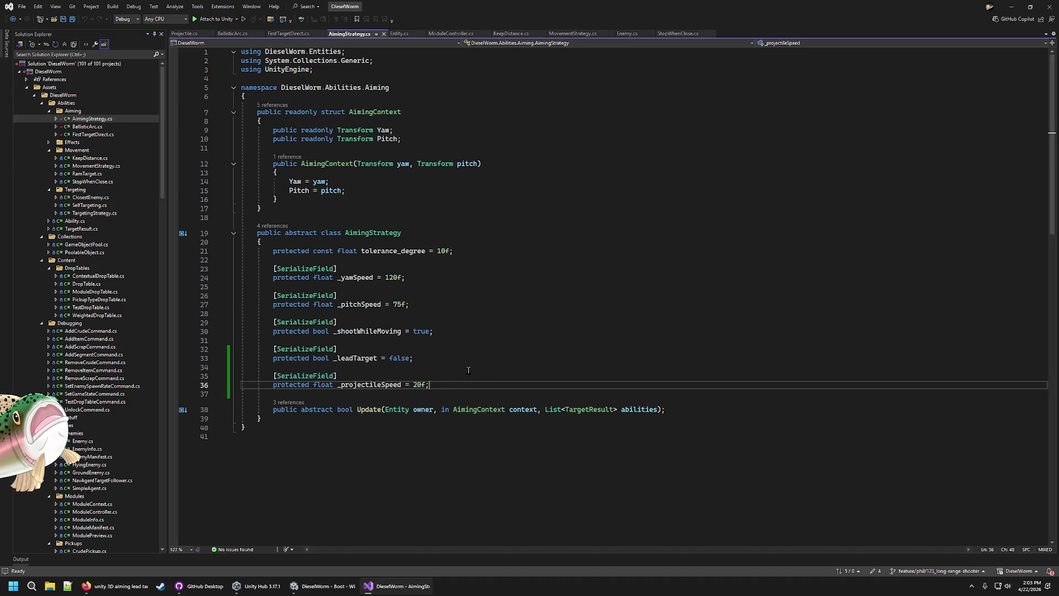
key("shift+Up")
key("shift+Home")
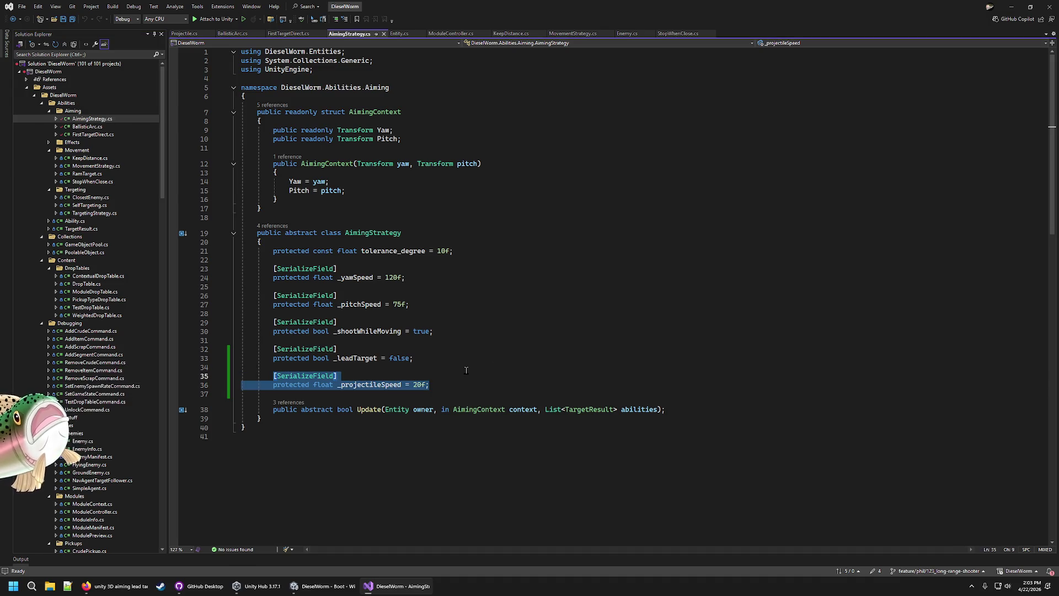
left_click(536, 390)
key("Return")
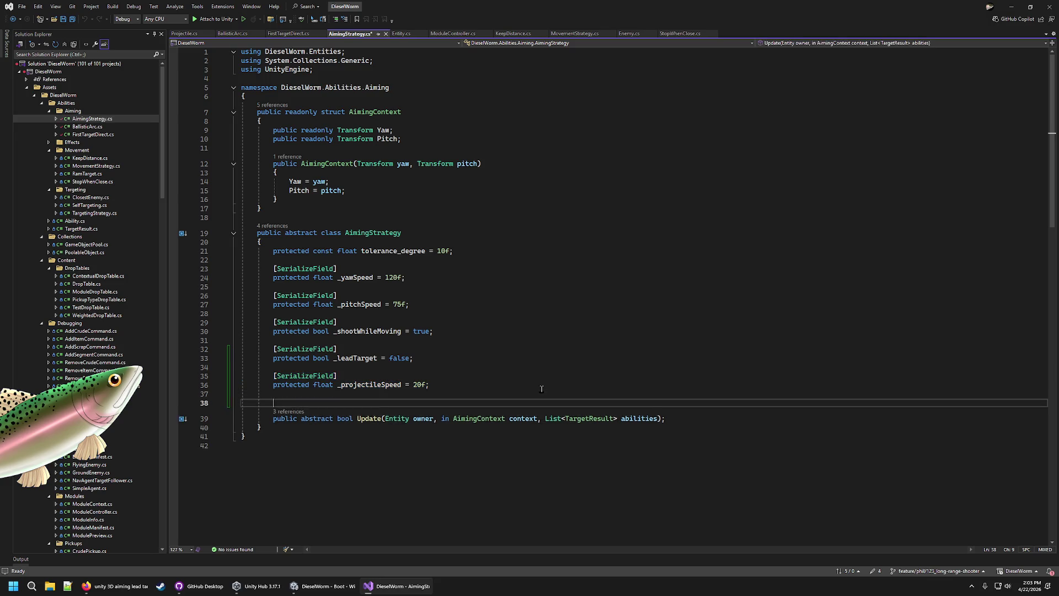
key("ctrl+Return")
left_click(302, 591)
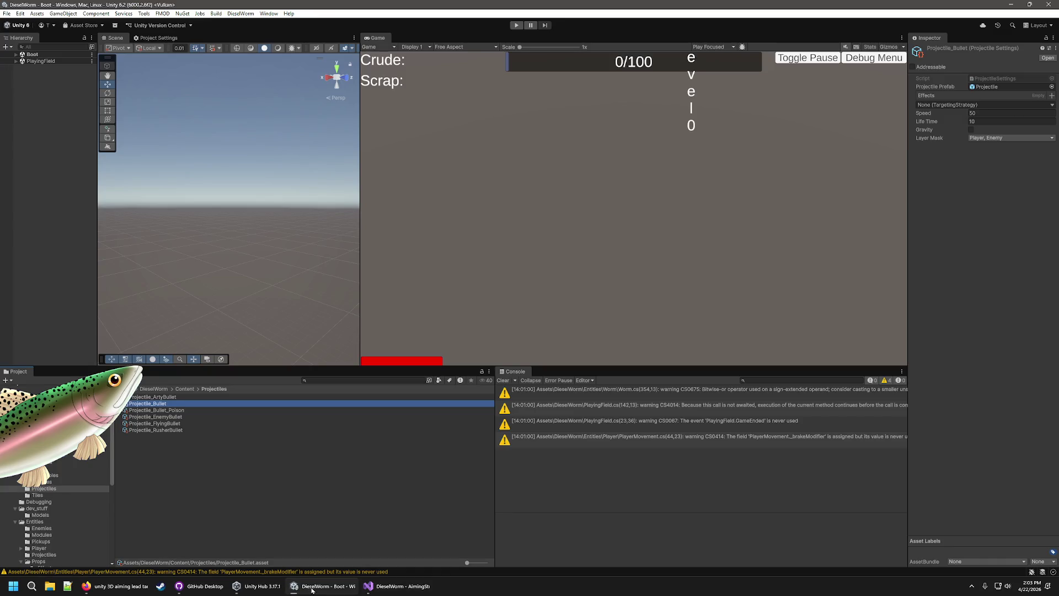
left_click(398, 588)
Declare a [SerializeField] protected ProjectileSettings _projectileSettings field in AimingStrategy
type("prote")
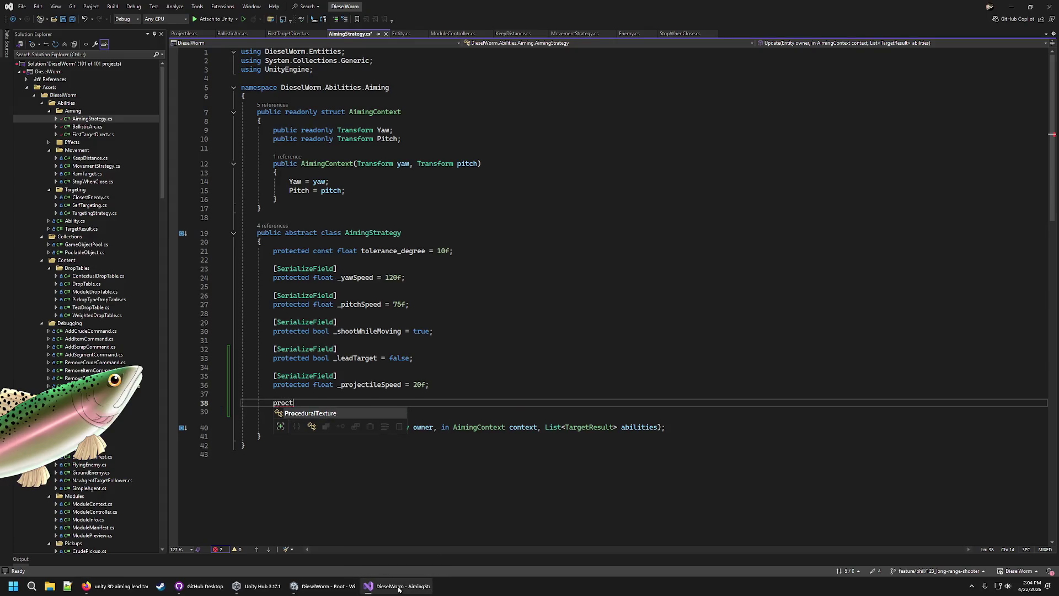
type("cted p")
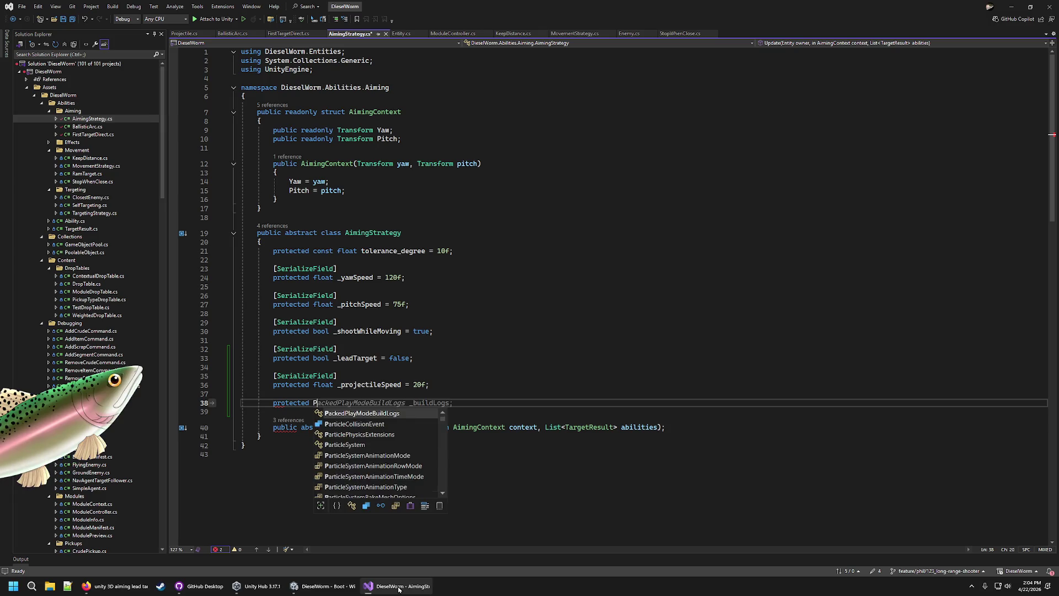
key("BackSpace")
type("Projectile")
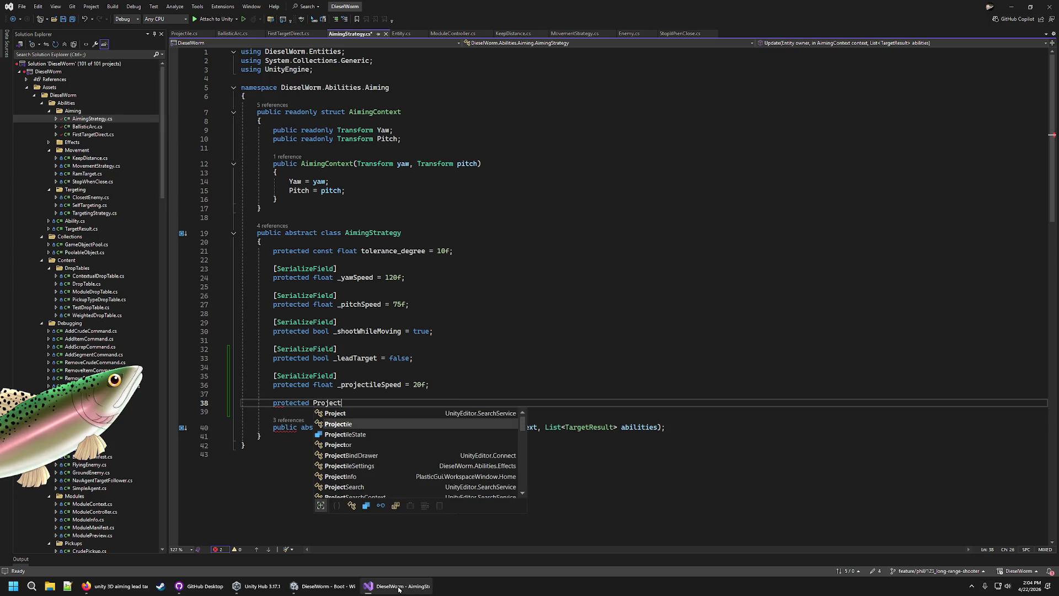
key("Down")
key("Down")
key("Tab")
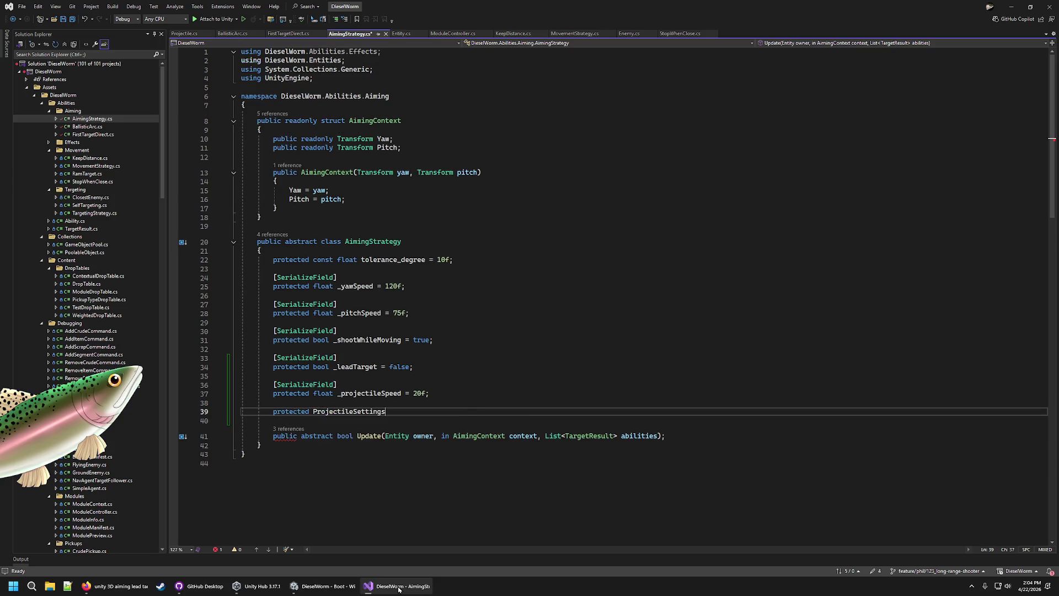
key("Tab")
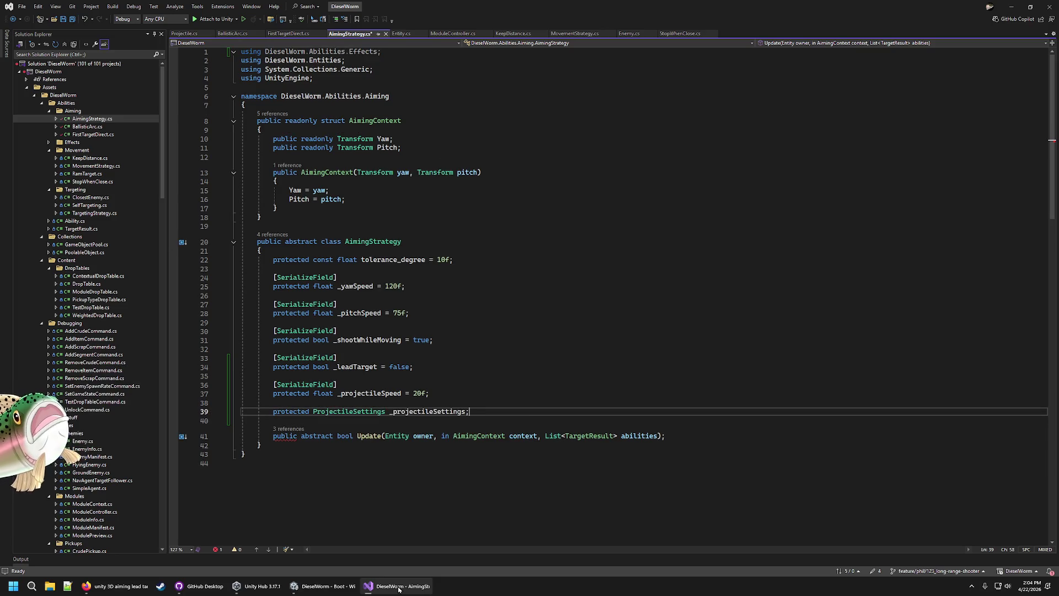
key("ctrl+Return")
key("Tab")
Delete the old _projectileSpeed field and save AimingStrategy.cs
key("Up")
key("Up")
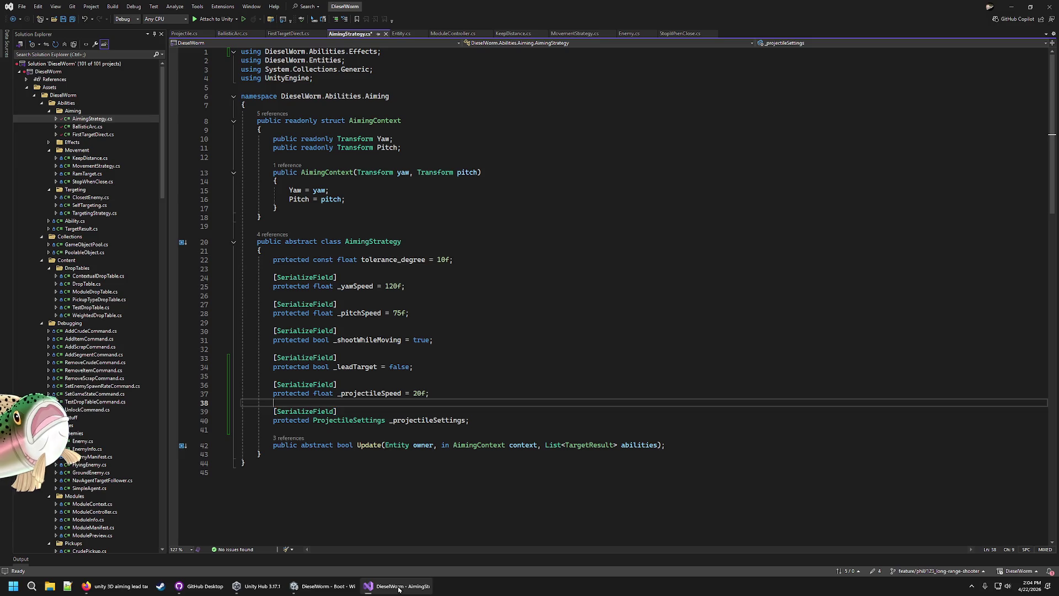
key("End")
key("shift+Up")
key("shift+Up")
key("shift+Up")
key("Delete")
key("ctrl+s")
left_click(87, 127)
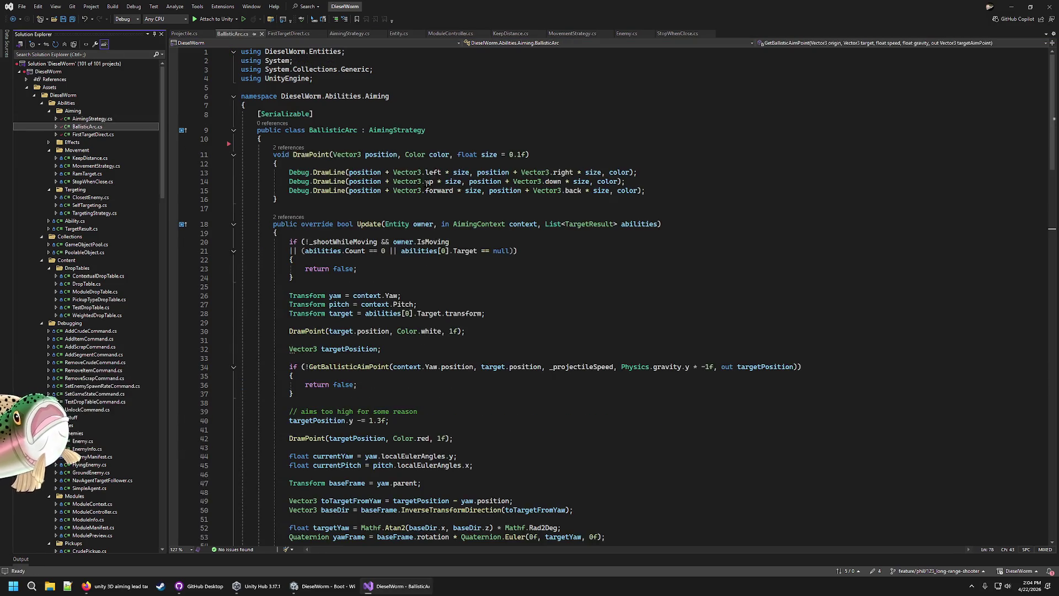
In BallisticArc.cs, pass _projectileSettings._speed to GetBallisticAimPoint and save
scroll(490, 204, "down", 19)
scroll(490, 204, "up", 20)
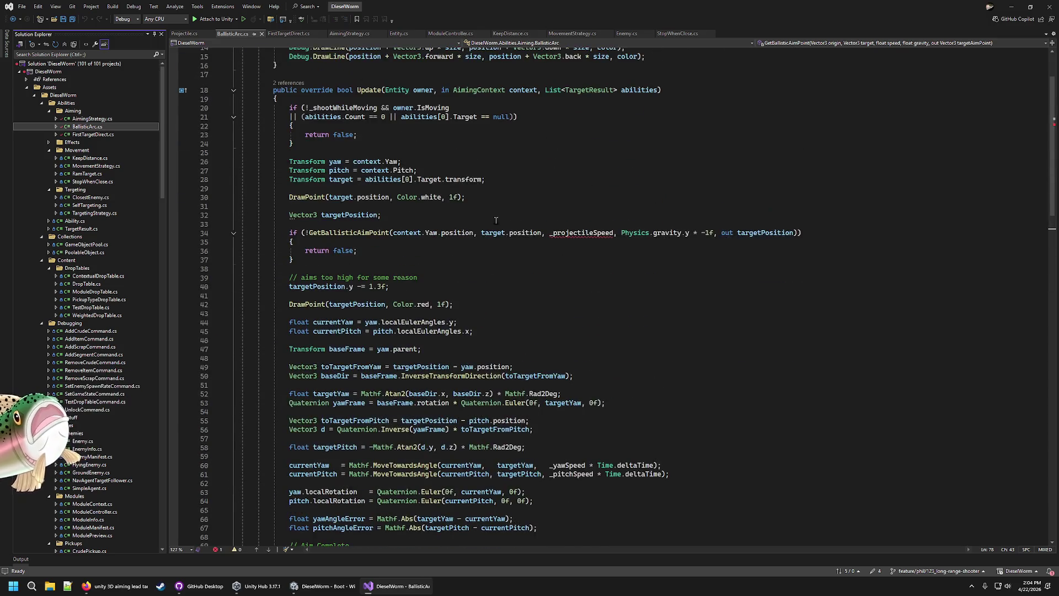
double_click(579, 366)
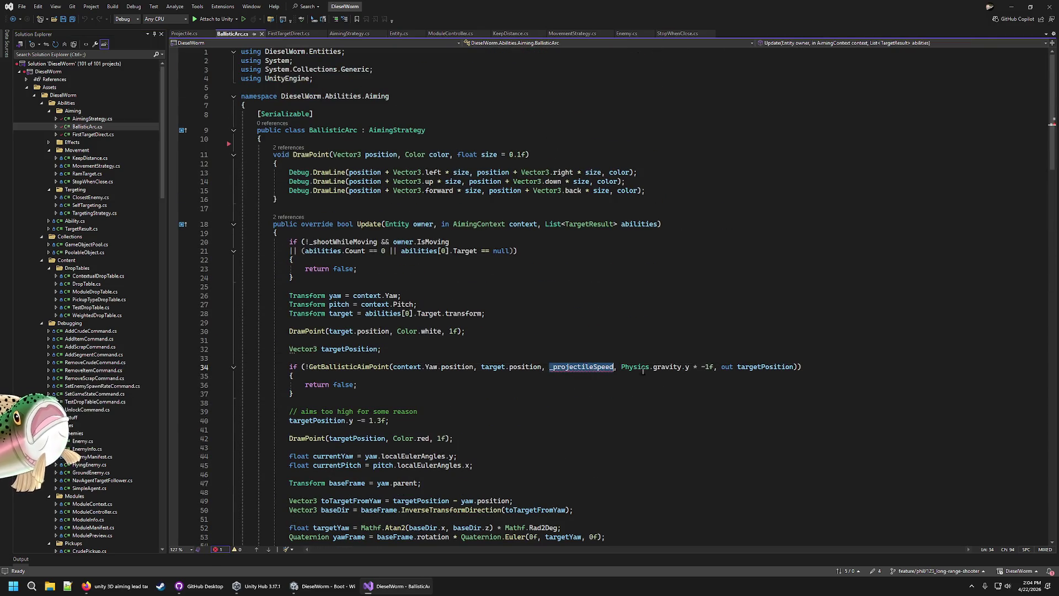
type("_projectileSettings.")
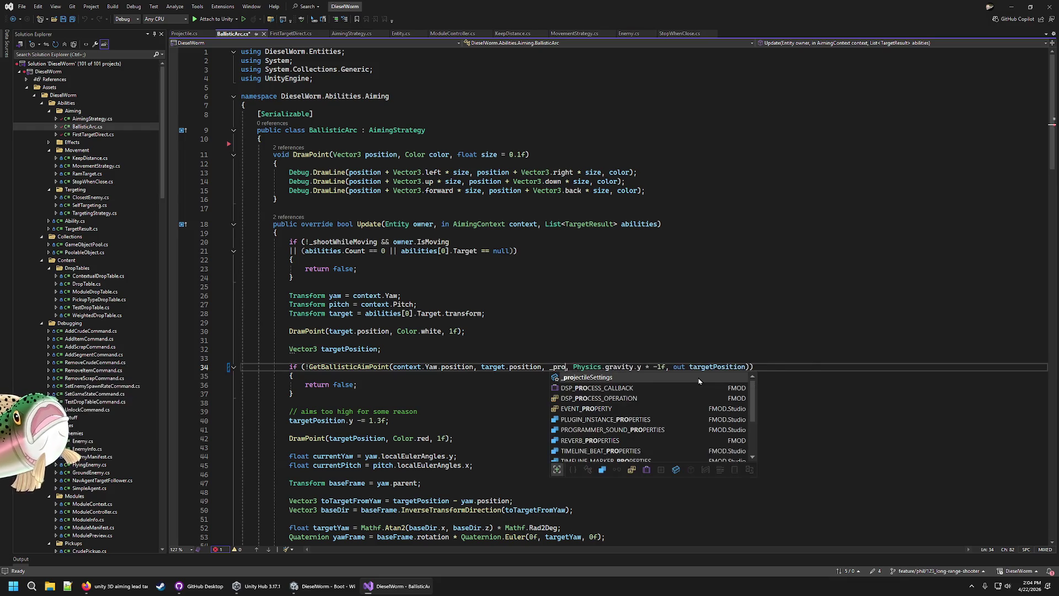
type("_sp")
key("Tab")
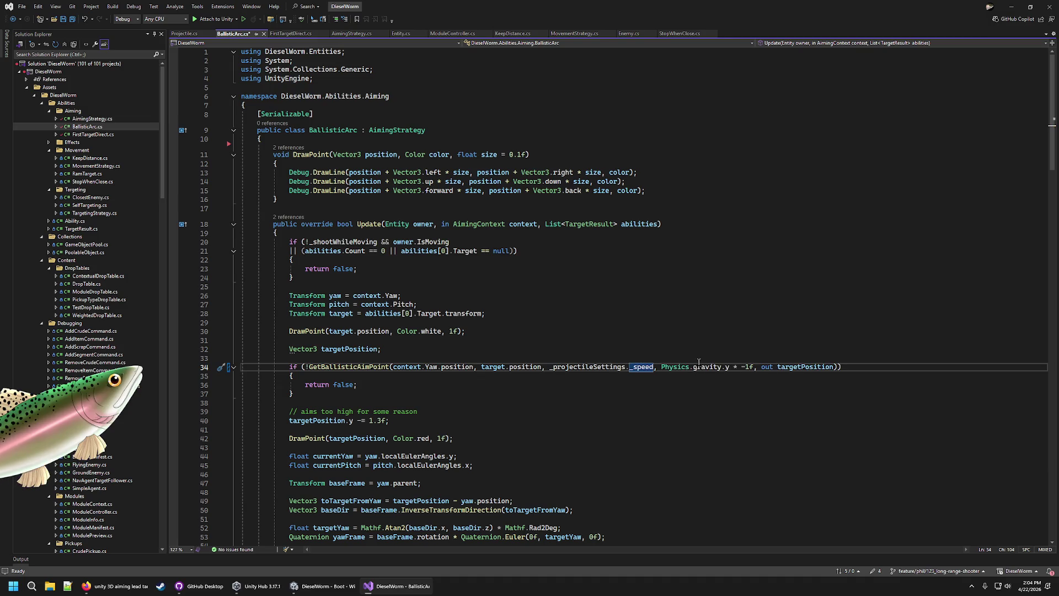
key("ctrl+s")
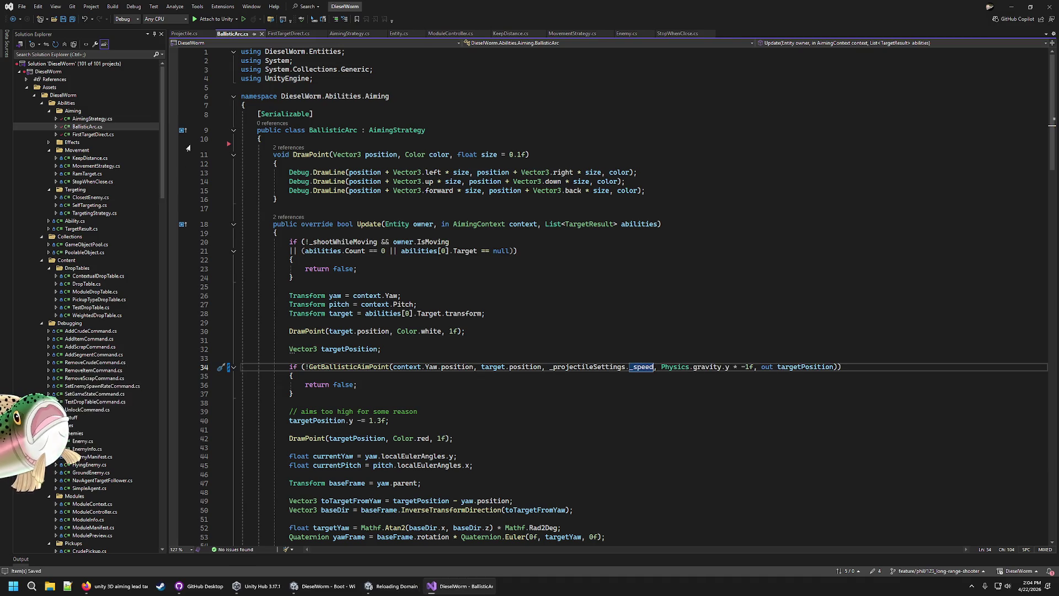
Look over FirstTargetDirect.cs, then go back to BallisticArc.cs
left_click(88, 135)
scroll(513, 149, "down", 9)
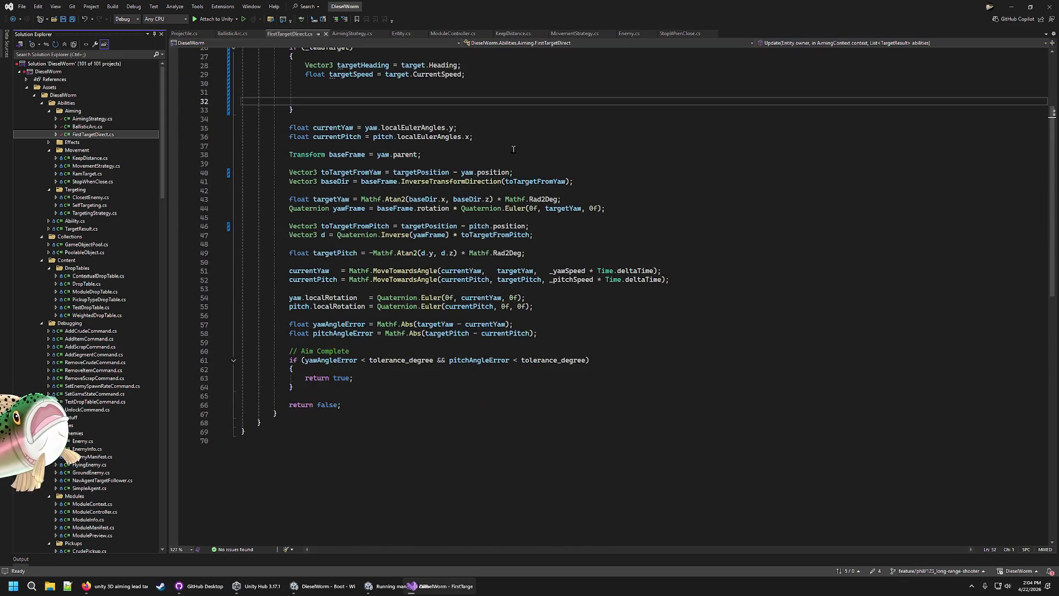
scroll(518, 231, "up", 9)
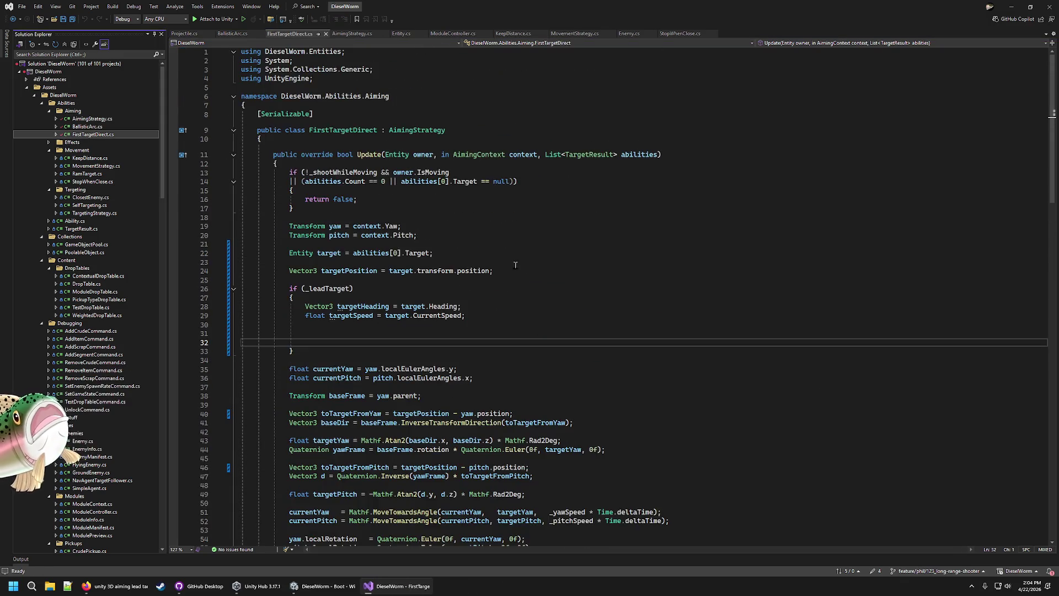
left_click(99, 127)
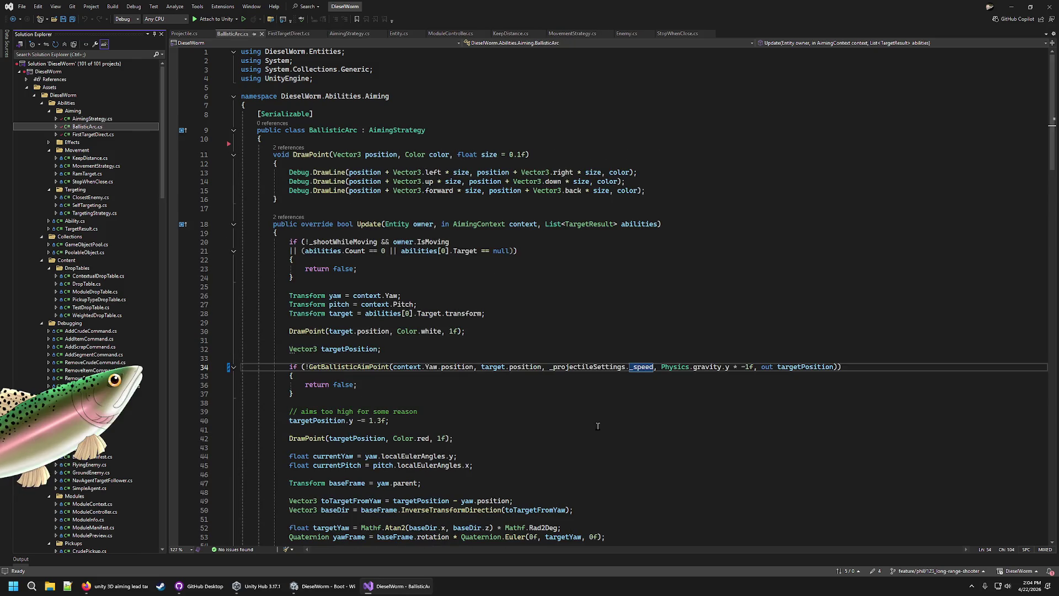
left_click(323, 586)
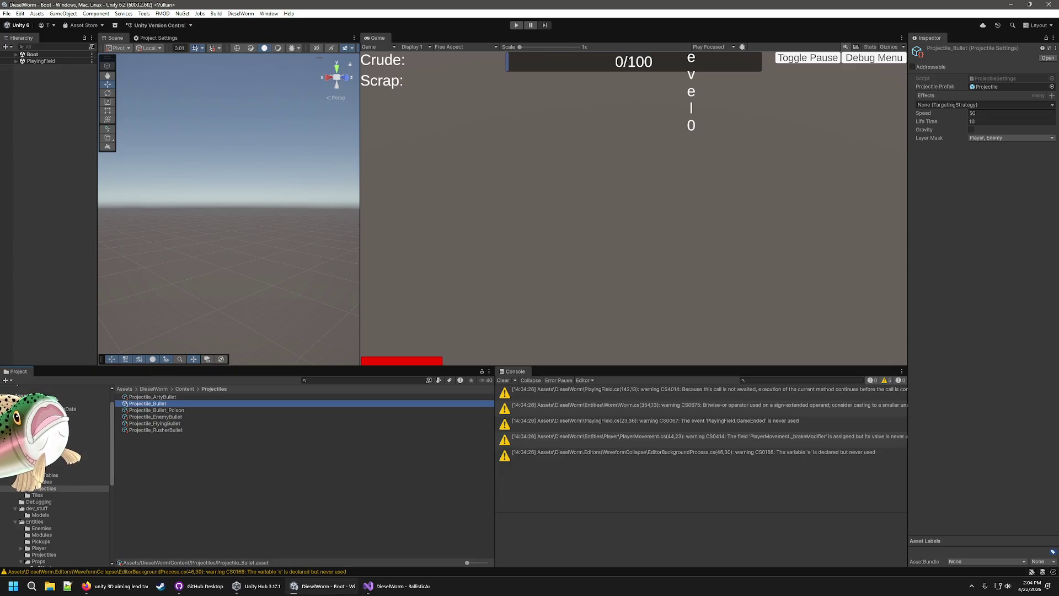
Assign Projectile_ArtyBullet to the ArtyGun module's Projectile Settings
left_click(44, 481)
left_click(134, 398)
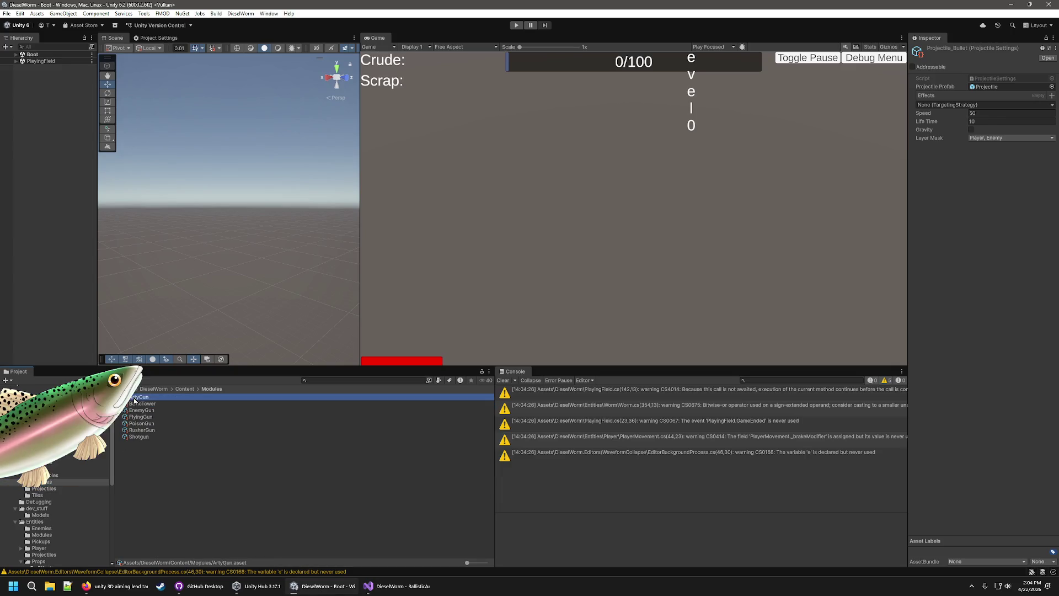
left_click(45, 488)
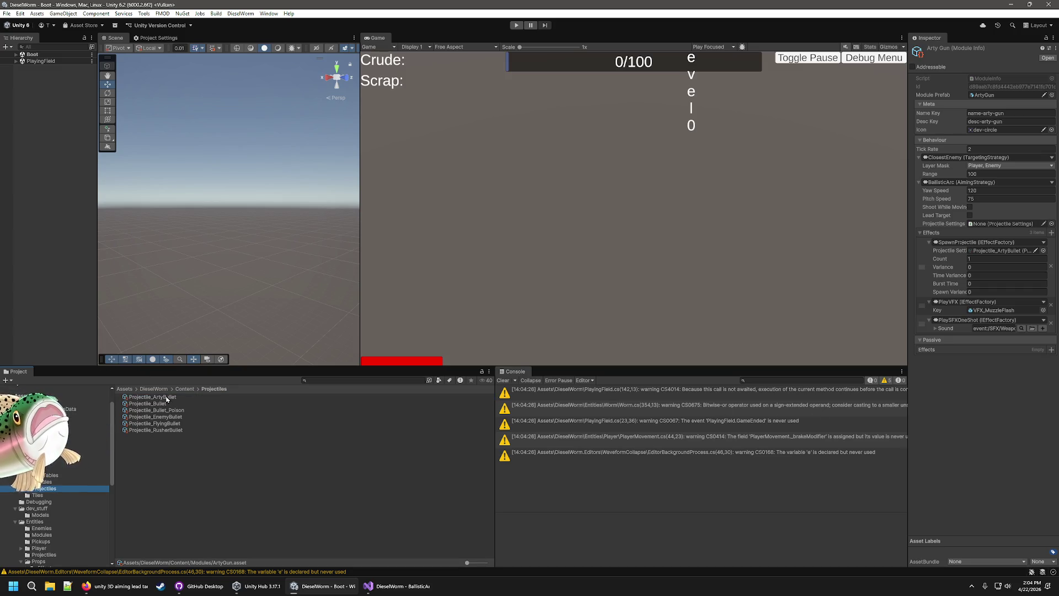
left_click_drag(166, 399, 1020, 227)
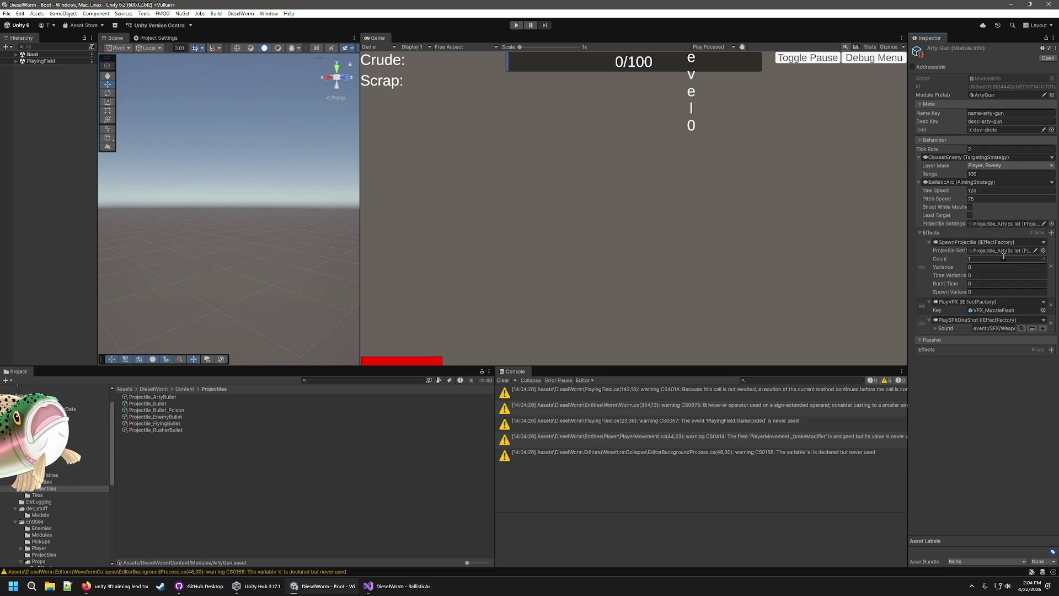
Select the BasicTower module and bring up the Projectiles folder beside it
left_click(59, 482)
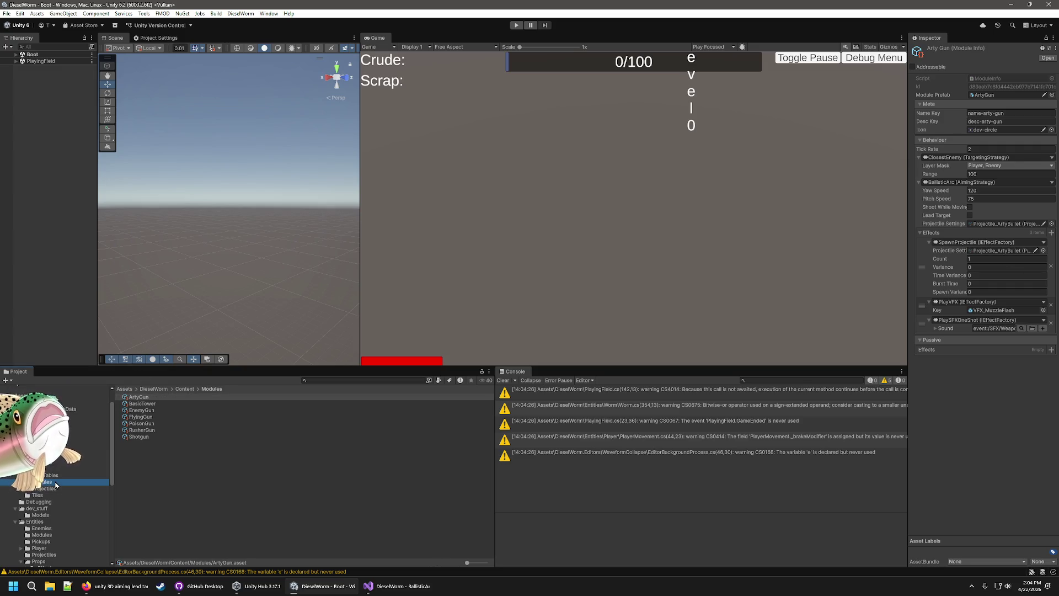
left_click(145, 403)
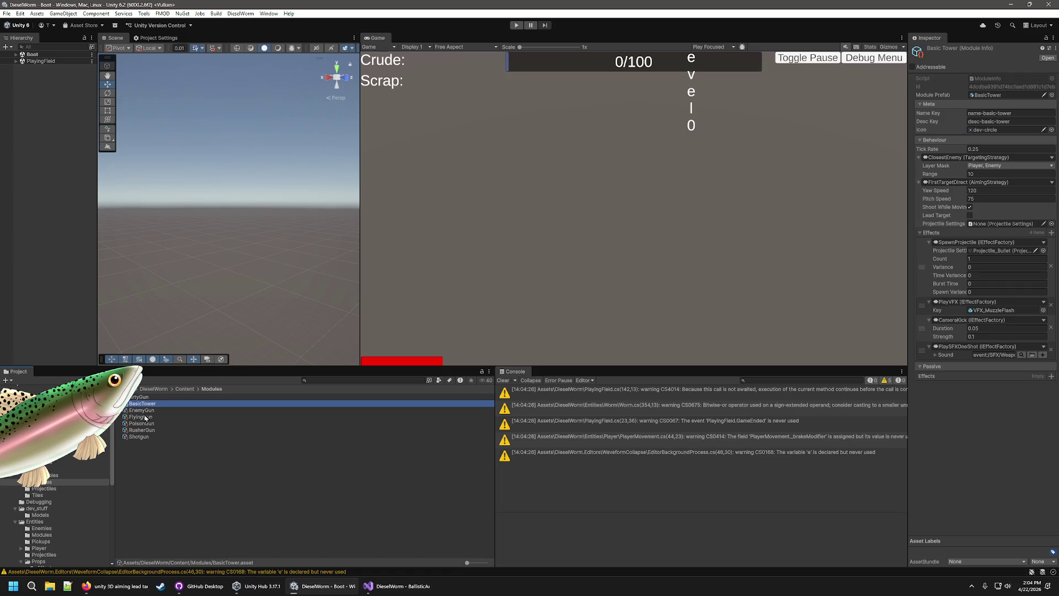
left_click(418, 593)
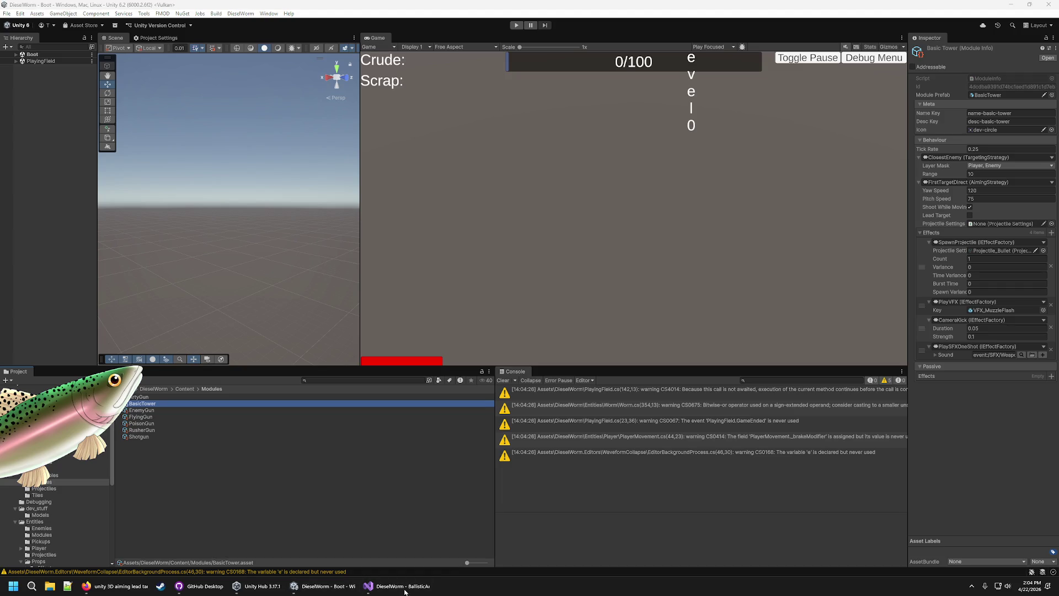
left_click(44, 488)
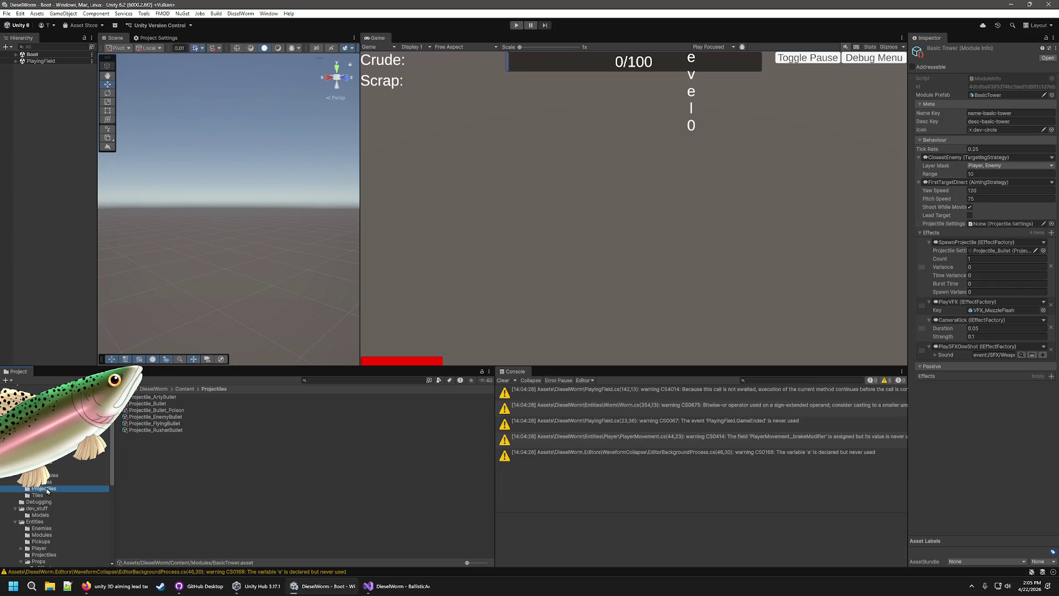
Assign Projectile_Bullet to BasicTower, Projectile_EnemyBullet to EnemyGun, Projectile_FlyingBullet to FlyingGun
mouse_move(155, 405)
left_mouse_down()
mouse_move(993, 251)
mouse_move(993, 225)
left_mouse_up()
left_click(50, 482)
left_click(142, 411)
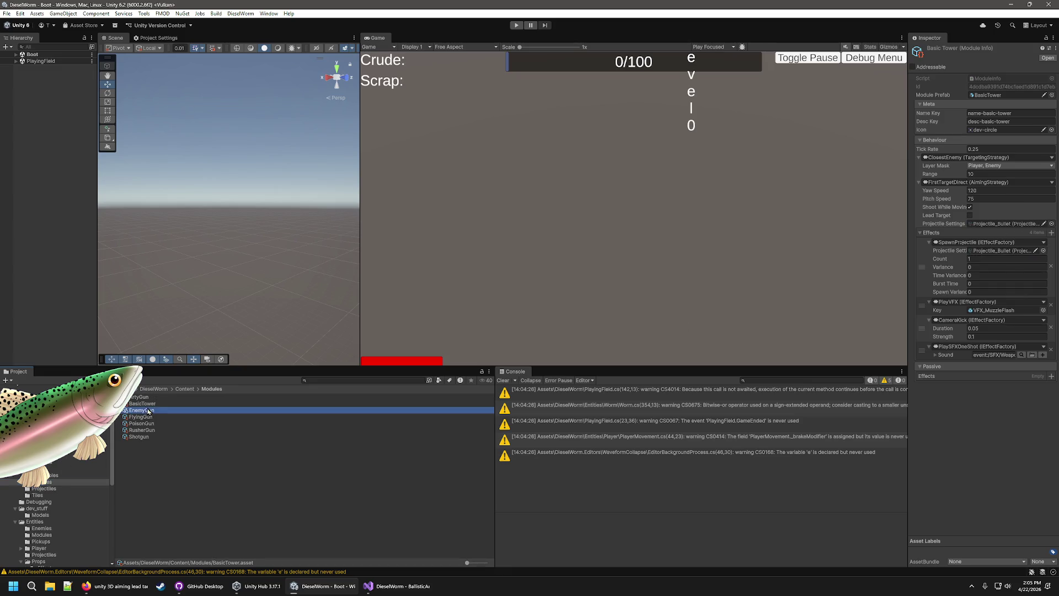
left_click(991, 253)
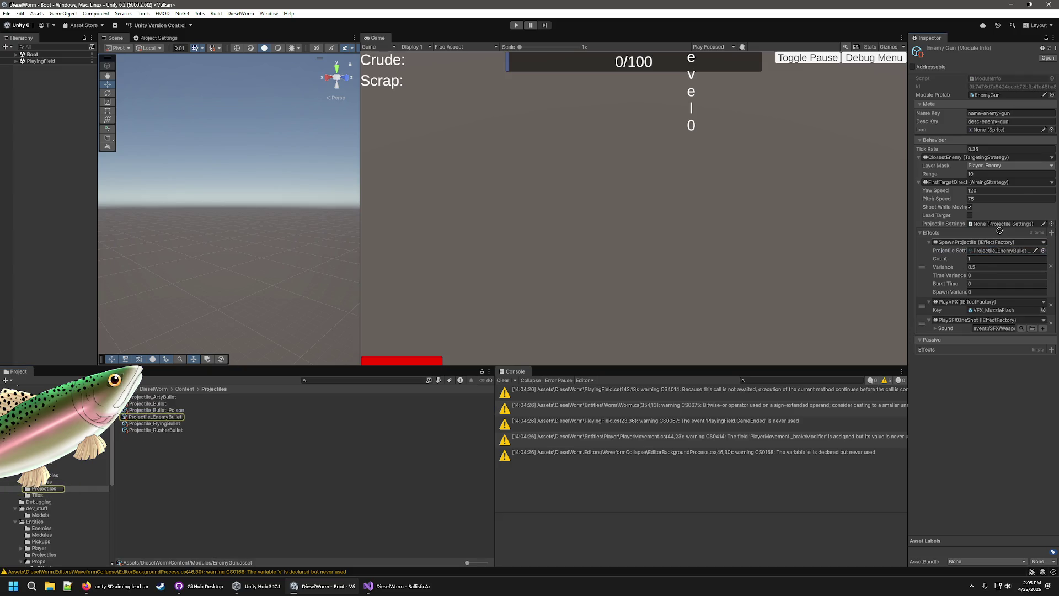
mouse_move(155, 416)
left_mouse_down()
mouse_move(851, 290)
mouse_move(1004, 223)
left_mouse_up()
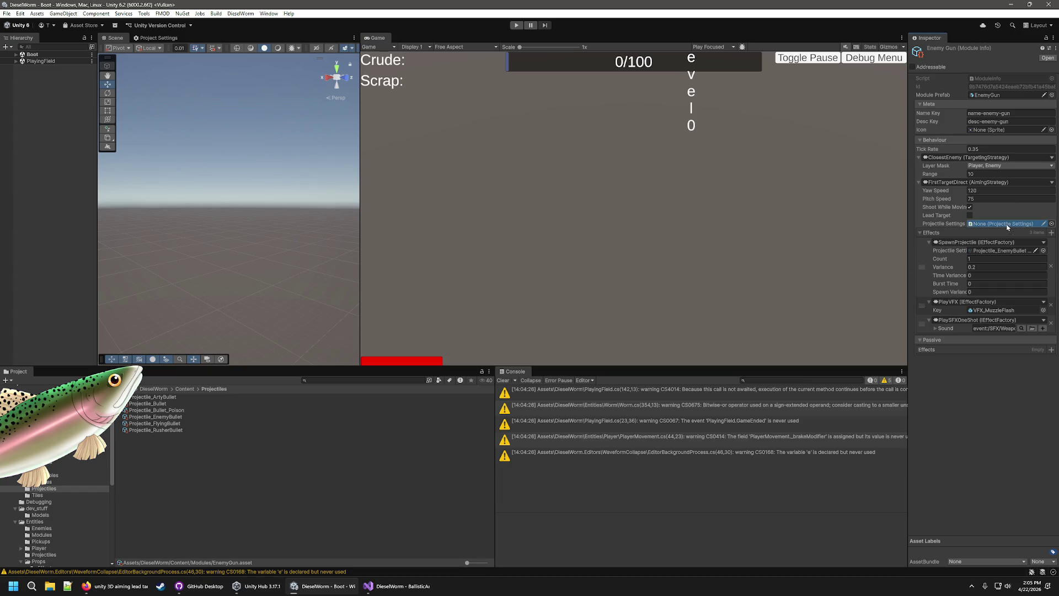
left_click(48, 482)
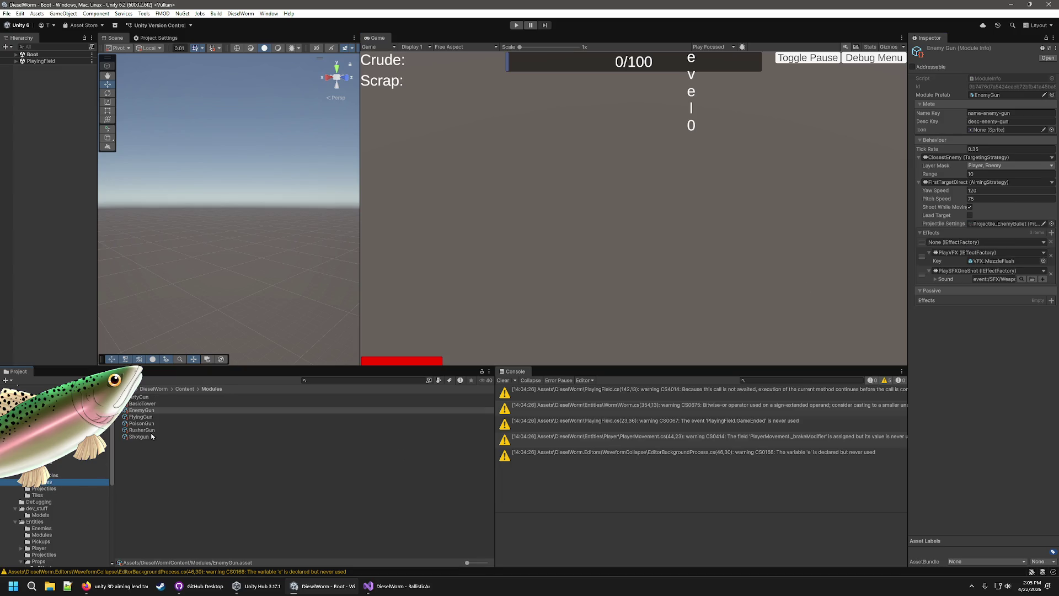
left_click(44, 488)
left_click_drag(167, 421, 1004, 223)
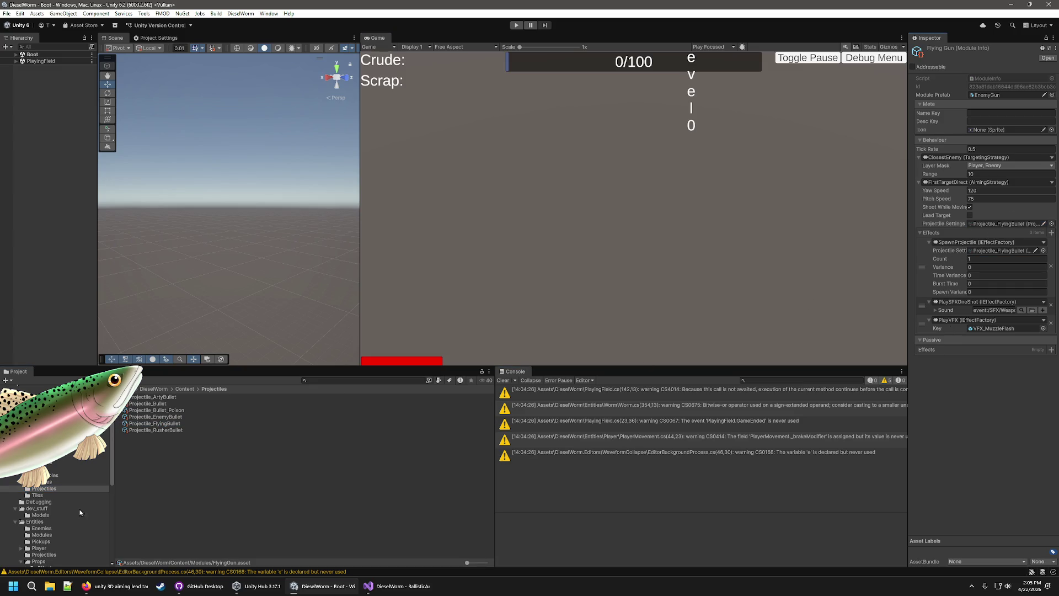
Assign Projectile_Bullet_Poison to the PoisonGun module's Projectile Settings
left_click(51, 482)
left_click(54, 489)
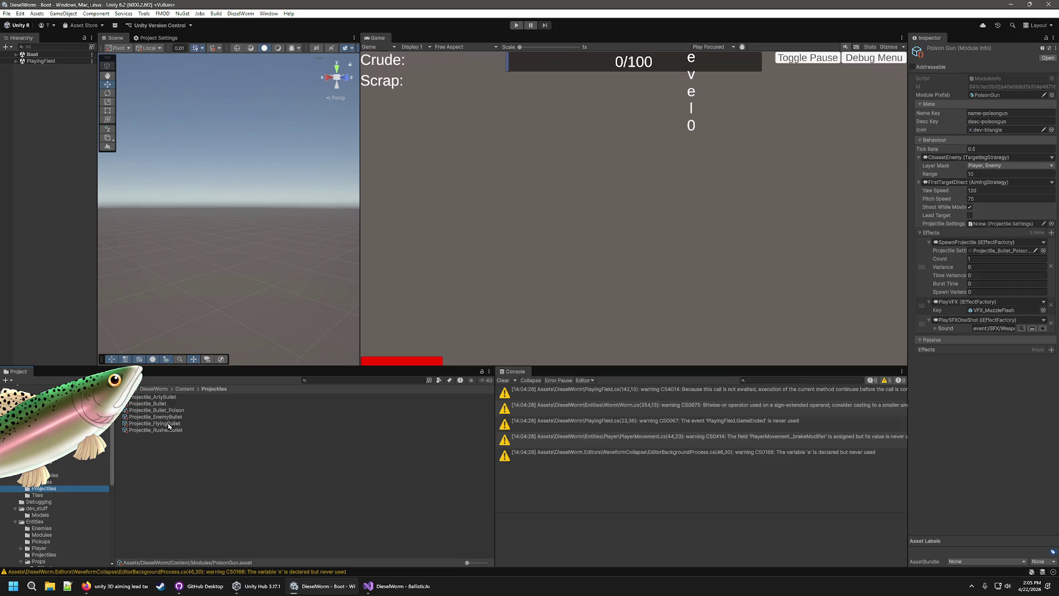
left_click(167, 405)
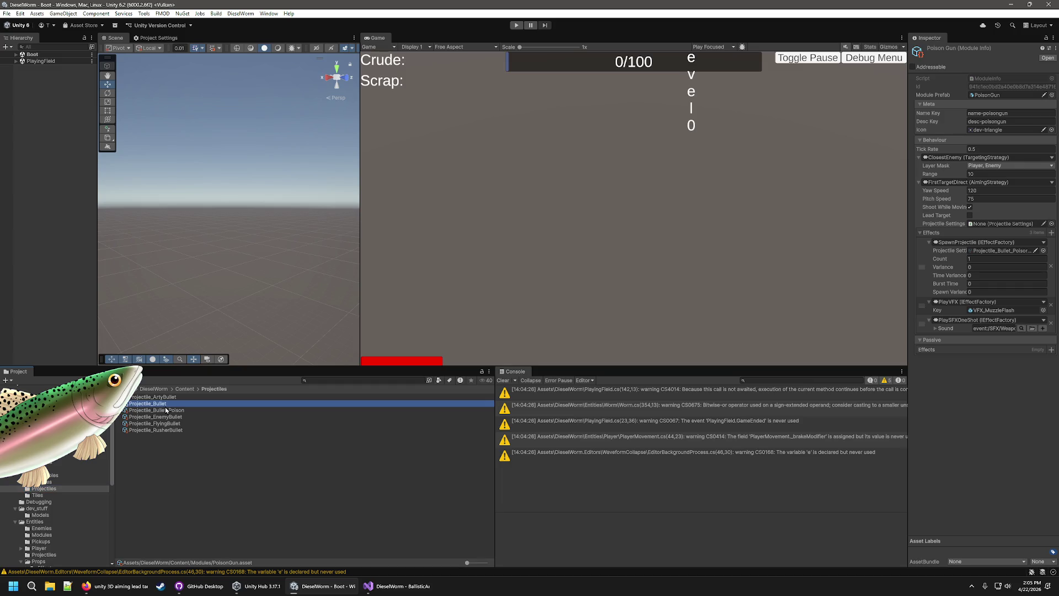
left_click(46, 482)
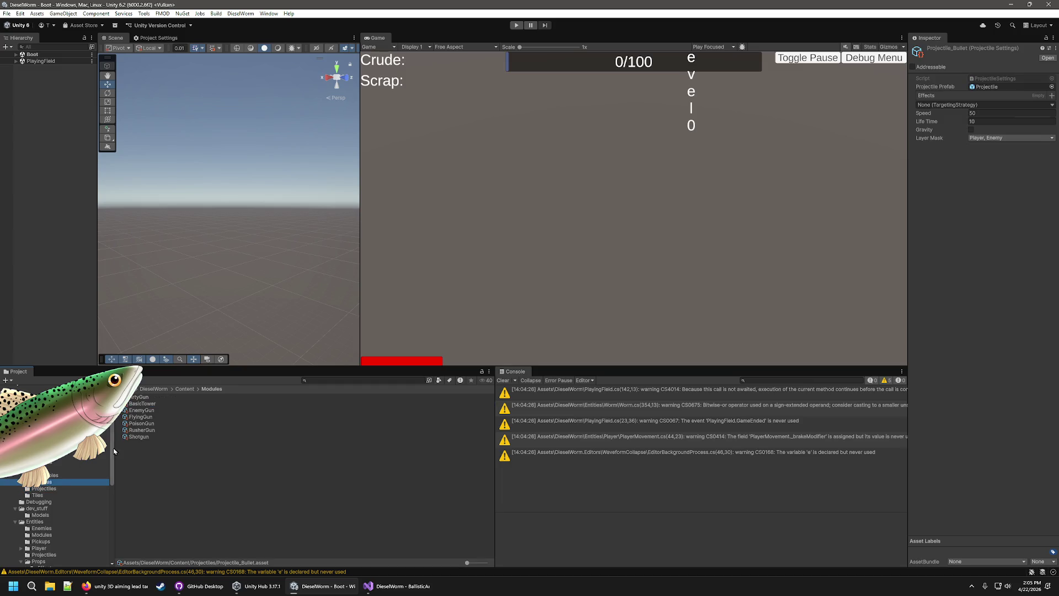
left_click(144, 423)
left_click(51, 489)
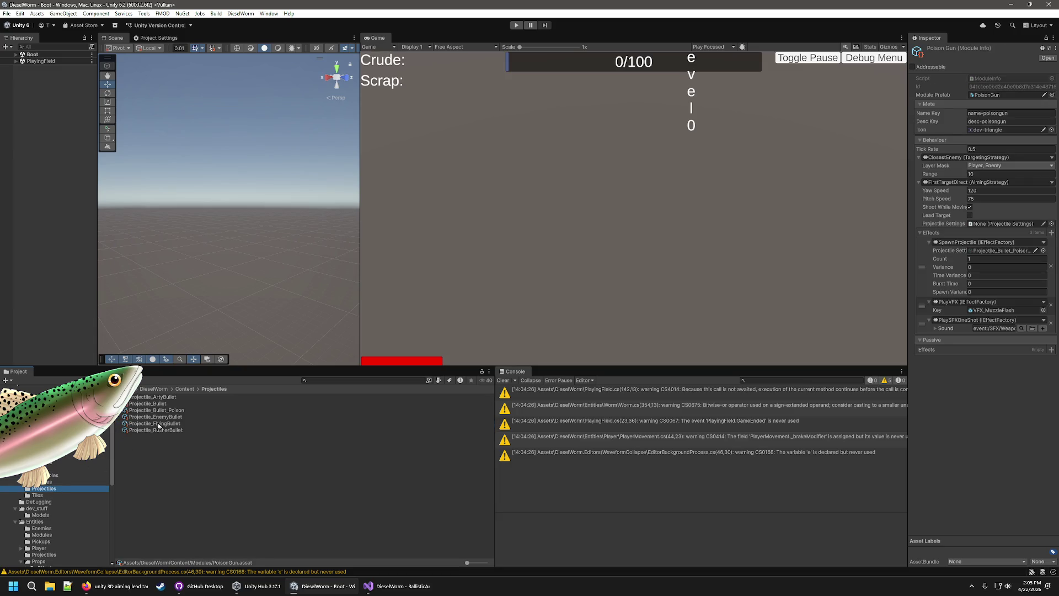
mouse_move(155, 415)
left_mouse_down()
mouse_move(880, 350)
mouse_move(1023, 219)
mouse_move(998, 224)
left_mouse_up()
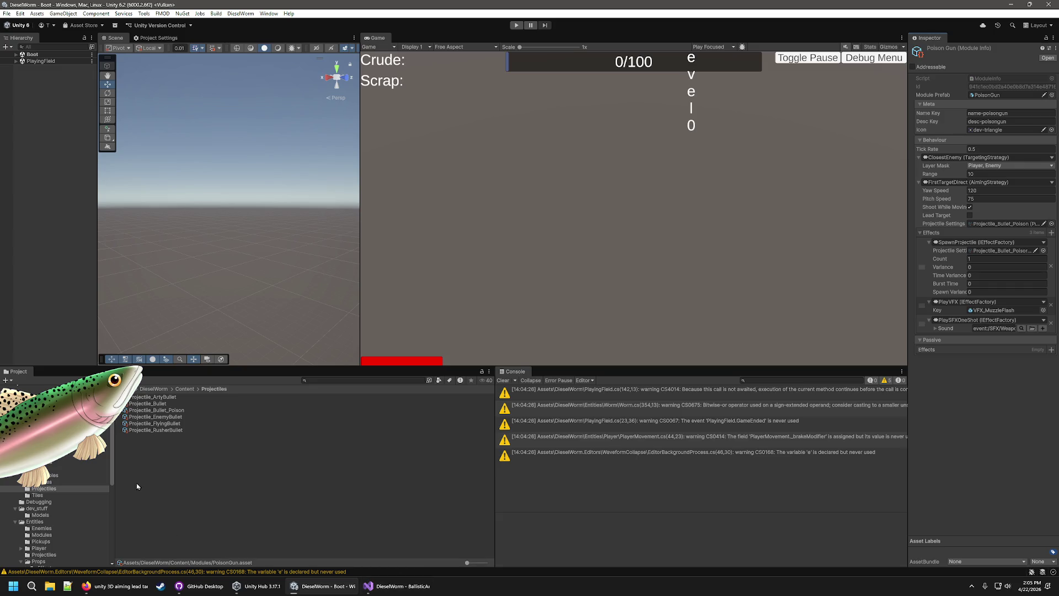
key("ctrl+z")
key("ctrl+z")
key("ctrl+z")
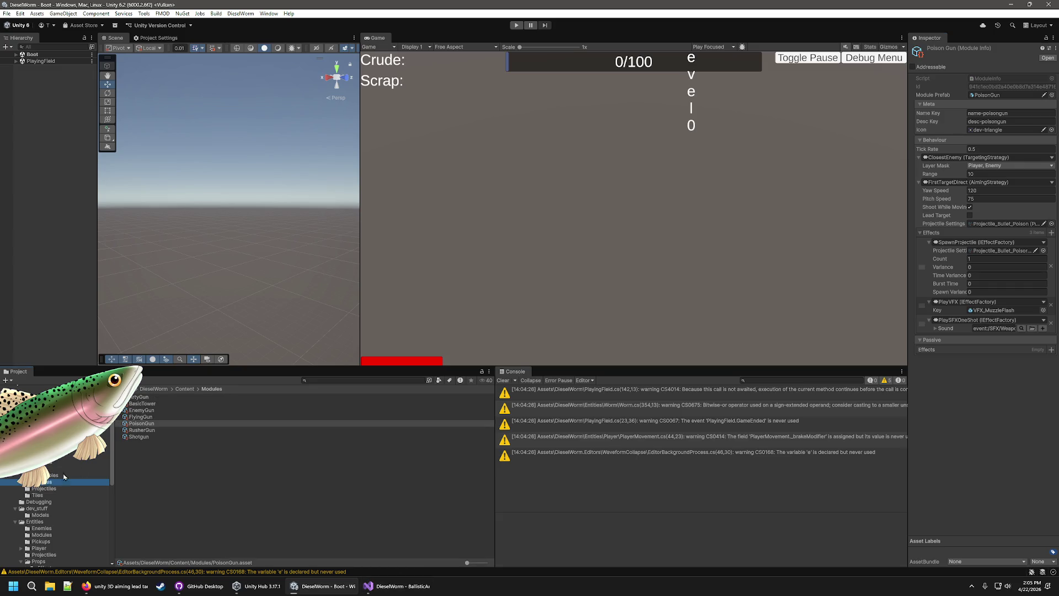
Assign Projectile_RusherBullet to RusherGun and Projectile_Bullet to Shotgun
left_click(53, 490)
mouse_move(165, 427)
left_mouse_down()
mouse_move(993, 251)
mouse_move(998, 223)
left_mouse_up()
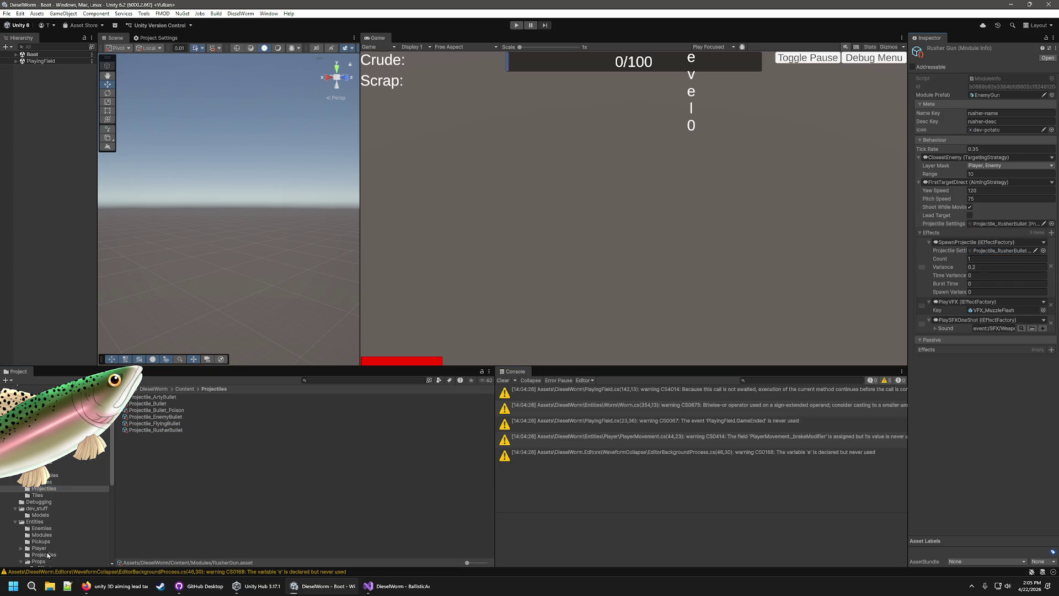
left_click(44, 482)
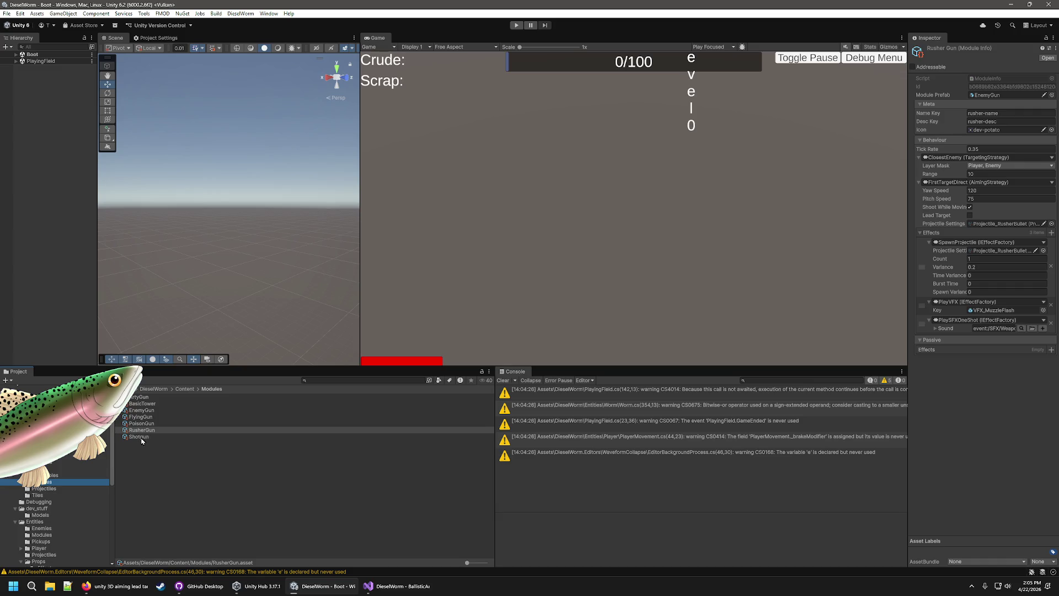
left_click(139, 437)
left_click(44, 488)
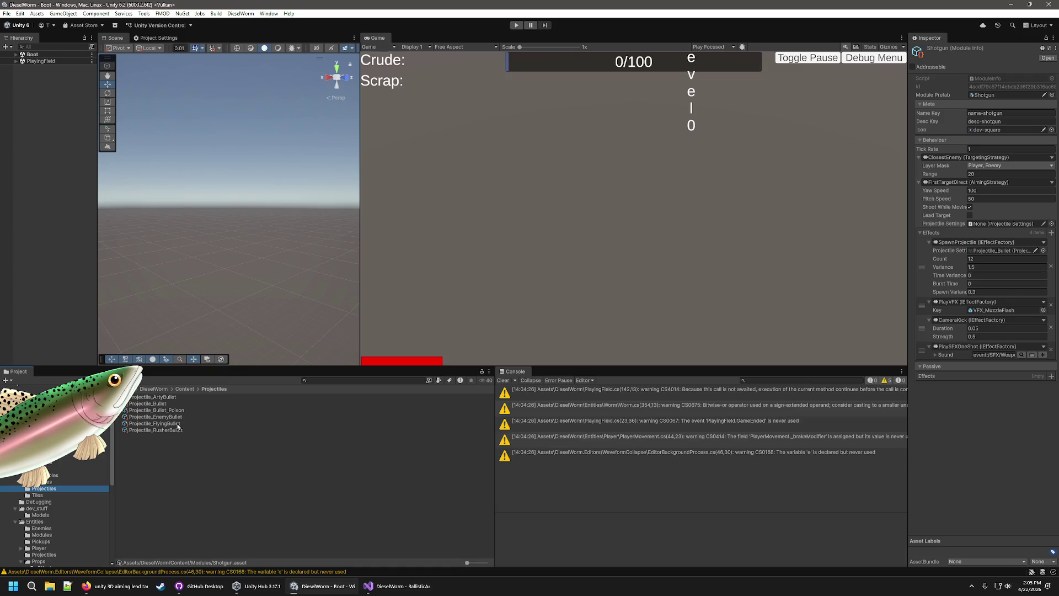
mouse_move(153, 406)
left_mouse_down()
mouse_move(970, 251)
mouse_move(993, 223)
left_mouse_up()
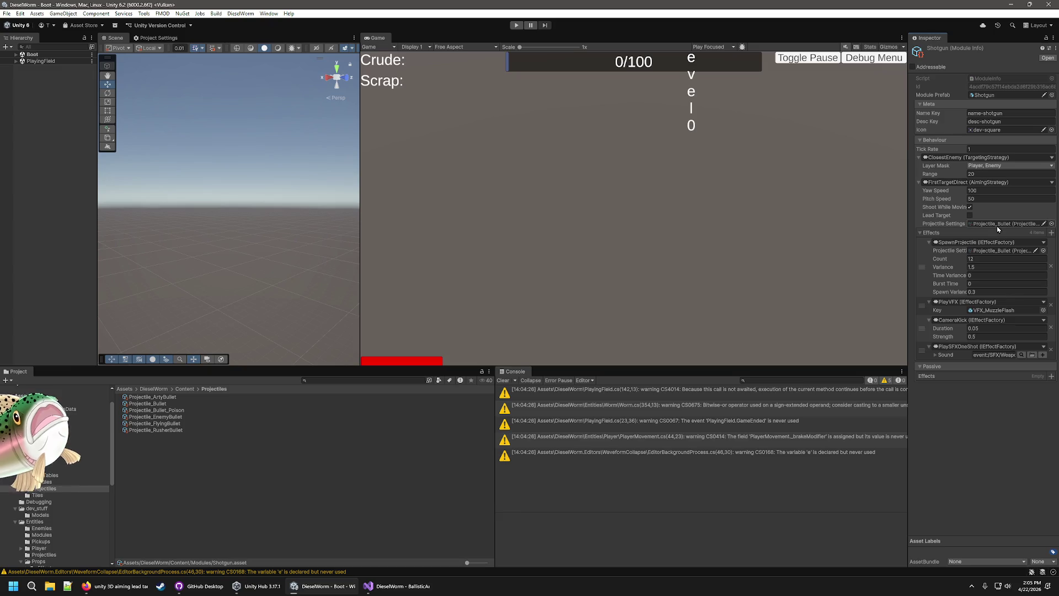
Compare the Projectile_EnemyBullet, Projectile_Bullet and Projectile_FlyingBullet settings
left_click(175, 417)
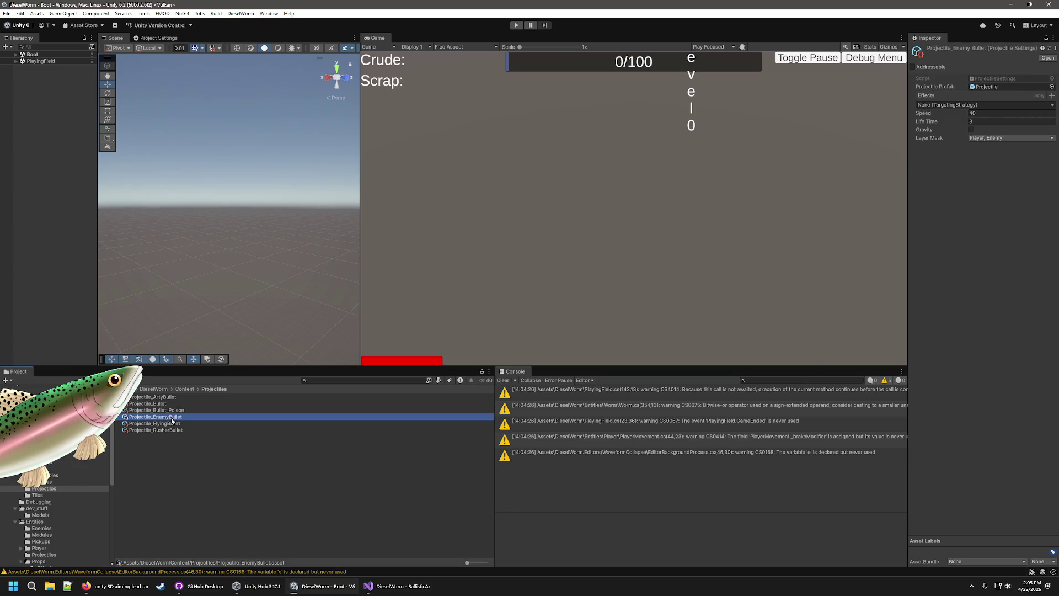
key("Up")
key("Up")
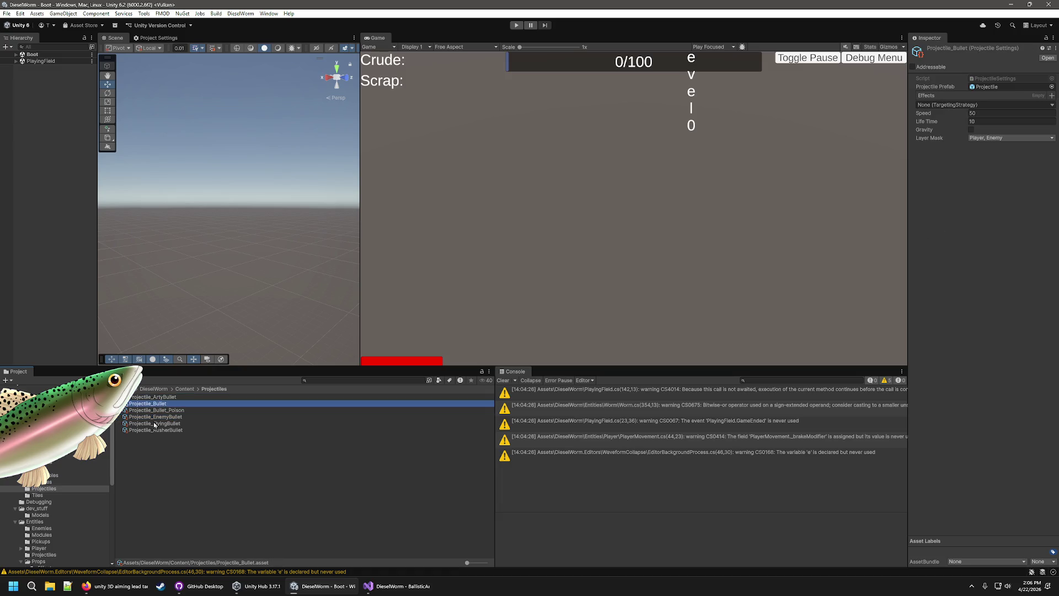
left_click(154, 423)
key("Up")
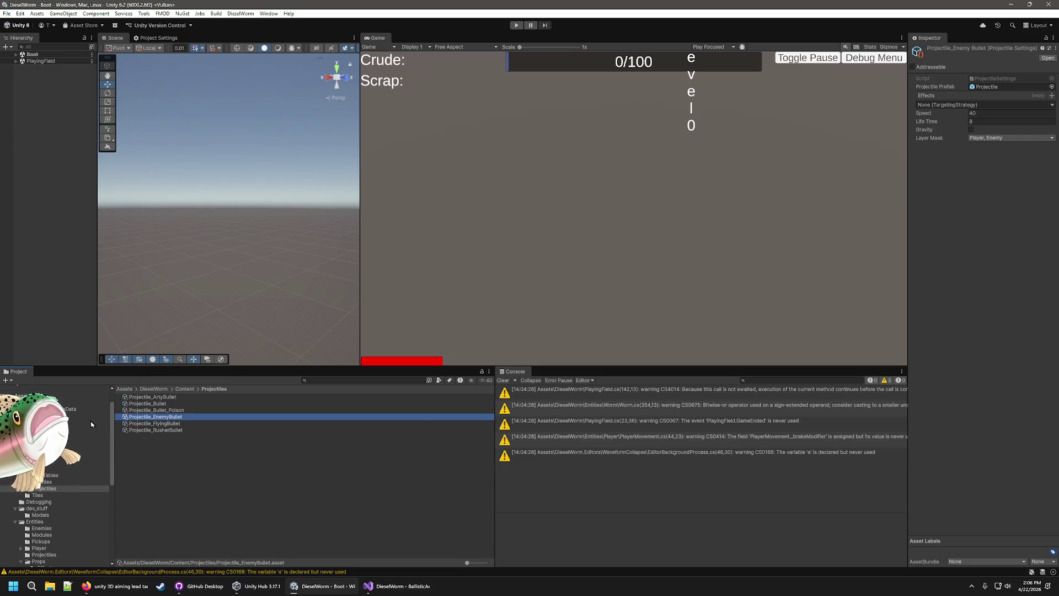
Step through every gun module to verify its projectile settings, then return to BallisticArc.cs
left_click(48, 481)
left_click(138, 411)
left_click(137, 399)
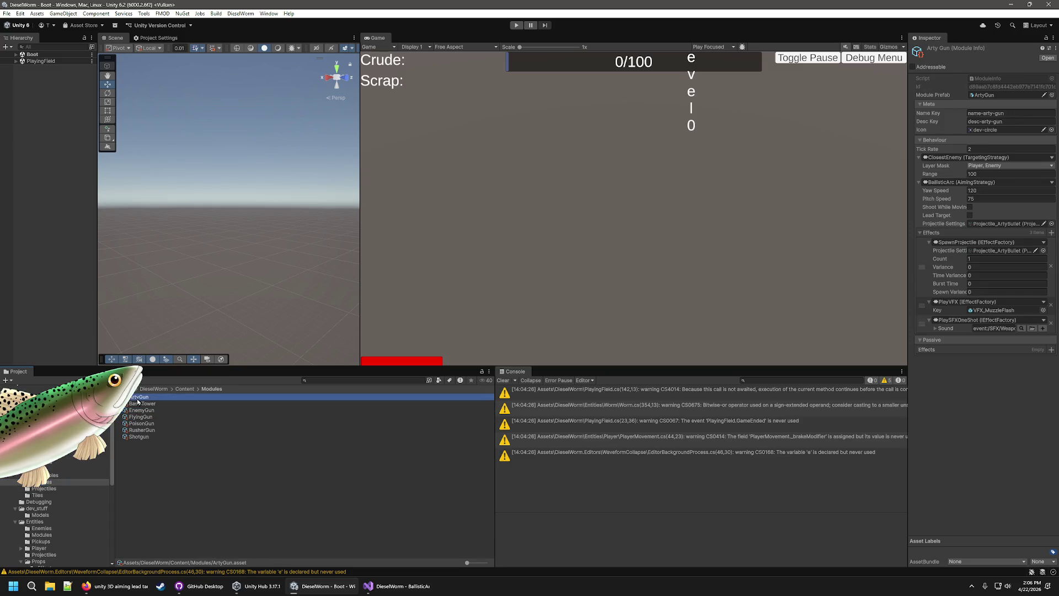
left_click(144, 405)
left_click(143, 411)
left_click(142, 417)
left_click(142, 424)
left_click(136, 445)
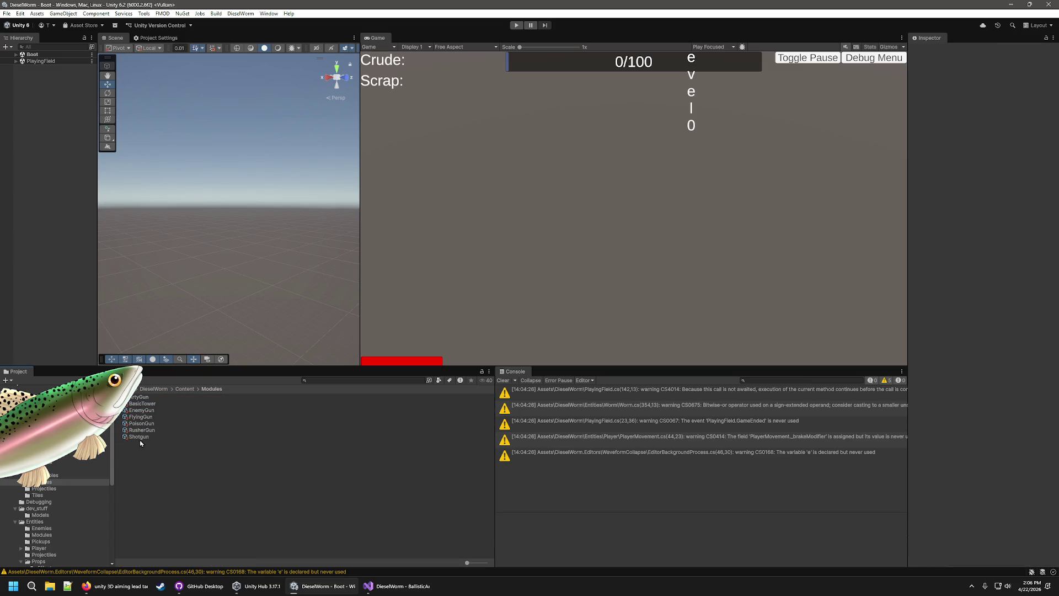
left_click(146, 436)
left_click(146, 430)
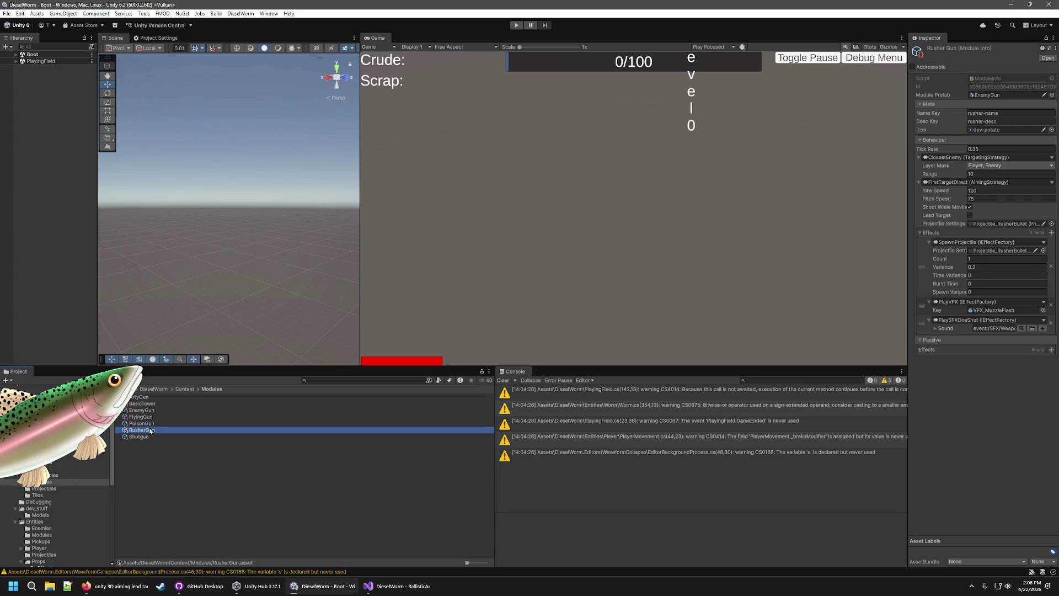
left_click(152, 423)
left_click(152, 418)
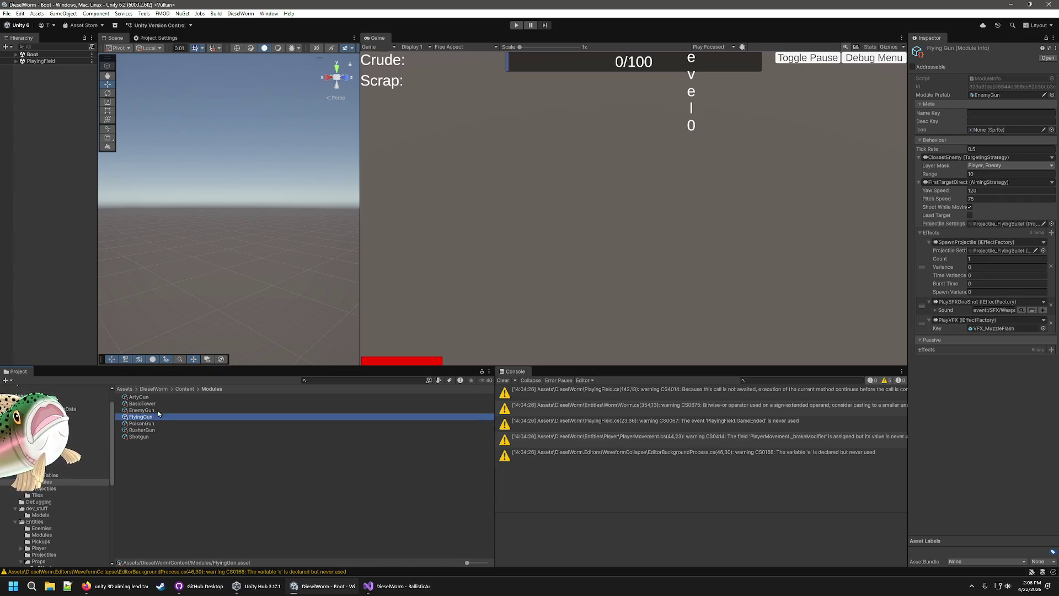
left_click(155, 410)
left_click(153, 404)
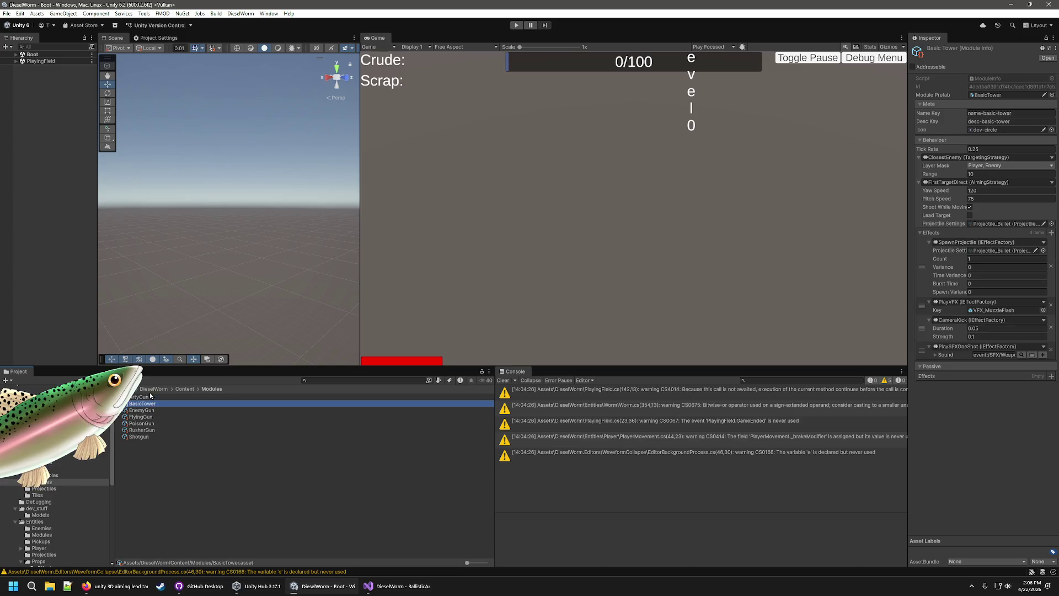
left_click(149, 397)
left_click(397, 586)
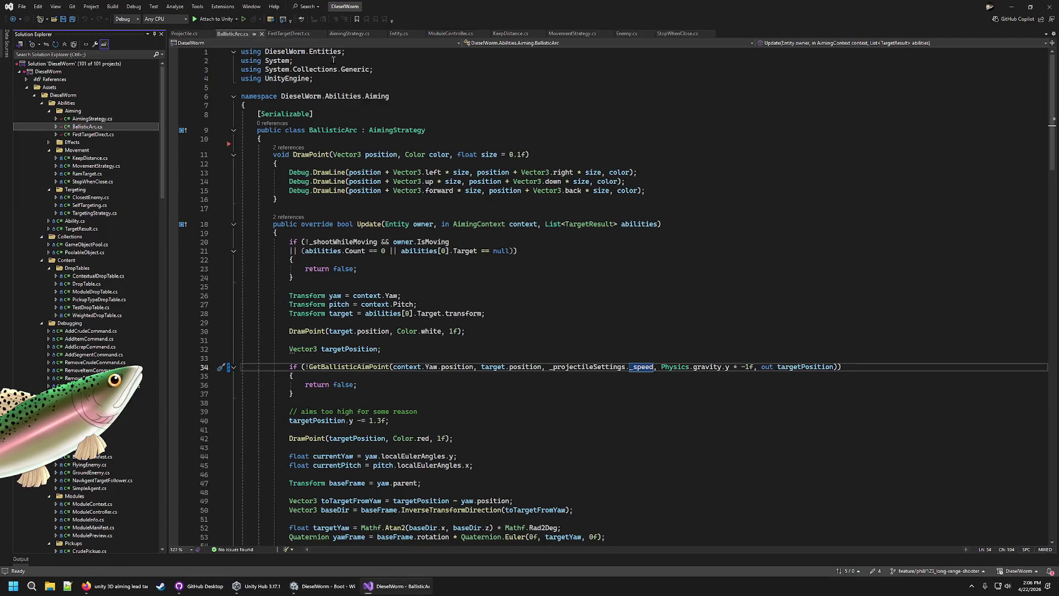
Remove the extra blank lines in FirstTargetDirect's _leadTarget block, leaving one new line before its closing brace
left_click(288, 34)
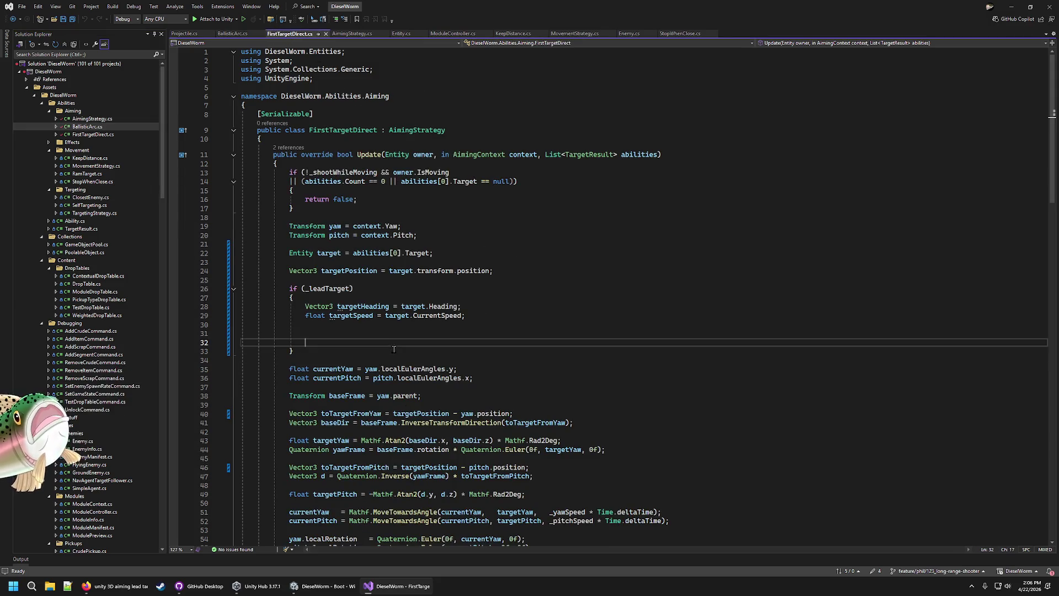
key("shift+Up")
key("shift+Up")
key("shift+Up")
key("shift+Down")
key("Delete")
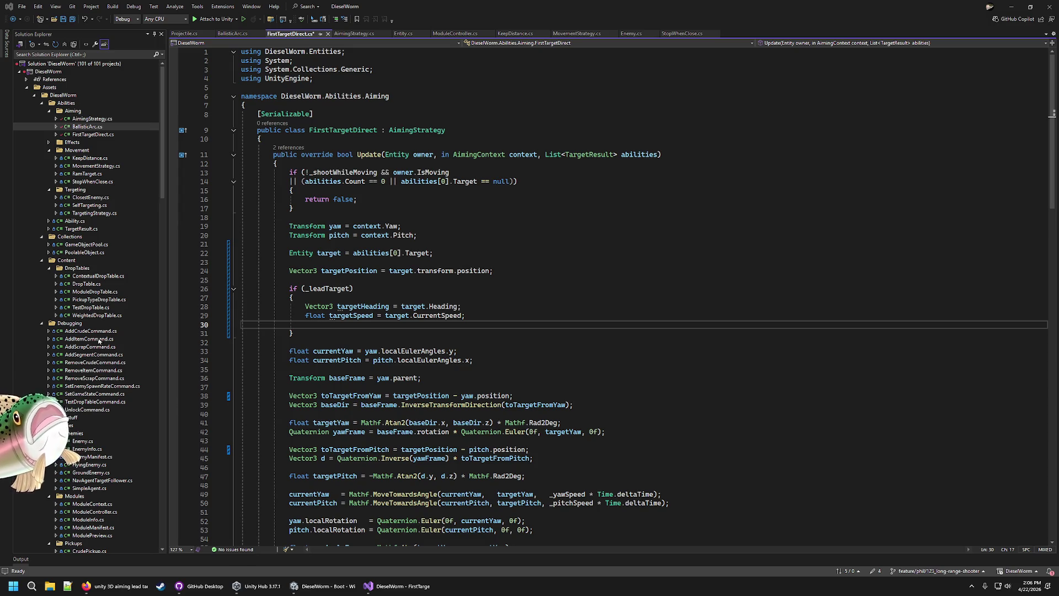
key("alt+Tab")
key("ctrl+w")
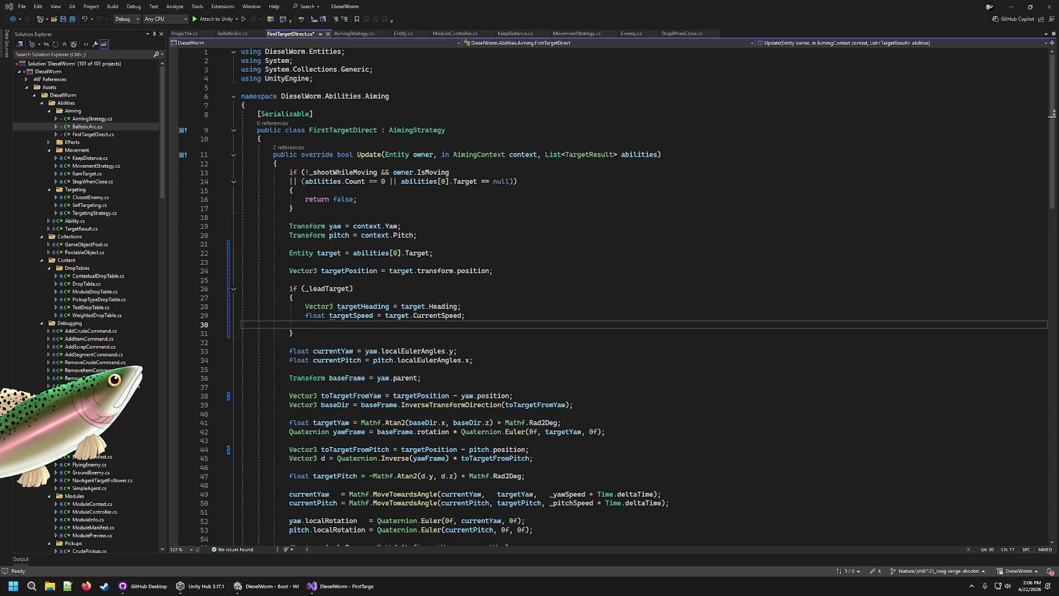
left_click(487, 329)
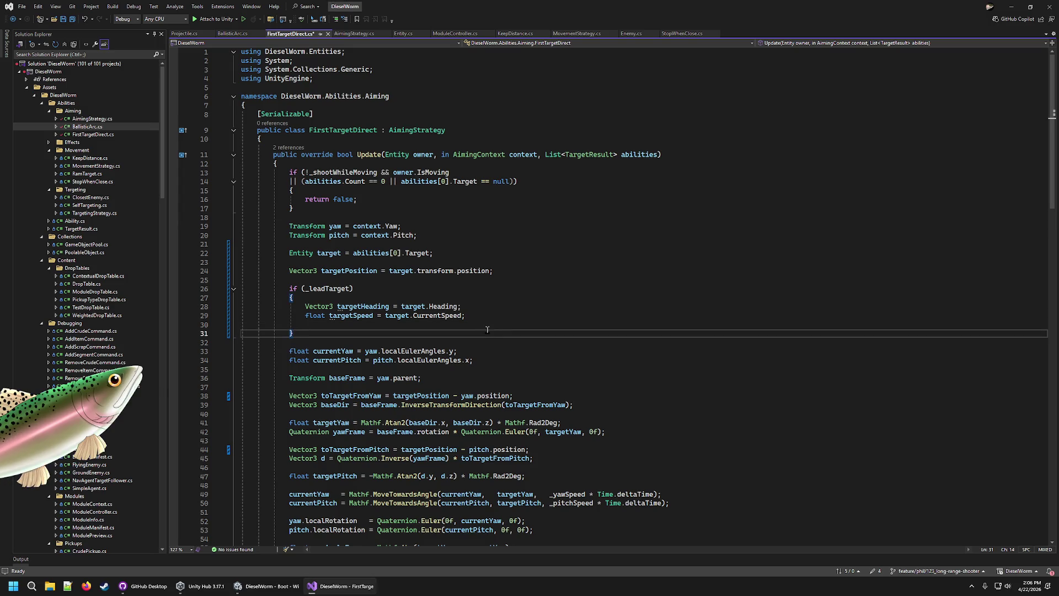
key("ctrl+Return")
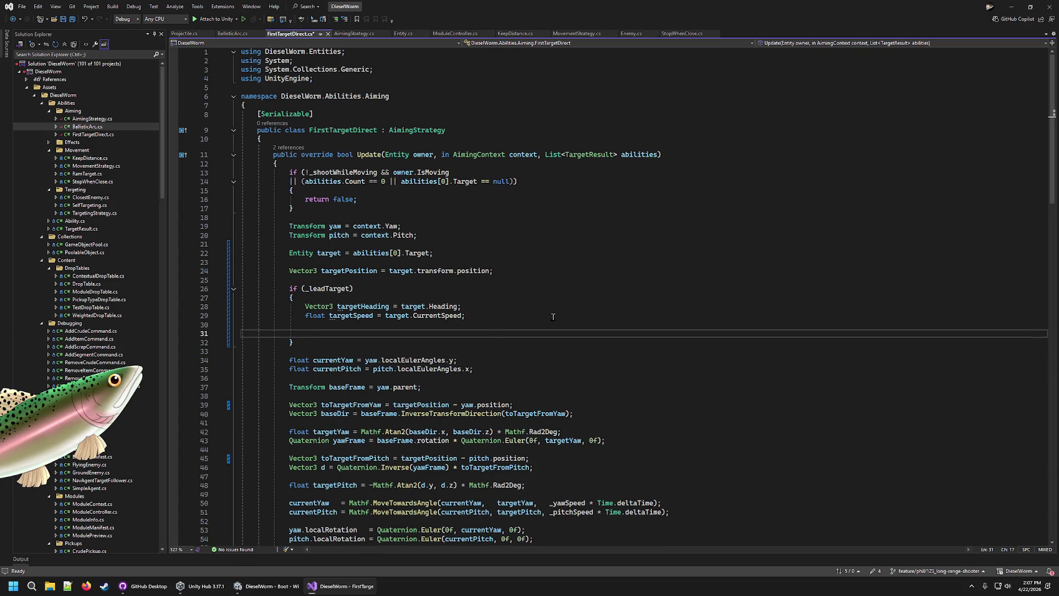
Begin 'float interceptTime =' and add a blank line at the top of the _leadTarget block
type("float interceptTime =")
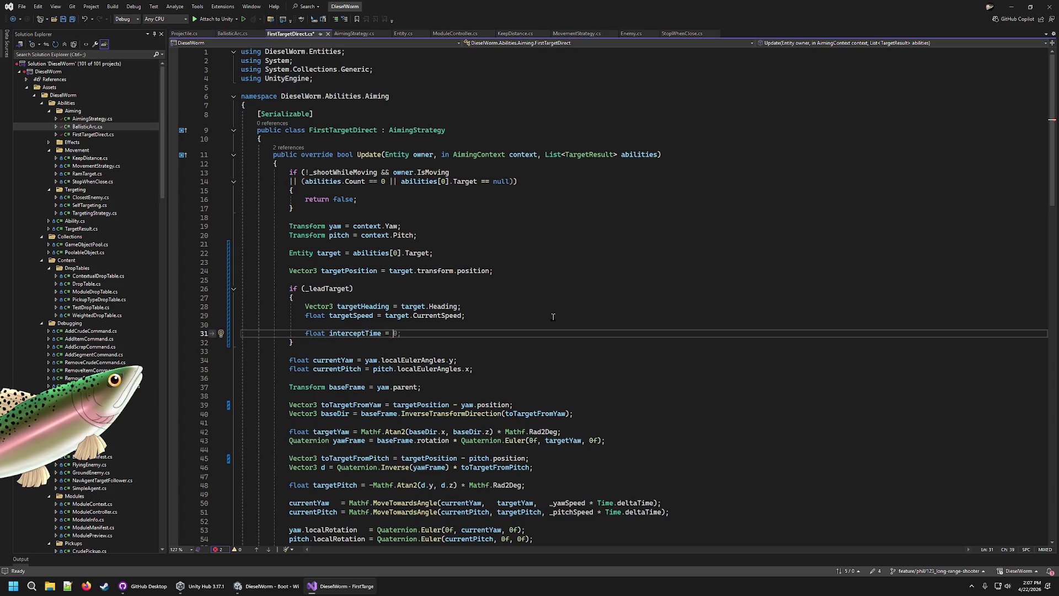
key("Up")
key("Up")
key("Up")
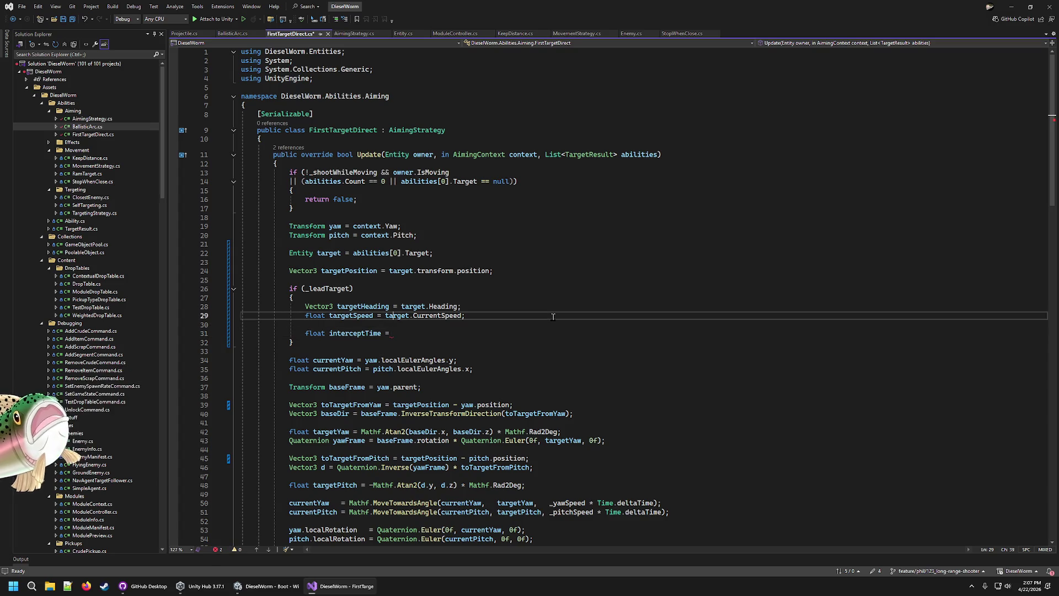
key("Return")
key("Return")
key("Up")
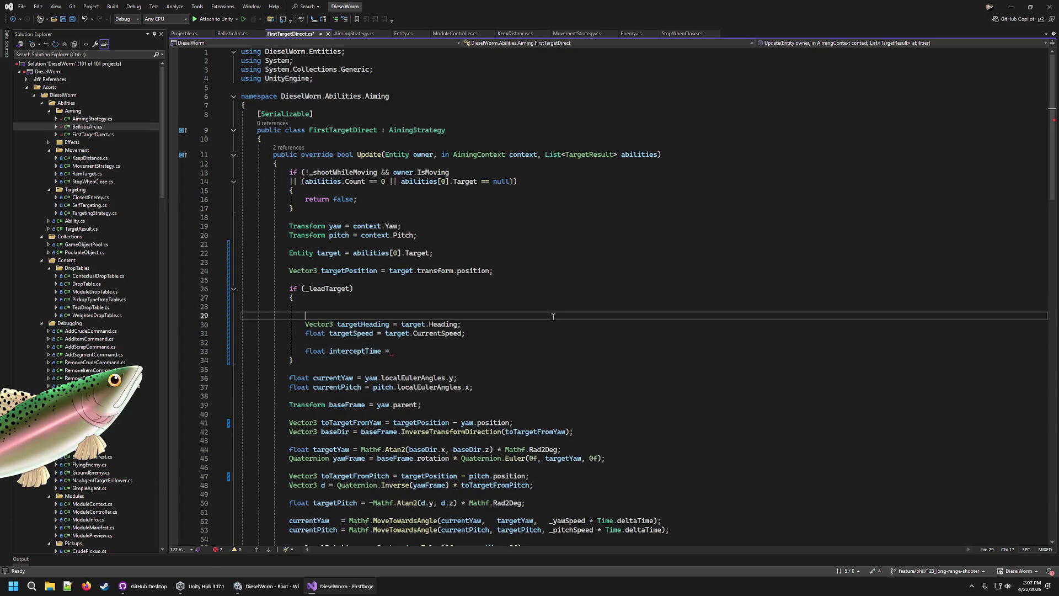
key("Delete")
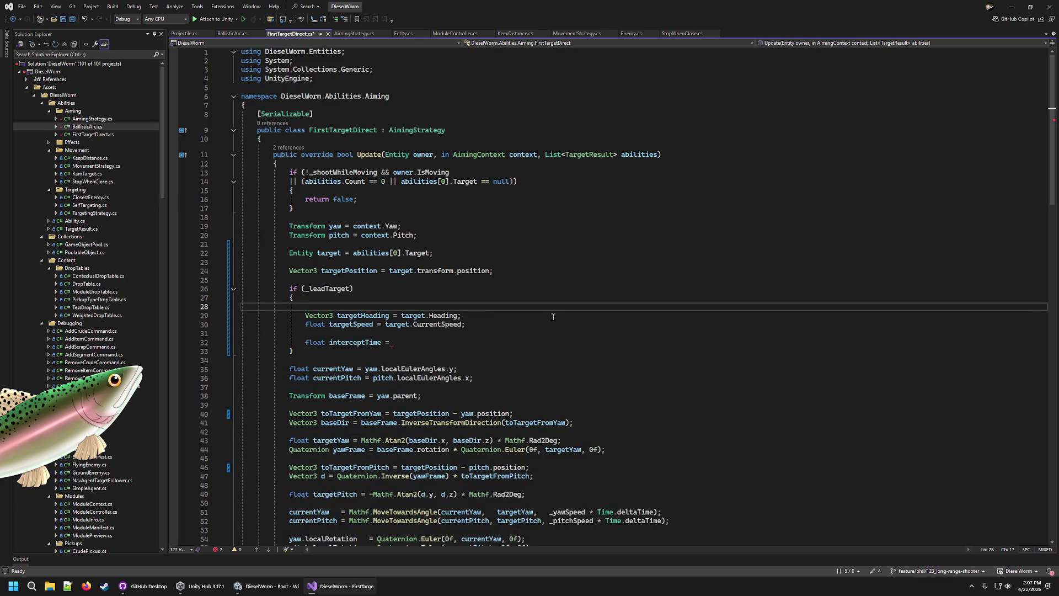
scroll(326, 462, "down", 5)
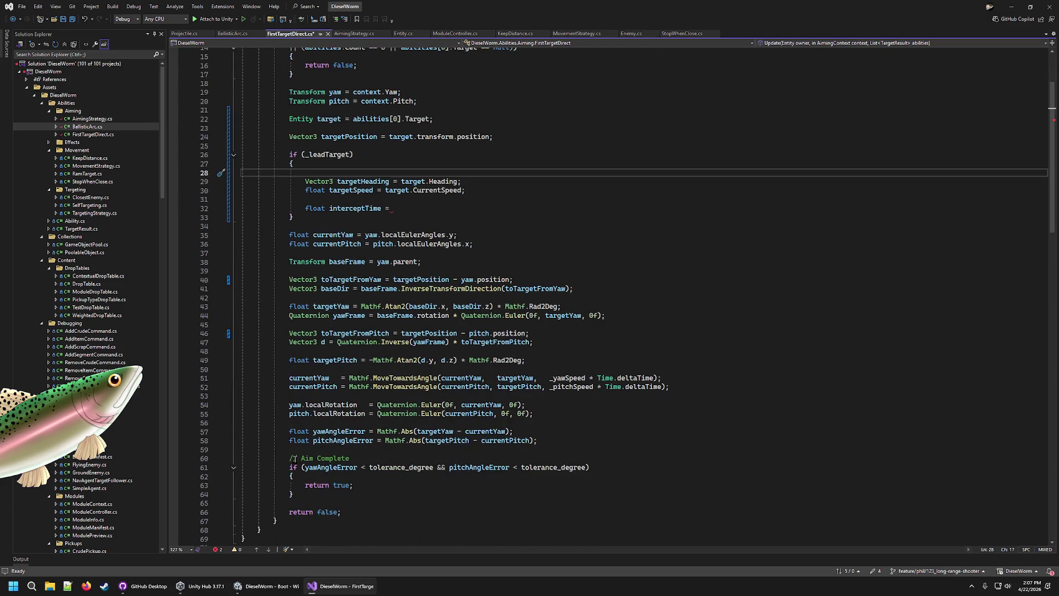
scroll(304, 446, "up", 5)
Add 'float distanceToTarget = Vector3.Distance(owner.transform.position, targetPosition);' above it
type("float distanceToTarget = ")
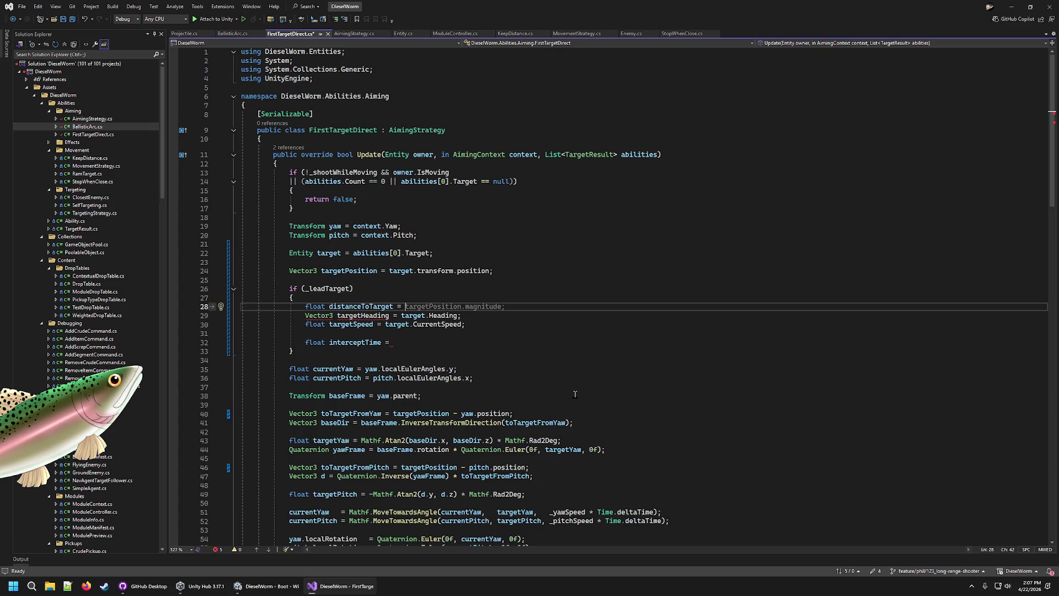
type("ow")
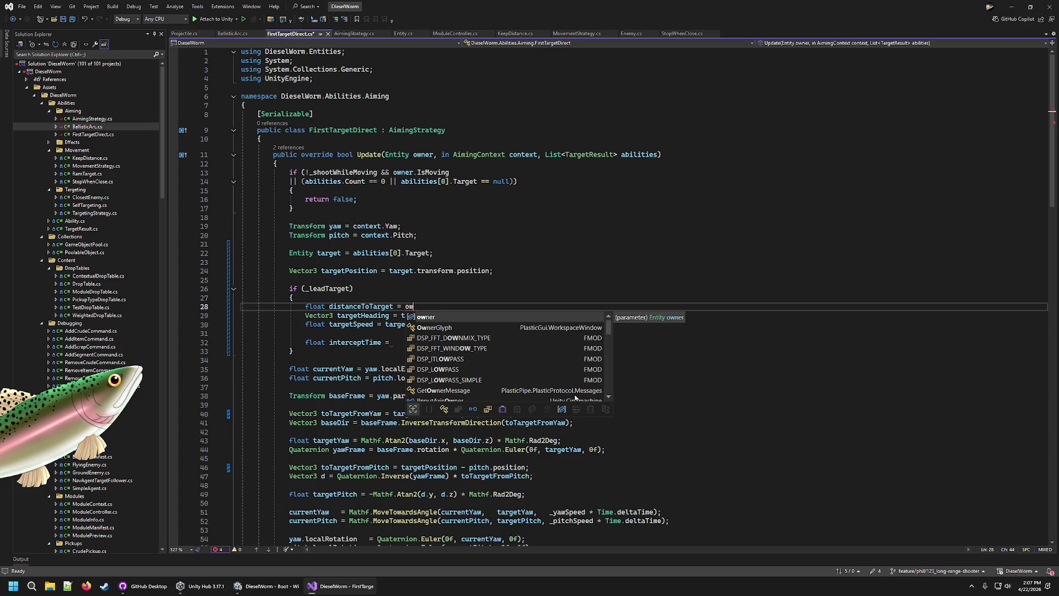
key("Tab")
type(".po")
key("BackSpace")
key("BackSpace")
type("transform.p")
key("Tab")
key("BackSpace")
key("BackSpace")
key("BackSpace")
type("p")
key("Tab")
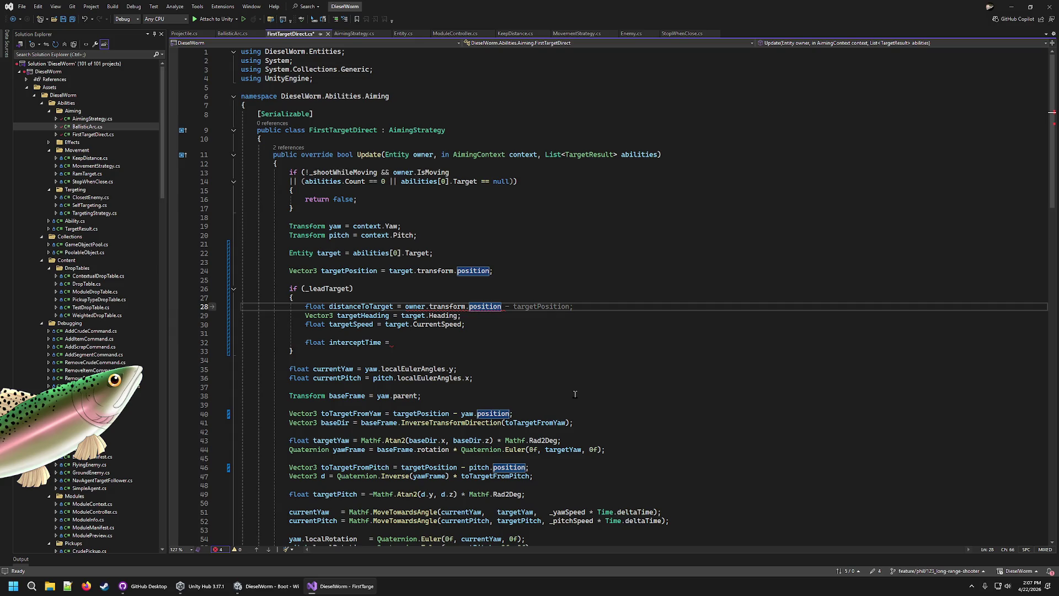
key("BackSpace")
key("BackSpace")
key("BackSpace")
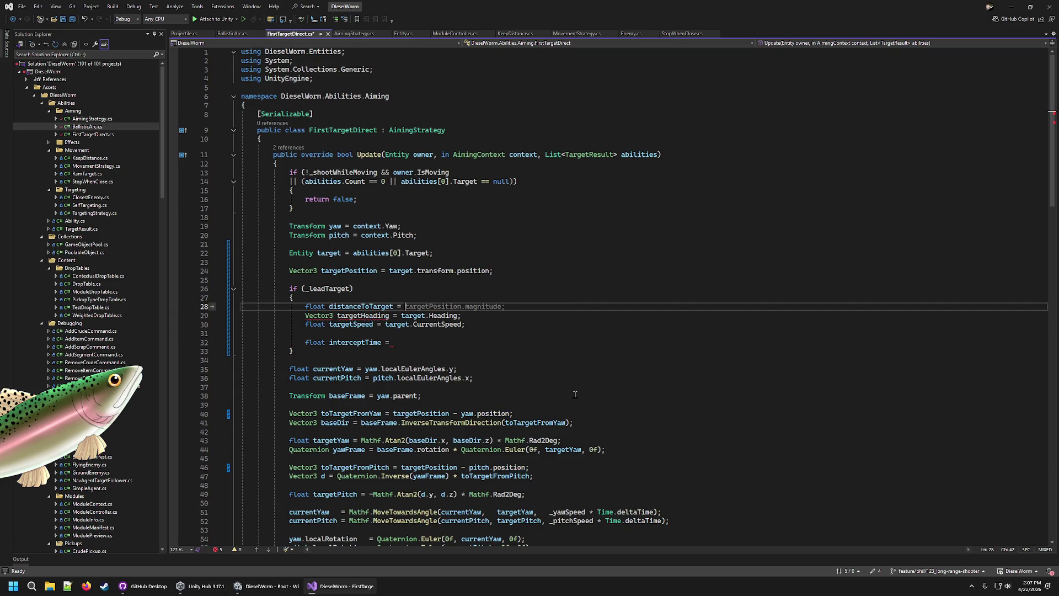
type("Vector3.Distance(")
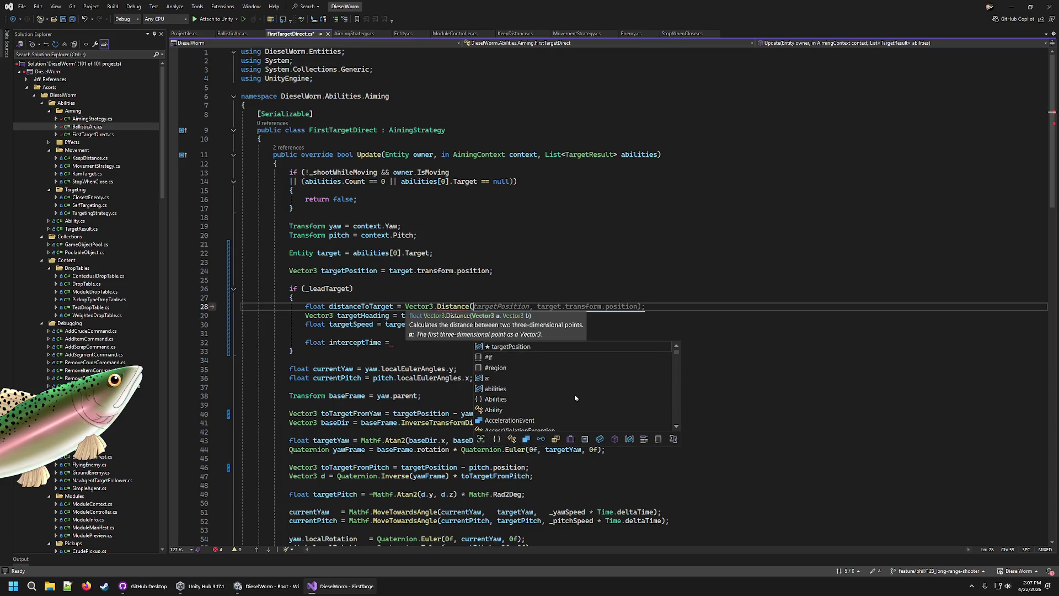
type("o")
key("Tab")
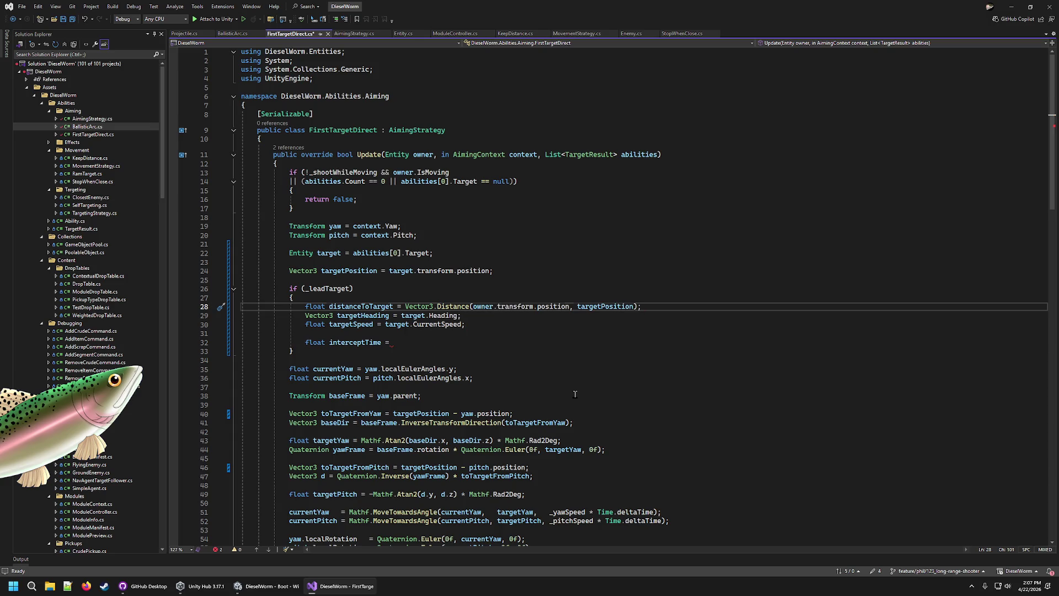
key("Return")
key("Down")
key("Down")
key("Down")
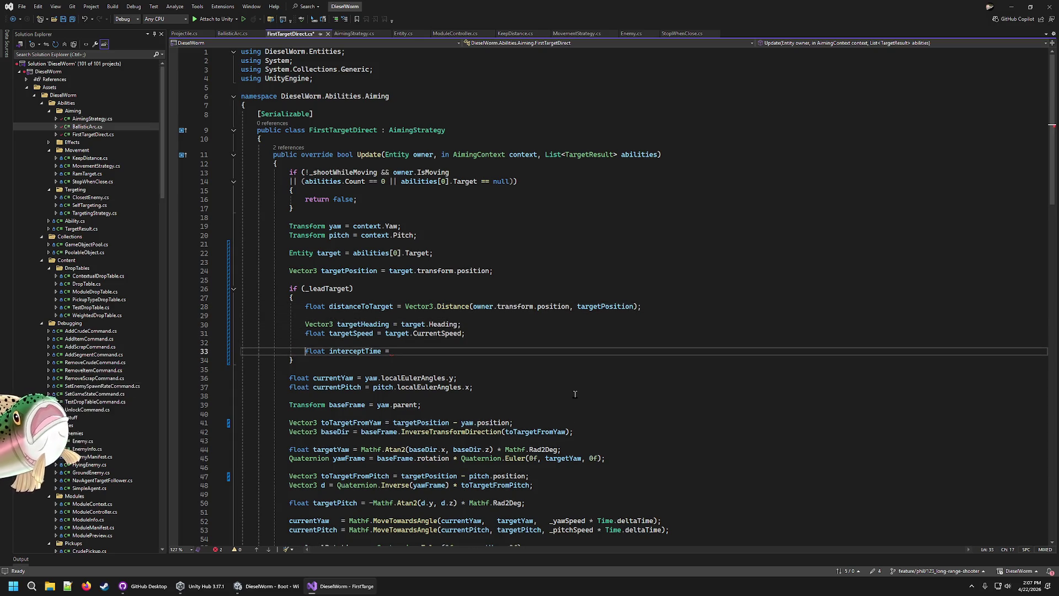
key("End")
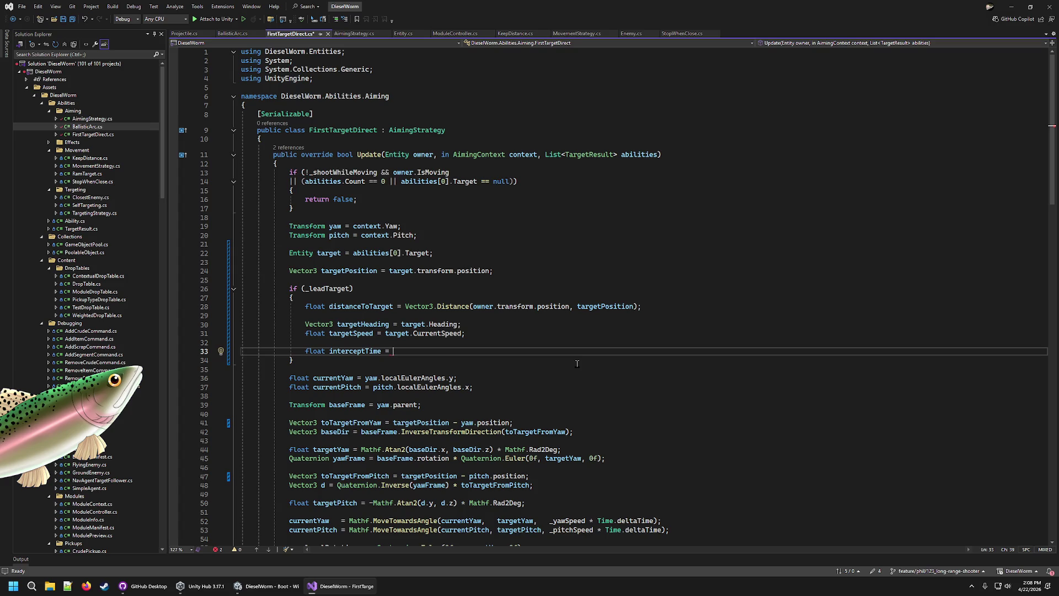
Finish the line as 'float interceptTime = distanceToTarget / targetSpeed;'
type("dis")
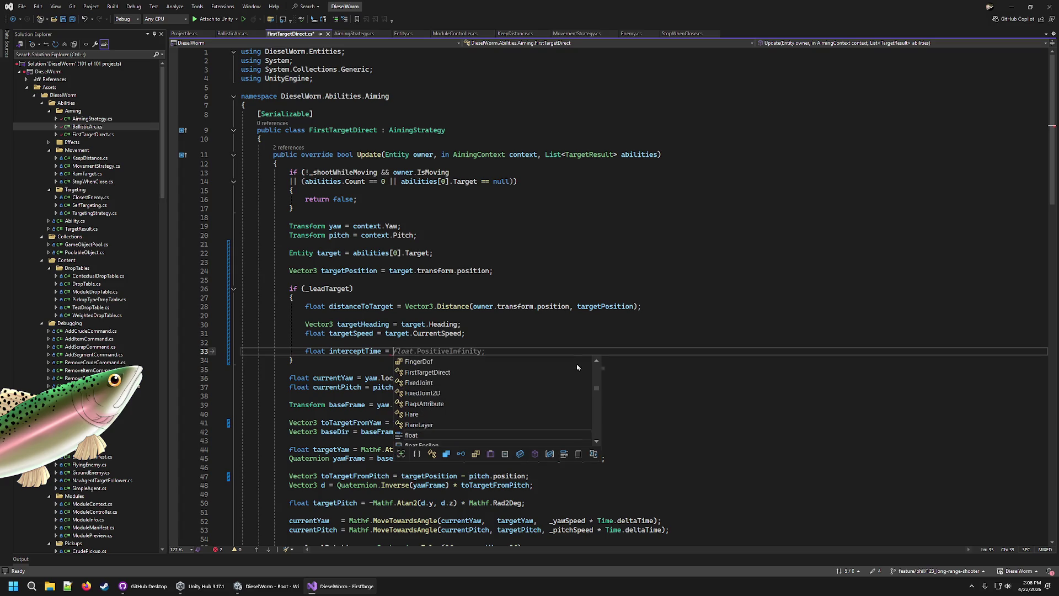
key("Tab")
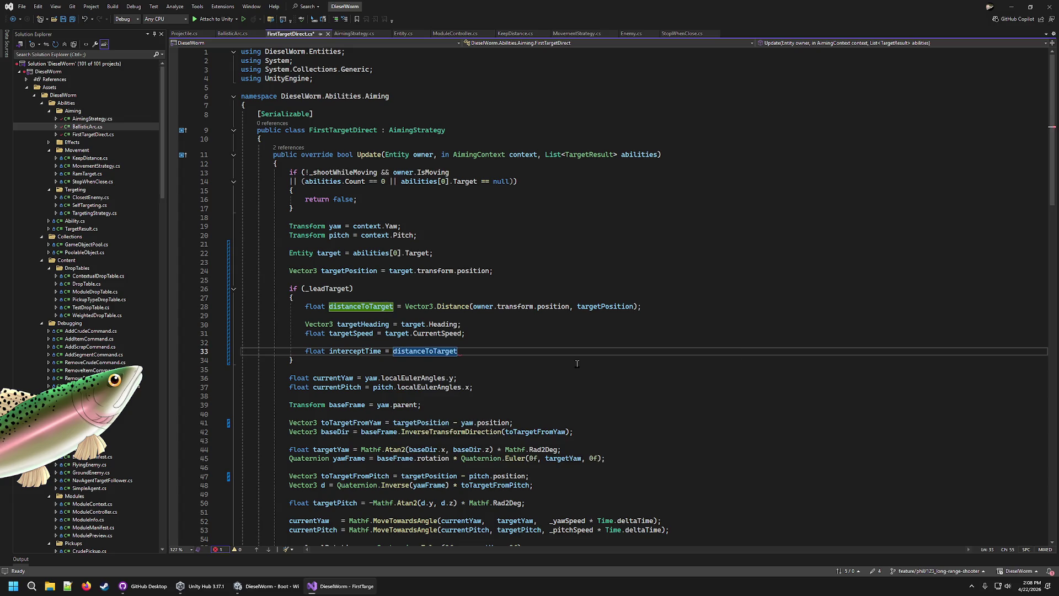
type(" / ")
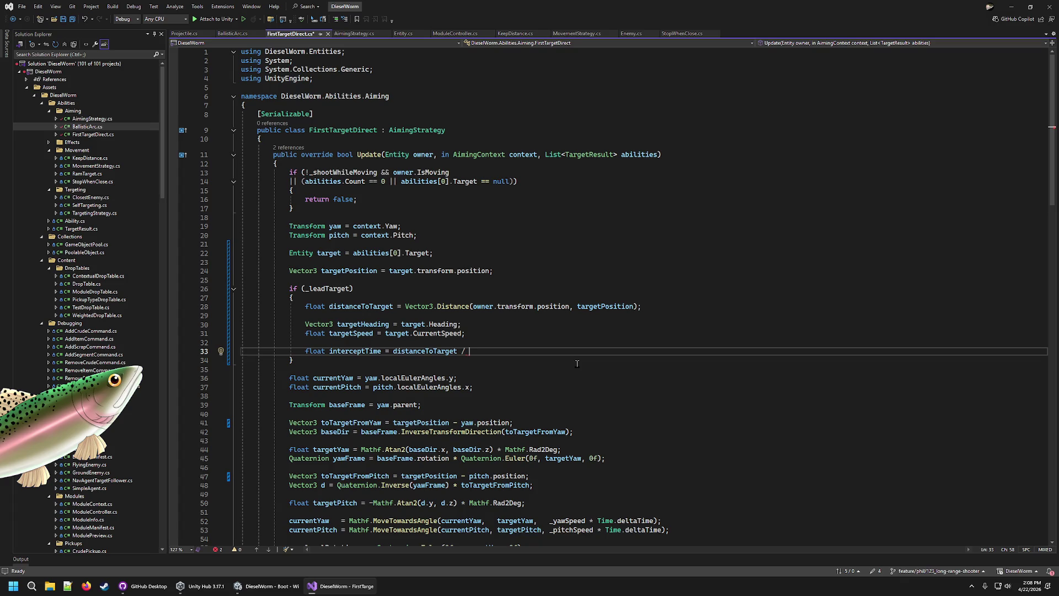
type("targ")
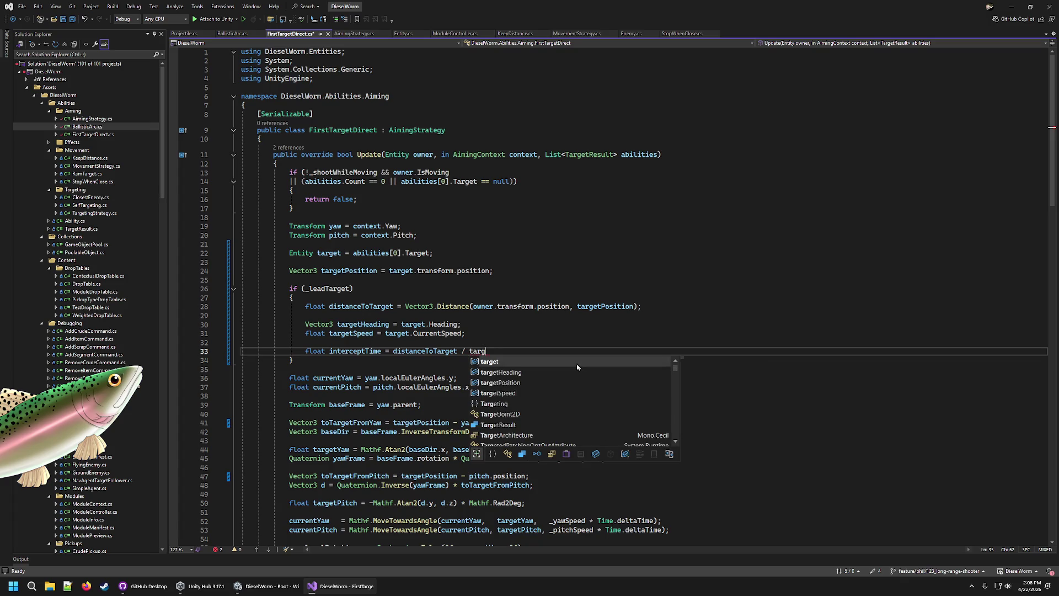
type("etSpee")
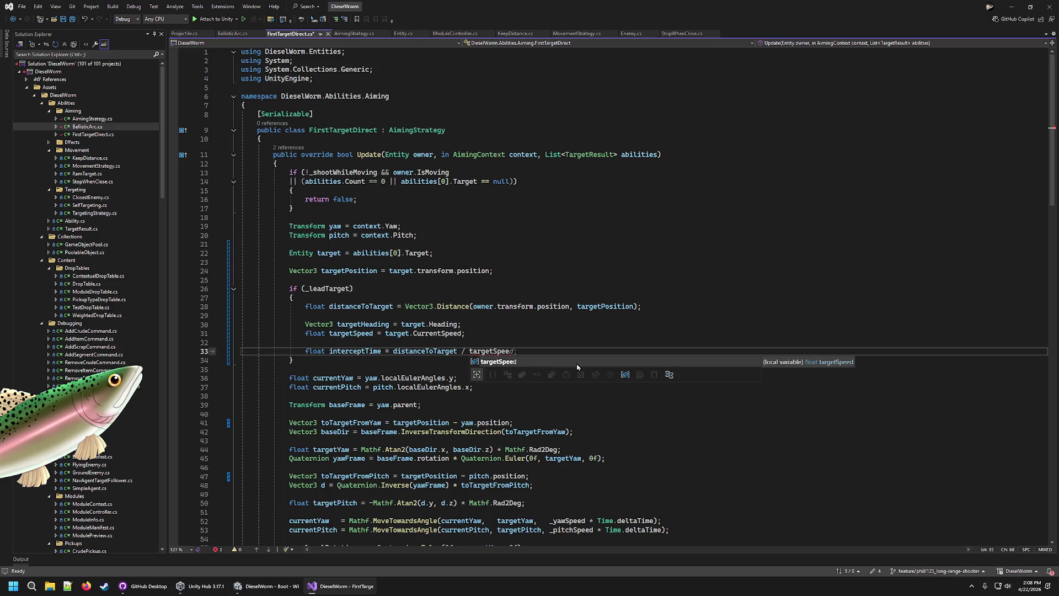
key("Tab")
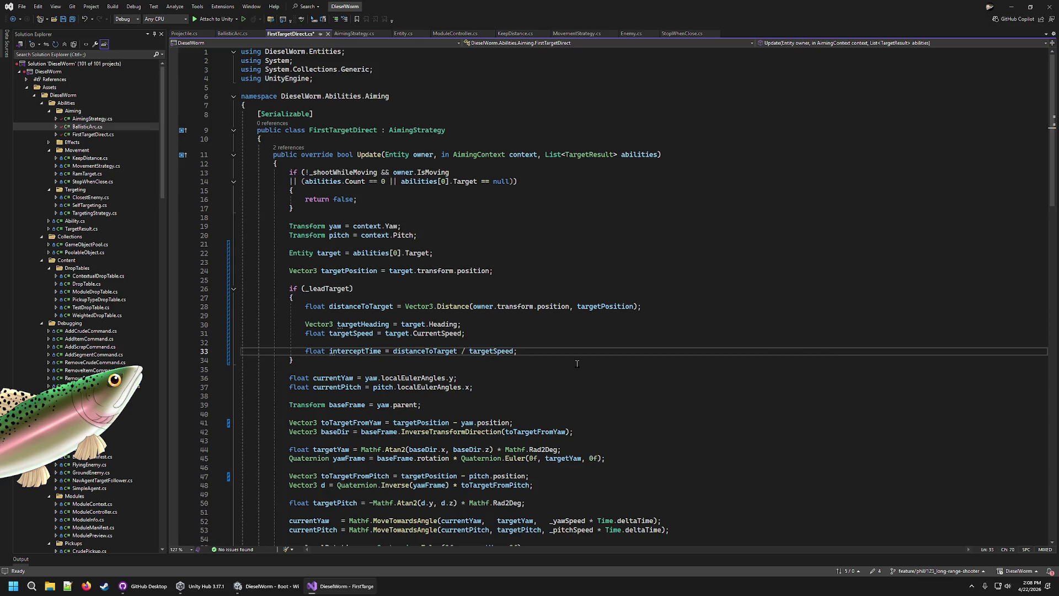
double_click(353, 351)
double_click(425, 351)
left_click(504, 351)
key("shift+Up")
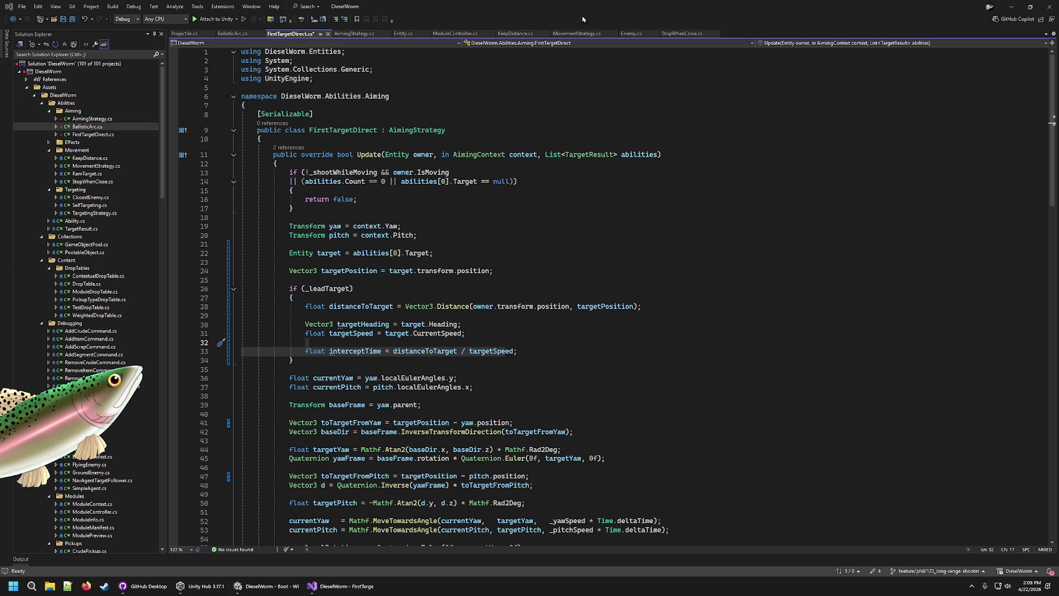
Switch to Firefox and scroll up the r/Unity3D 'Leading targets' thread to the intercept-velocity comment
key("alt+Tab")
scroll(512, 284, "up", 1)
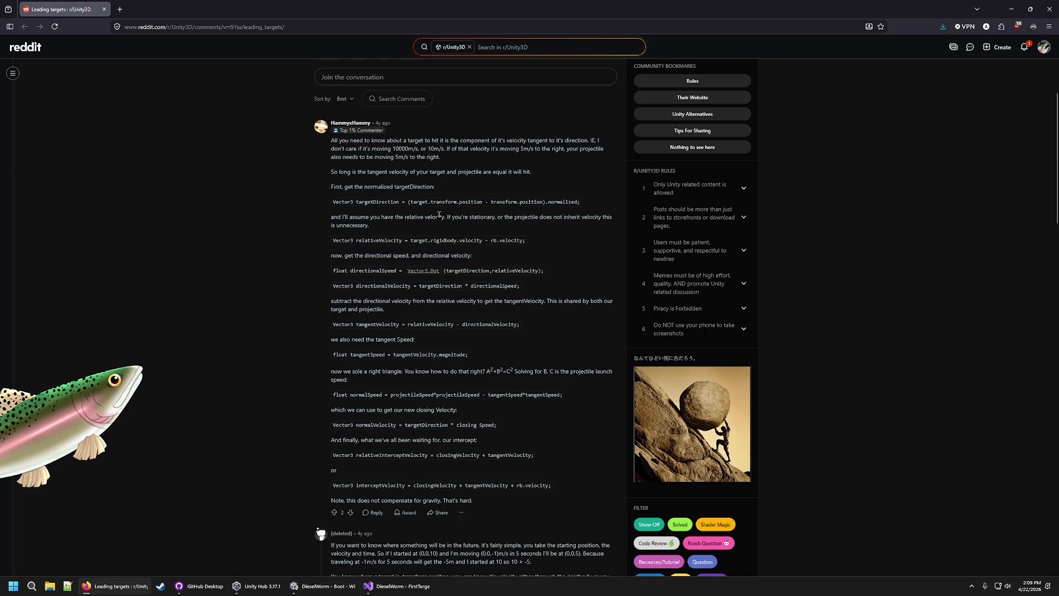
Select the targetDirection formula in the answer and add a blank line under targetHeading in FirstTargetDirect.cs
left_click_drag(356, 201, 475, 202)
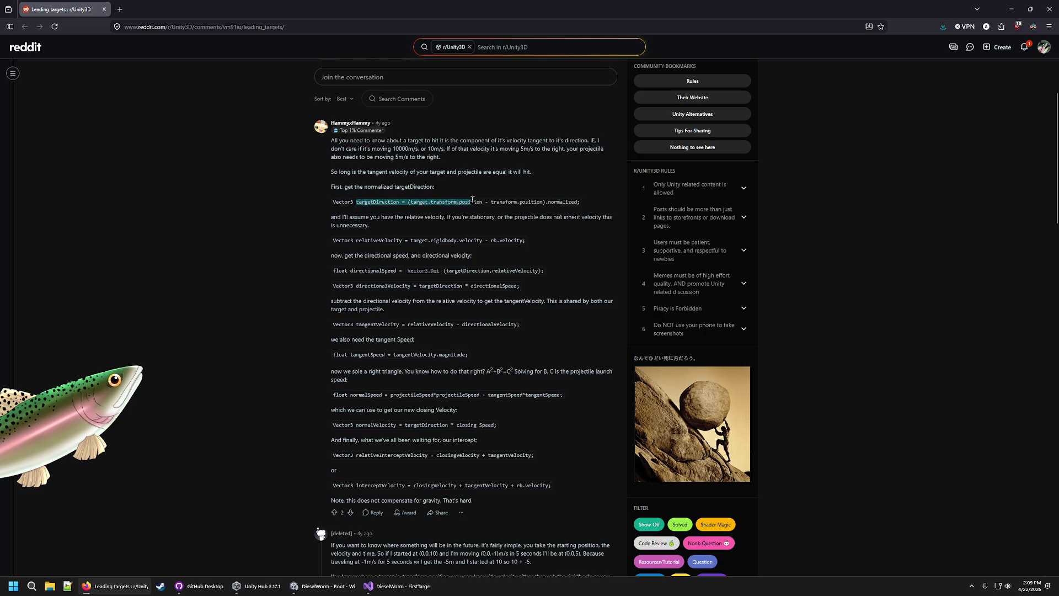
left_click(410, 588)
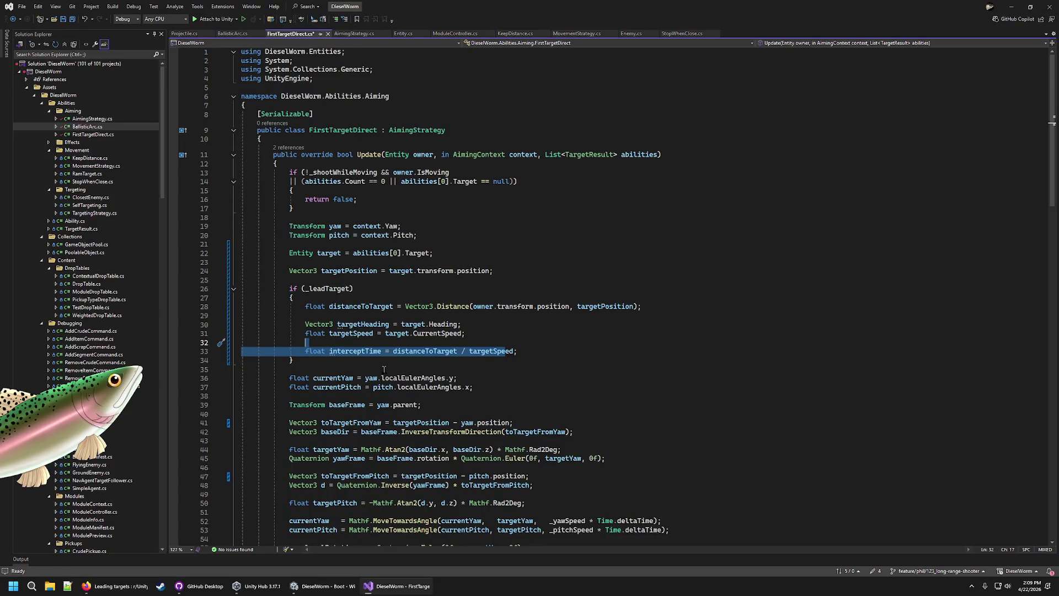
left_click(471, 325)
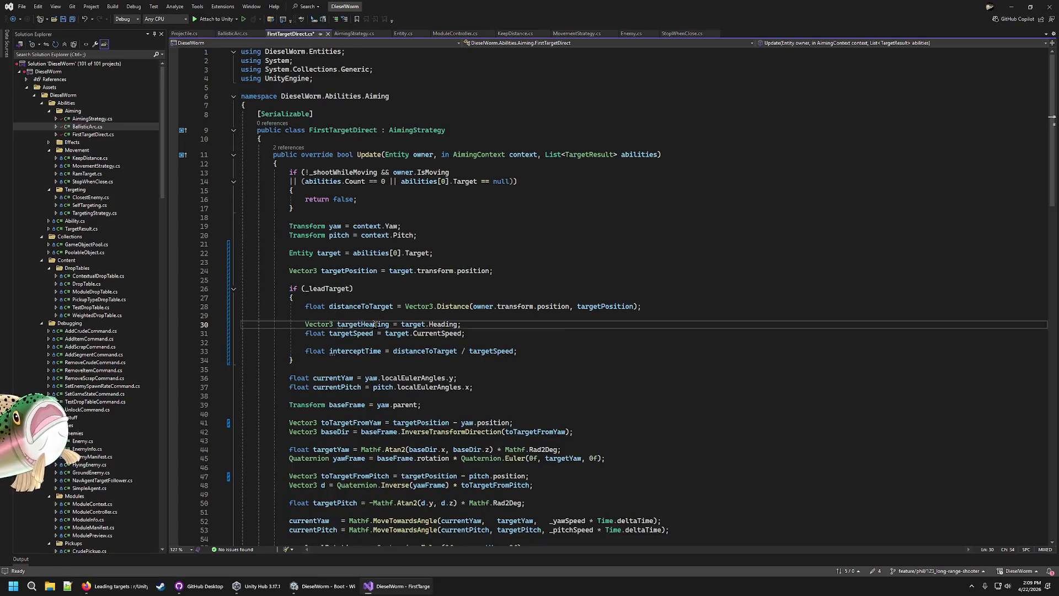
left_click(528, 327)
key("Return")
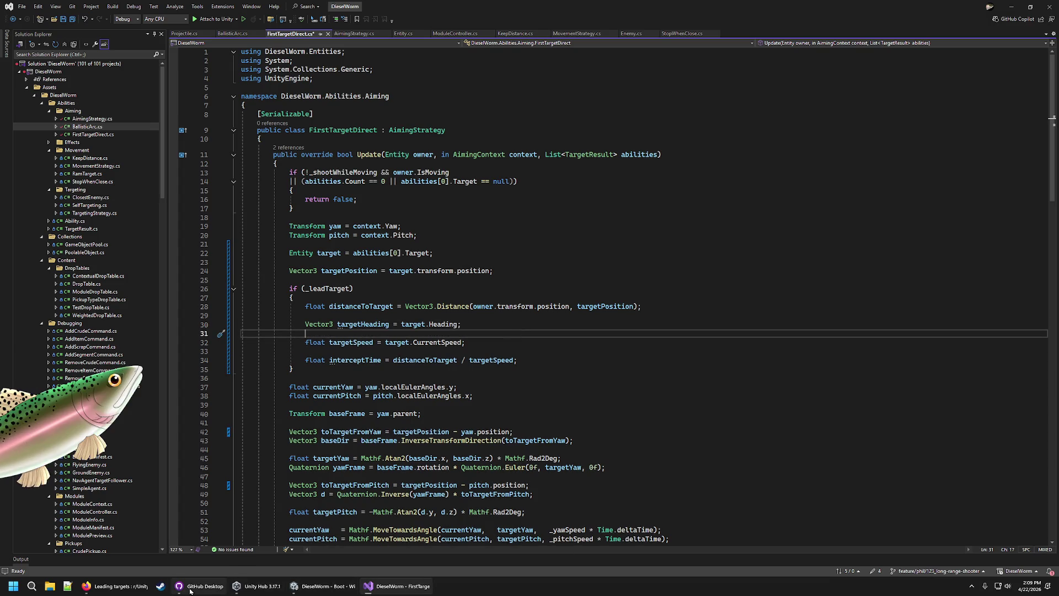
left_click(120, 591)
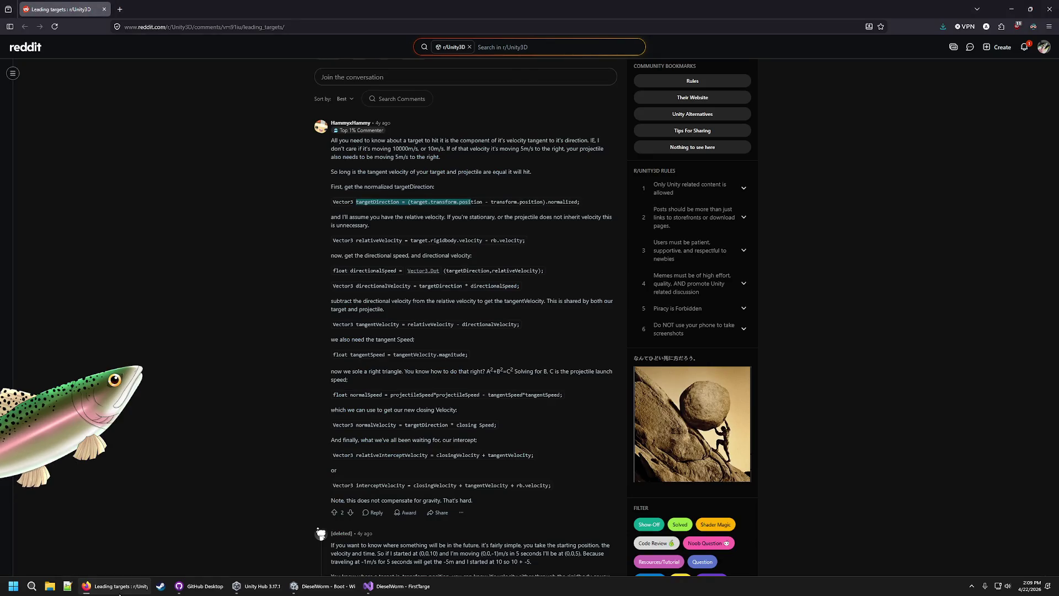
left_click(398, 582)
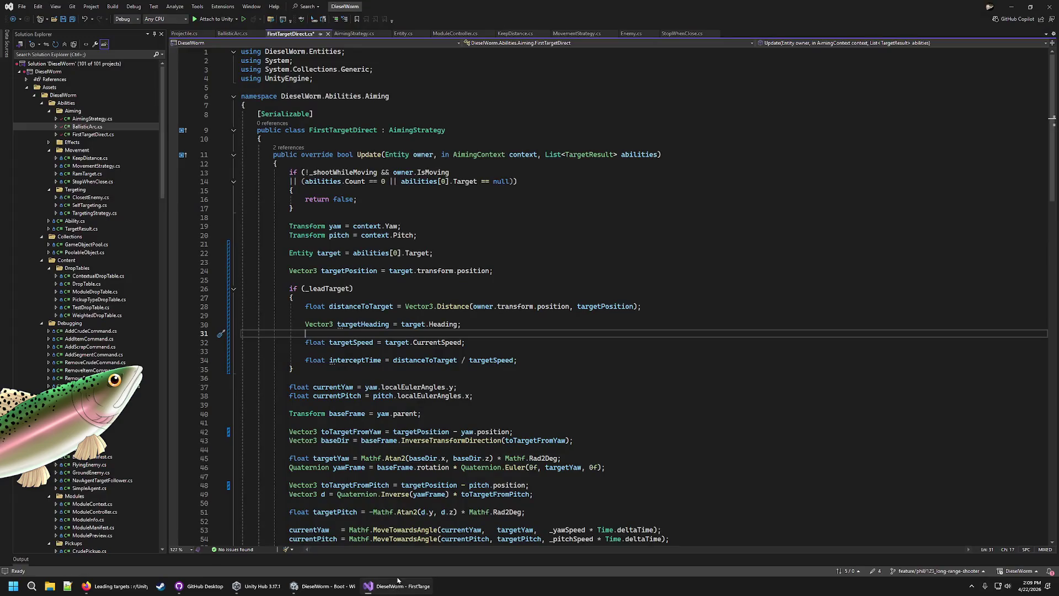
Remove the distanceToTarget line from the lead-target block, then view the Reddit leading-targets answer
left_click(645, 291)
key("Down")
key("shift+Down")
key("shift+End")
key("Delete")
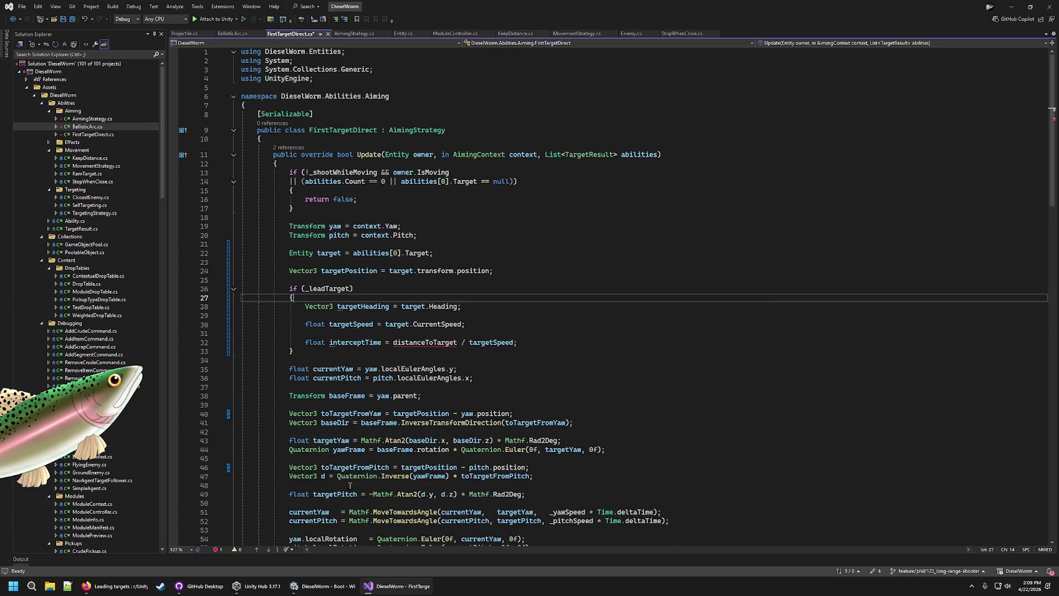
left_click(117, 586)
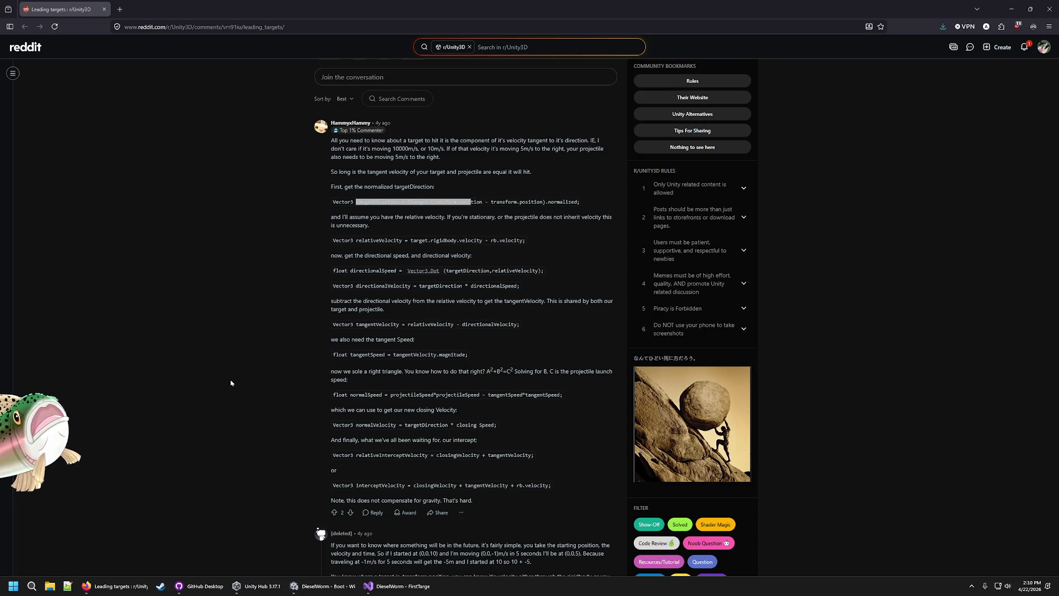
scroll(414, 286, "down", 5)
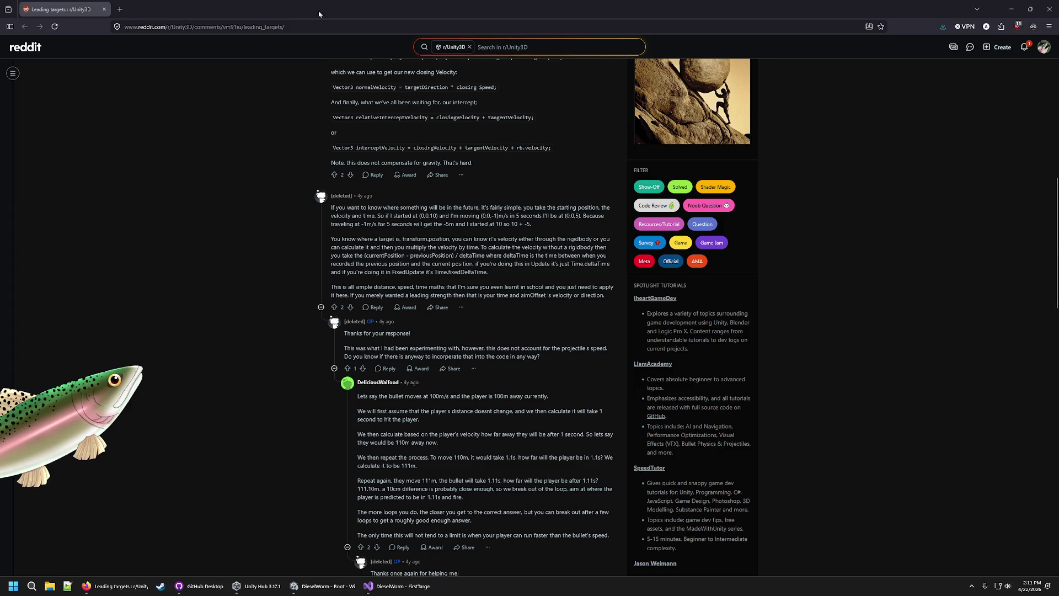
left_click(1049, 7)
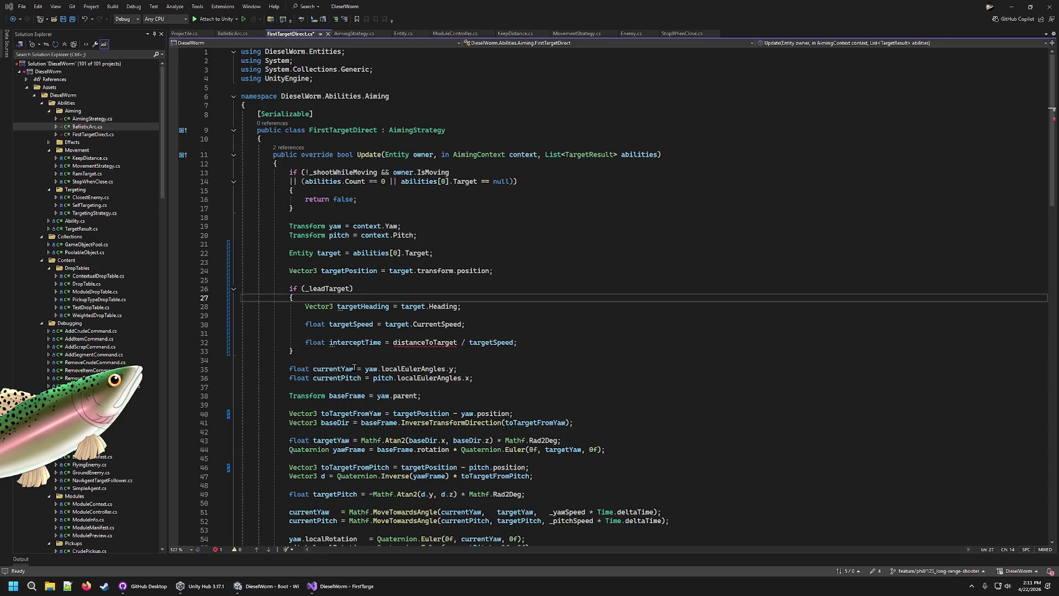
Put the distanceToTarget line back atop the lead-target block with blank lines below, then switch to BallisticArc.cs
left_click(593, 315)
left_click(564, 336)
left_click(575, 347)
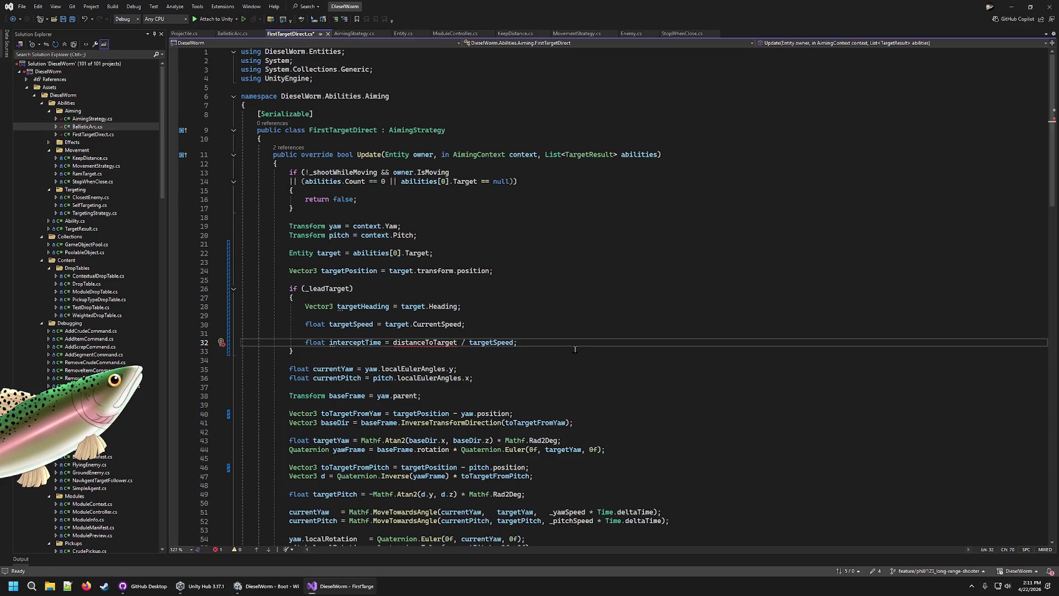
key("Tab")
key("Tab")
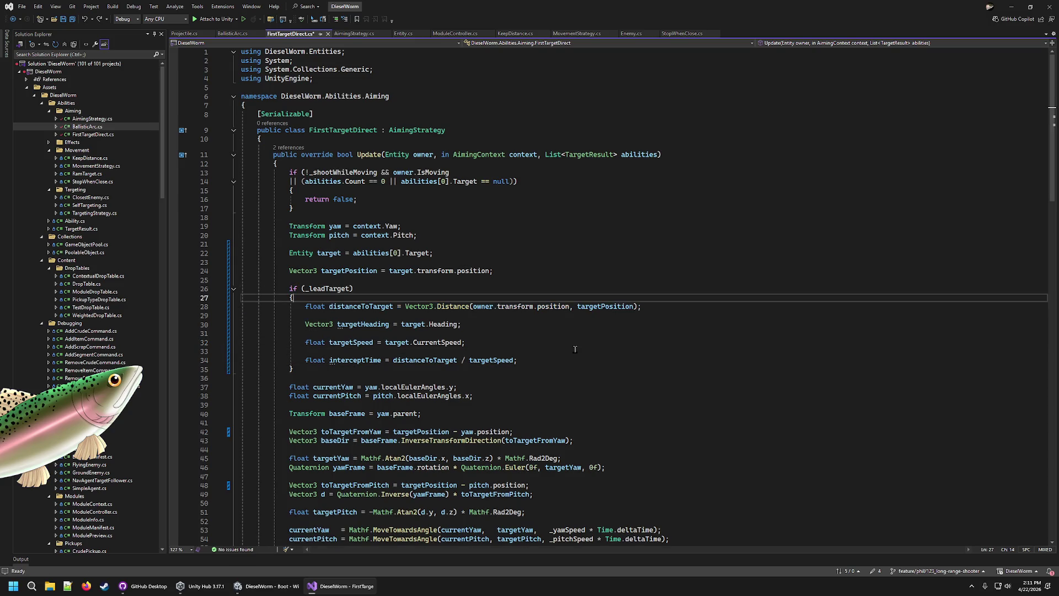
key("Down")
key("Down")
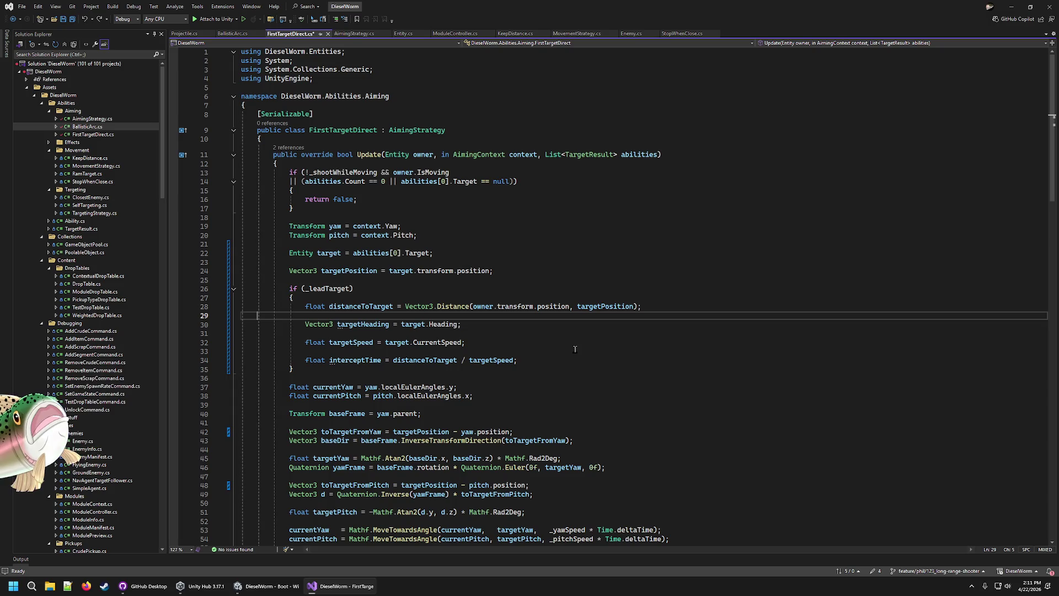
key("Return")
key("Return")
key("Up")
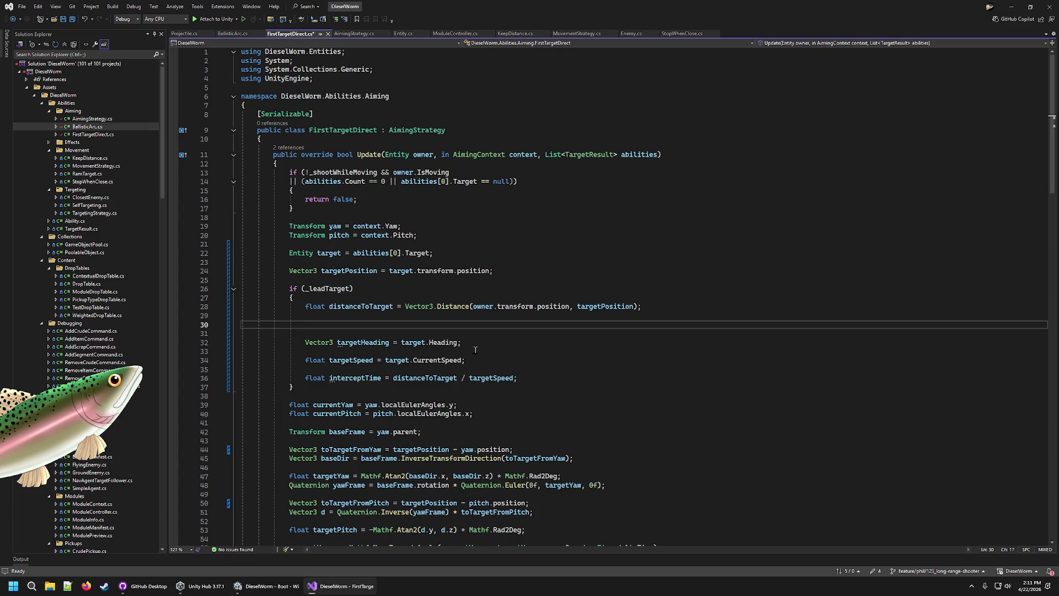
scroll(460, 325, "down", 6)
scroll(312, 76, "up", 5)
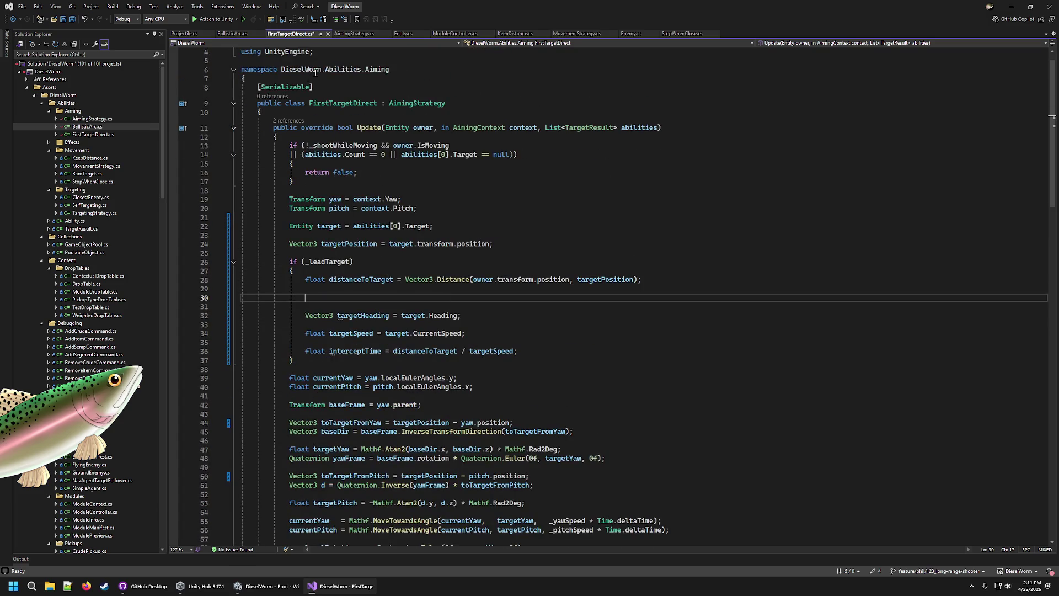
left_click(232, 33)
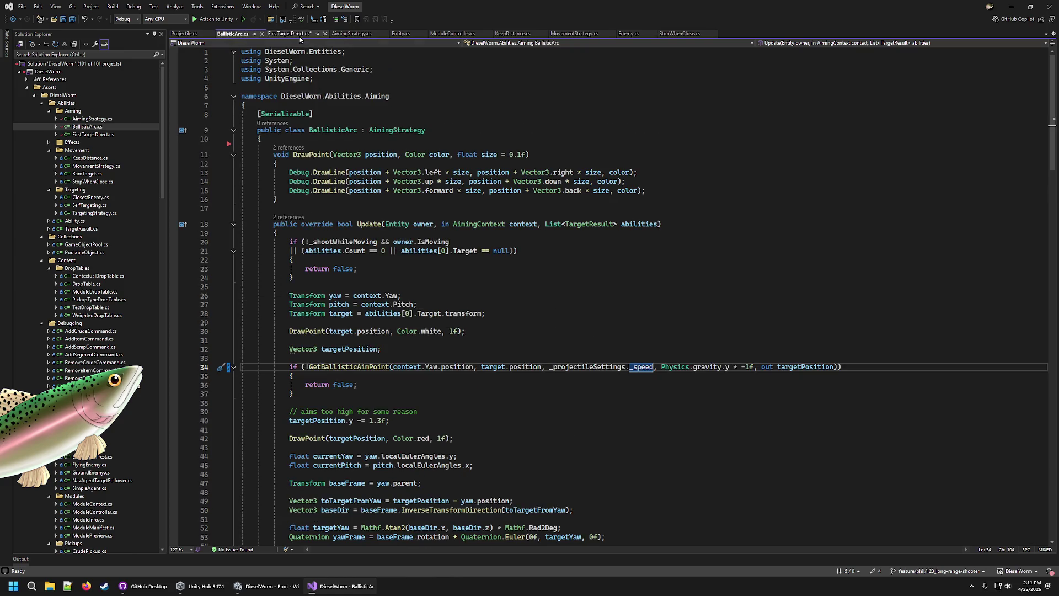
Copy BallisticArc's DrawPoint method under the FirstTargetDirect class brace and save FirstTargetDirect.cs
left_click_drag(288, 198, 287, 138)
key("ctrl+c")
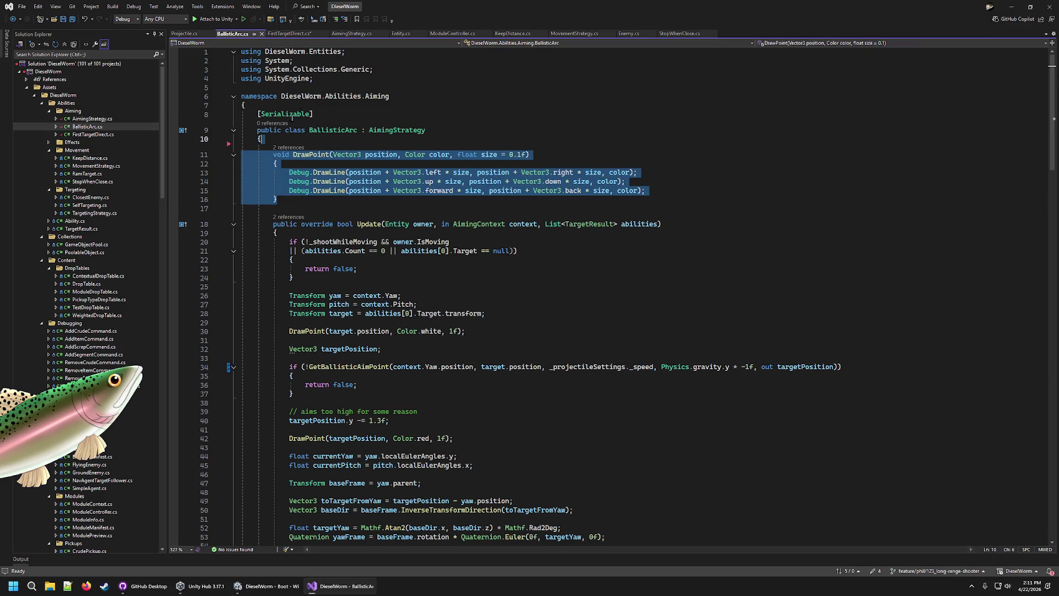
left_click(289, 34)
scroll(629, 166, "up", 1)
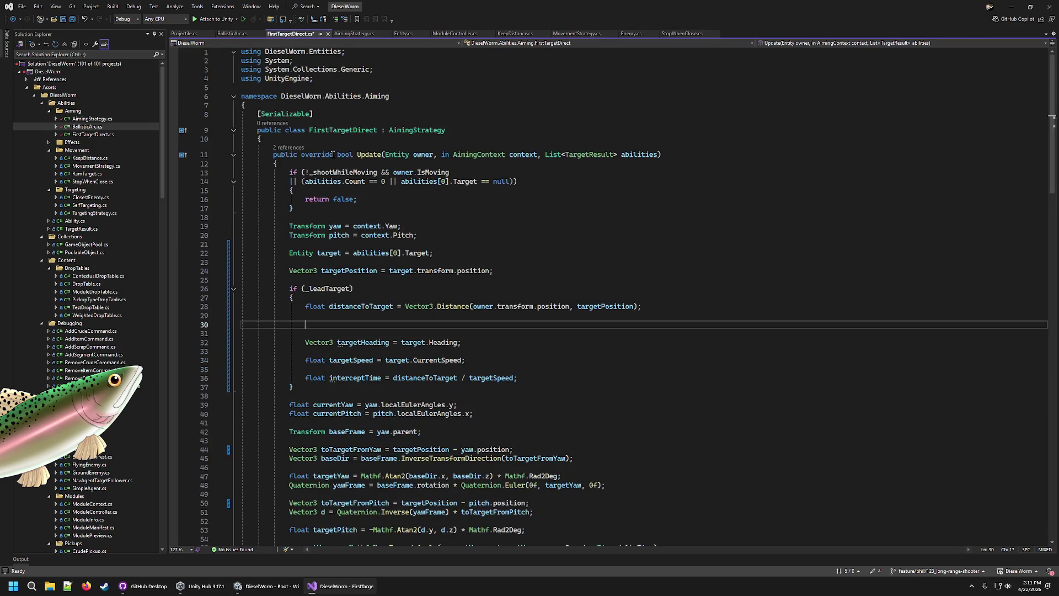
key("Return")
key("ctrl+v")
key("Up")
key("Up")
key("Up")
key("Up")
key("Up")
key("Up")
key("Delete")
key("ctrl+s")
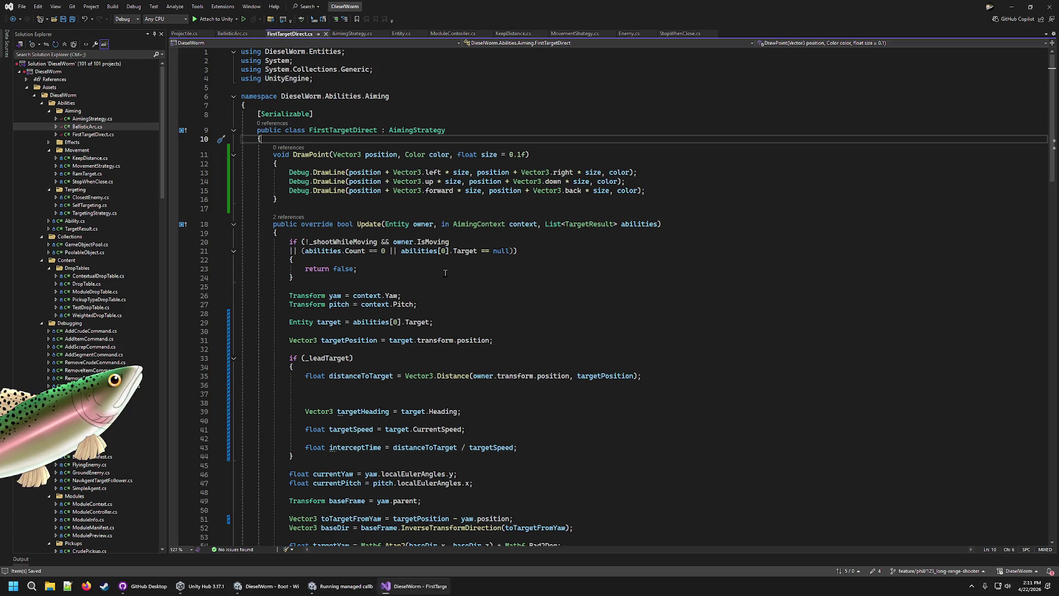
In BallisticArc.cs, start an #if UNI directive under the class brace, then discard it
mouse_move(439, 243)
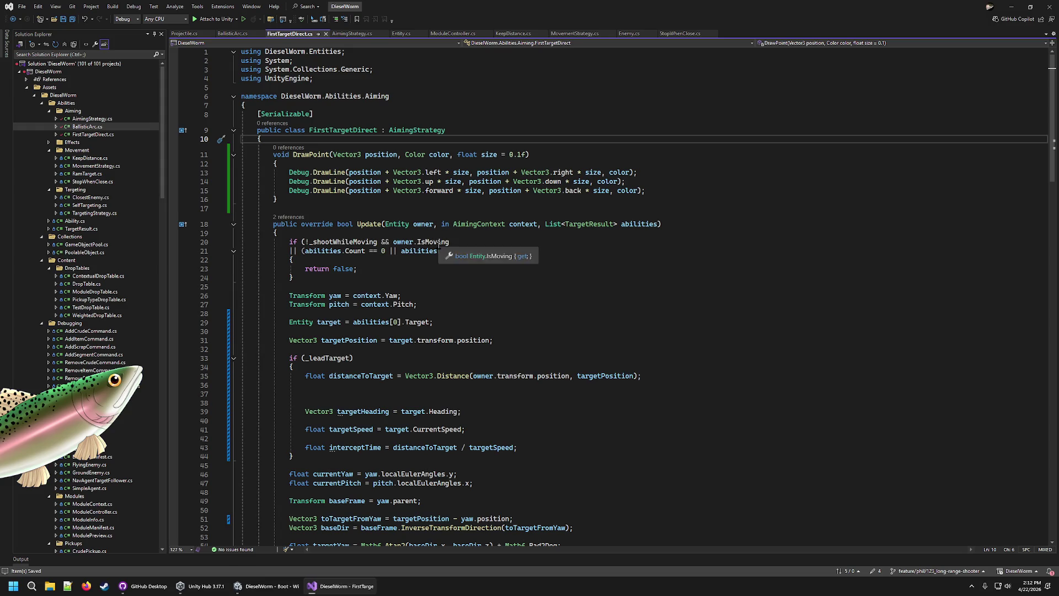
left_click(232, 34)
key("Return")
type("#if ")
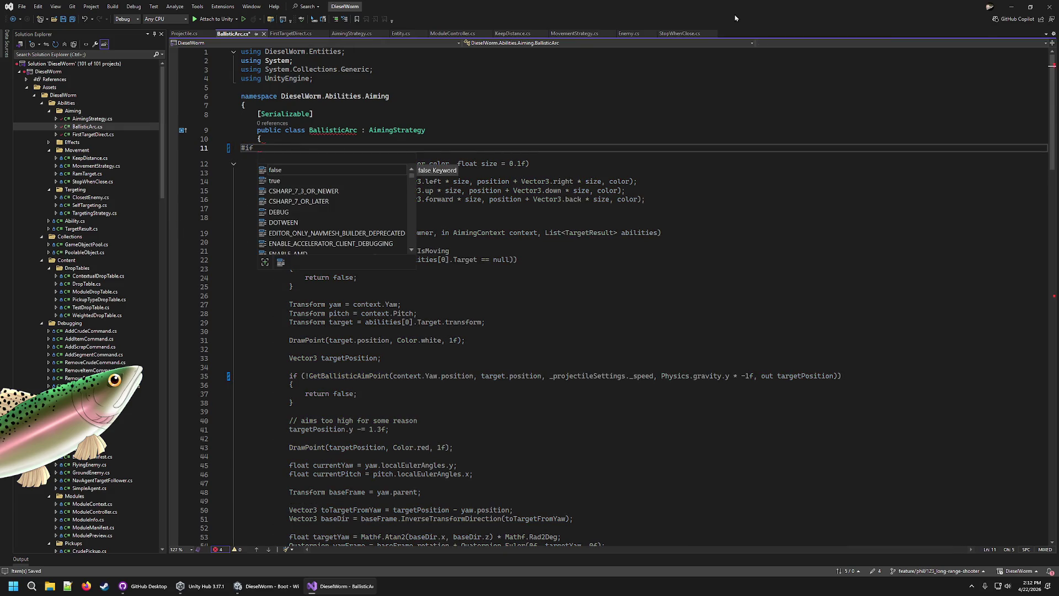
type("UNI")
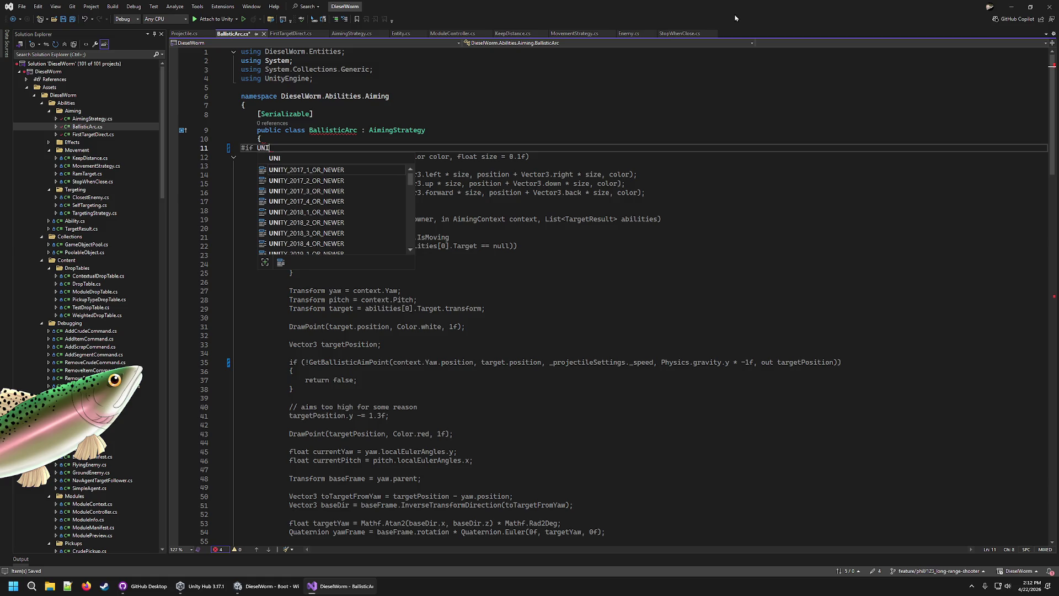
key("Escape")
key("BackSpace")
key("BackSpace")
key("BackSpace")
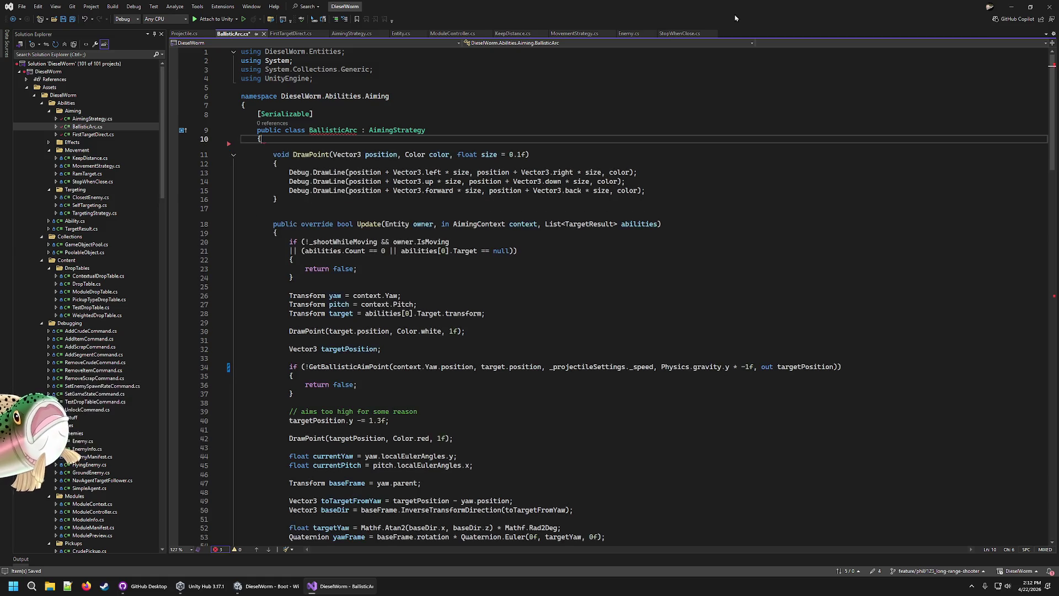
scroll(87, 263, "down", 15)
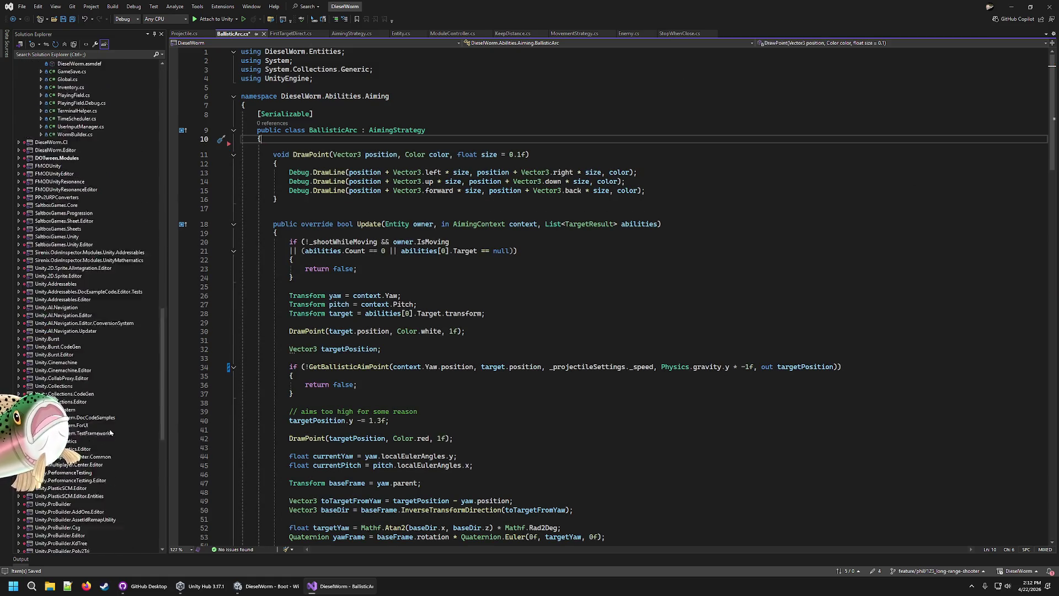
Browse the project scripts, from WormBuilder.cs to DieselMetric.cs, until reaching Boot.cs
left_click(83, 253)
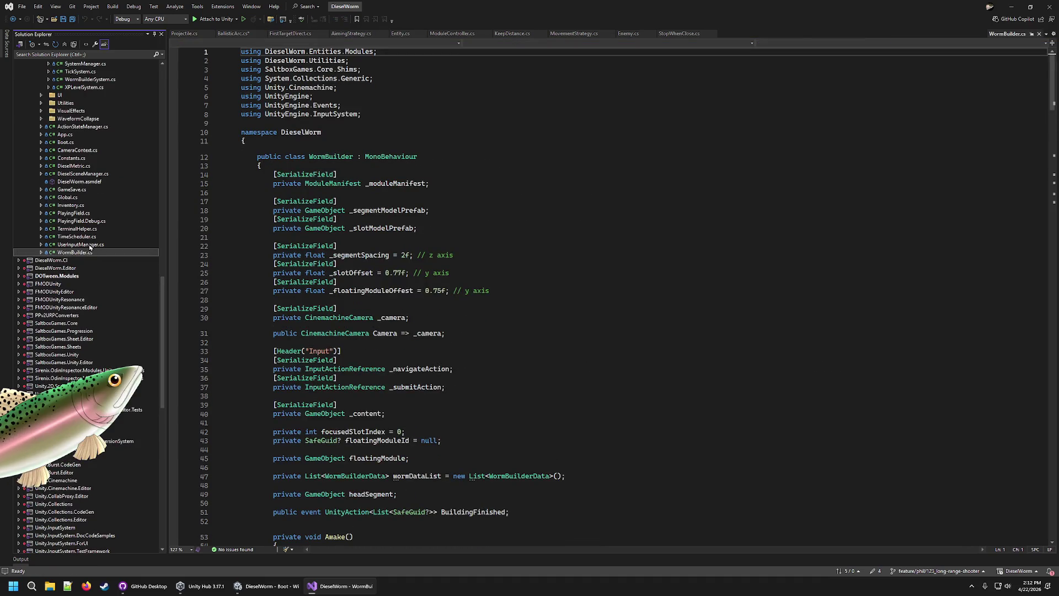
left_click(90, 246)
left_click(90, 236)
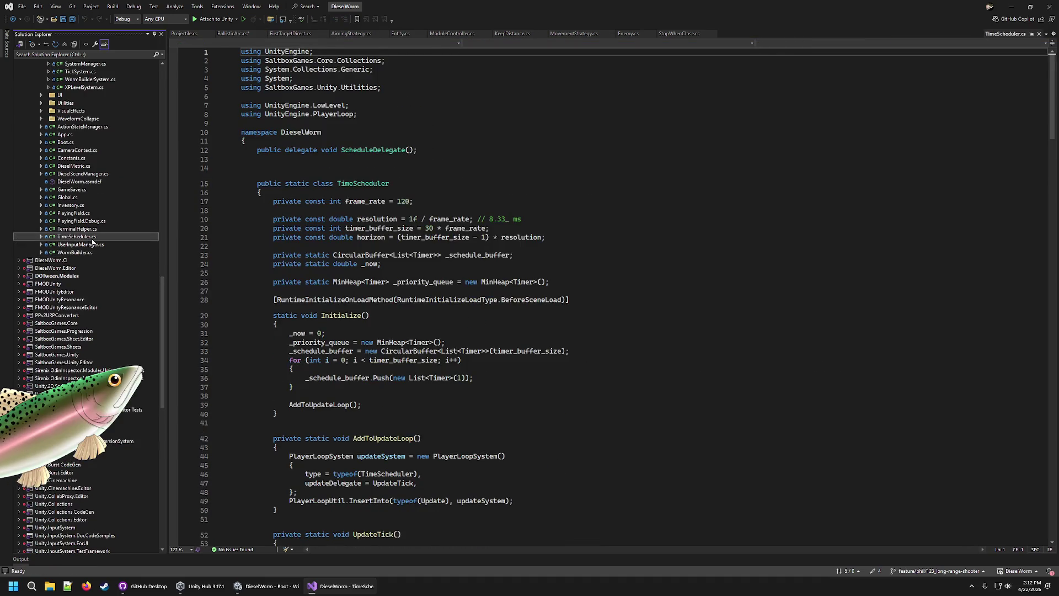
scroll(275, 264, "down", 15)
left_click(83, 221)
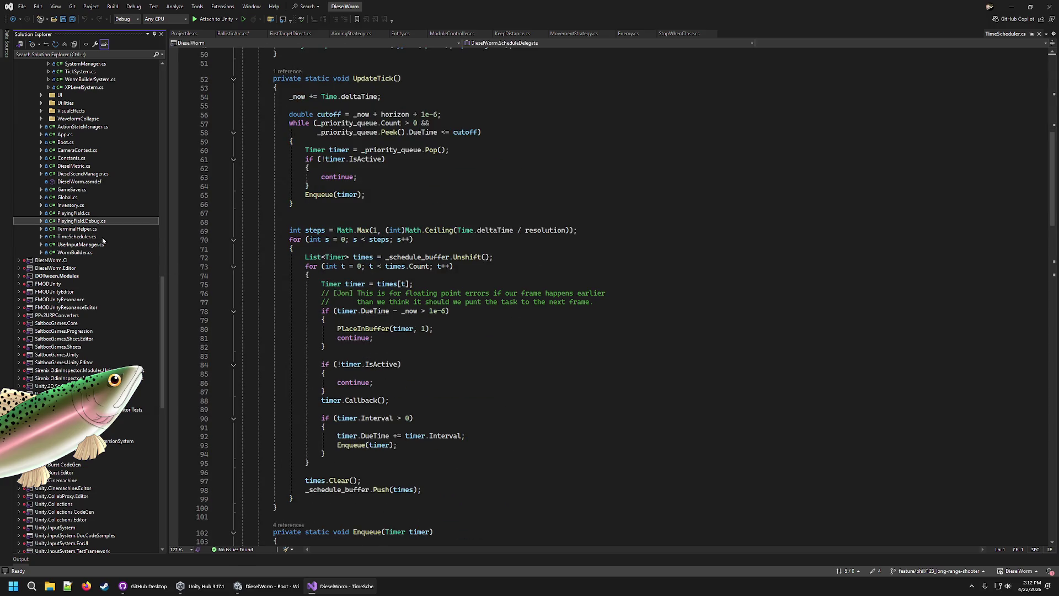
left_click(85, 228)
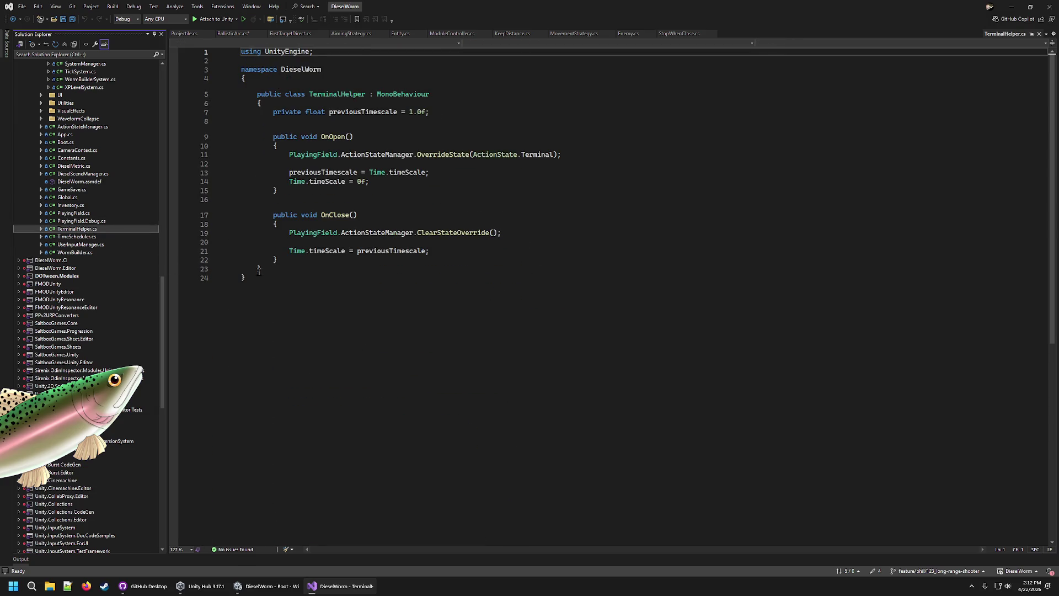
left_click(124, 213)
scroll(394, 297, "down", 20)
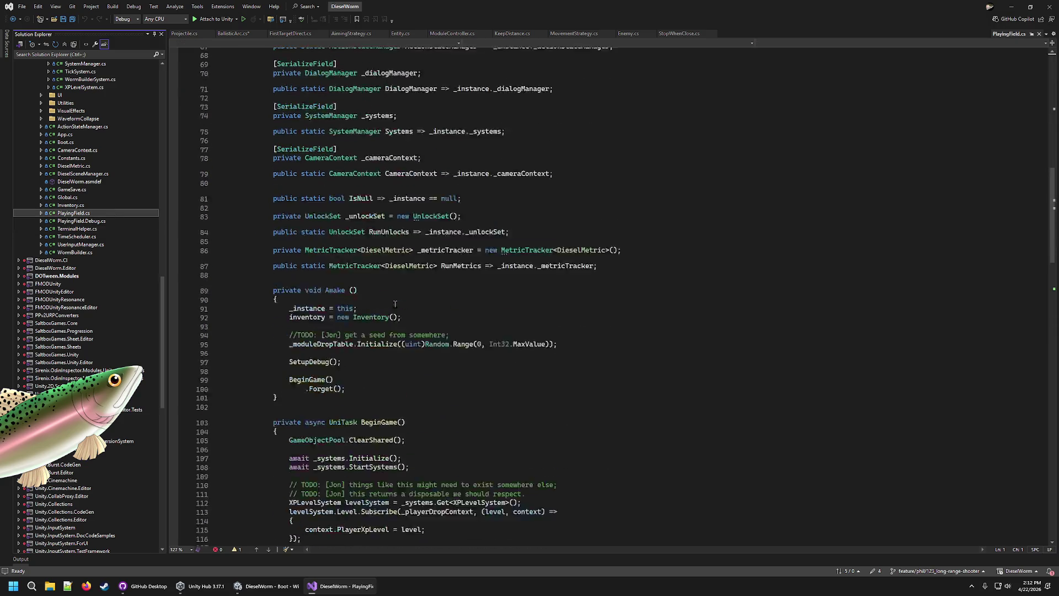
scroll(394, 297, "down", 15)
scroll(395, 296, "up", 9)
left_click(91, 221)
scroll(337, 290, "down", 20)
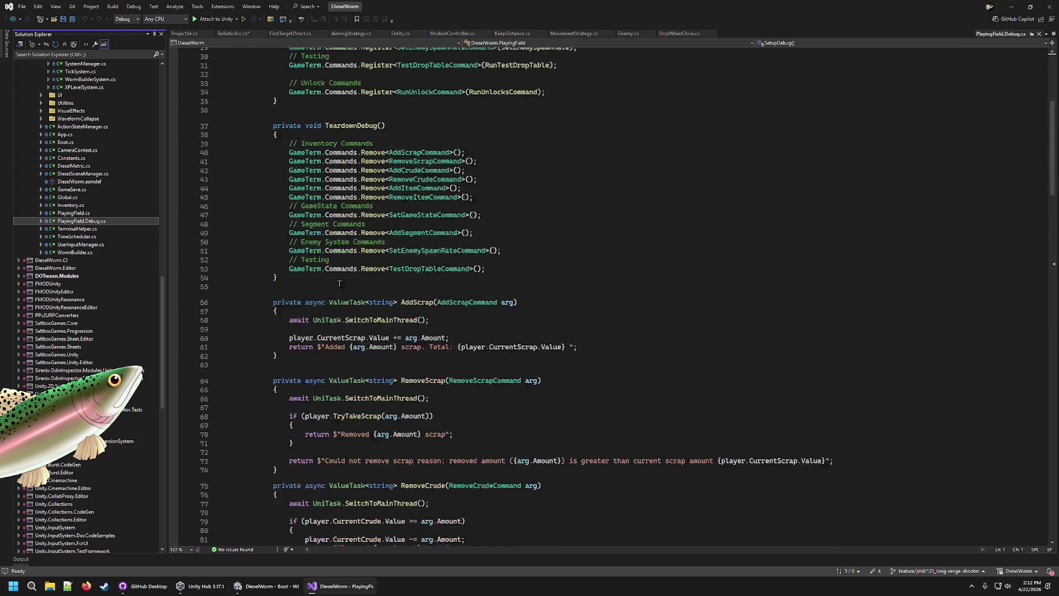
scroll(336, 290, "down", 8)
left_click(71, 204)
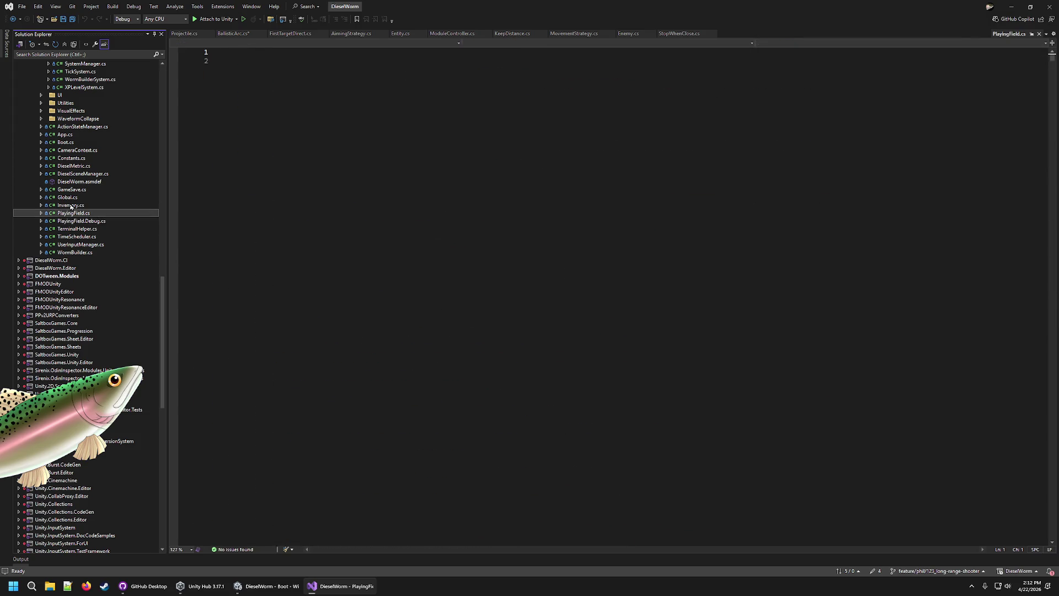
left_click(73, 197)
left_click(80, 190)
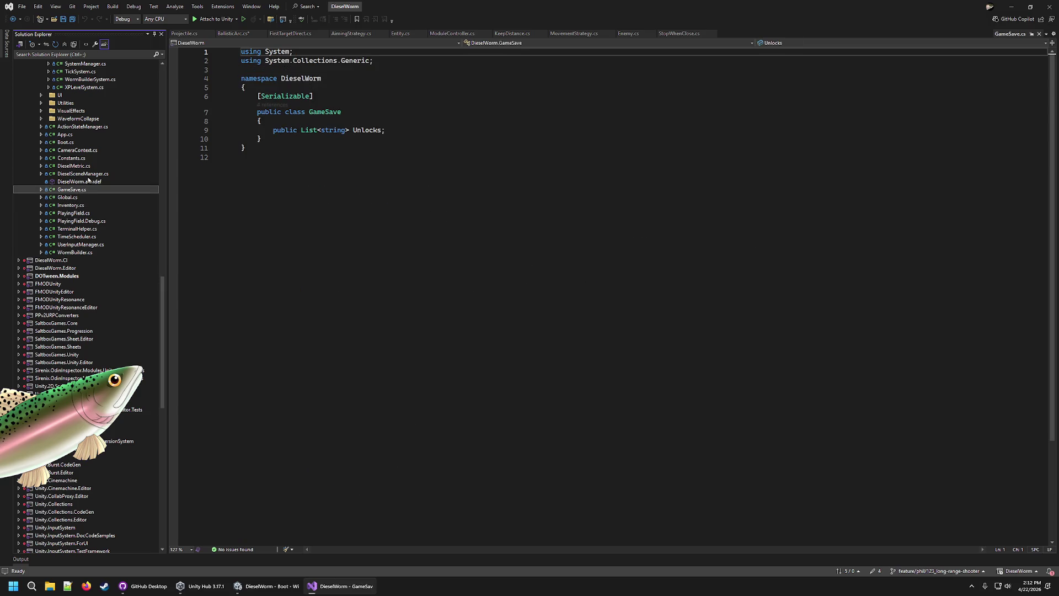
left_click(91, 175)
scroll(497, 275, "down", 7)
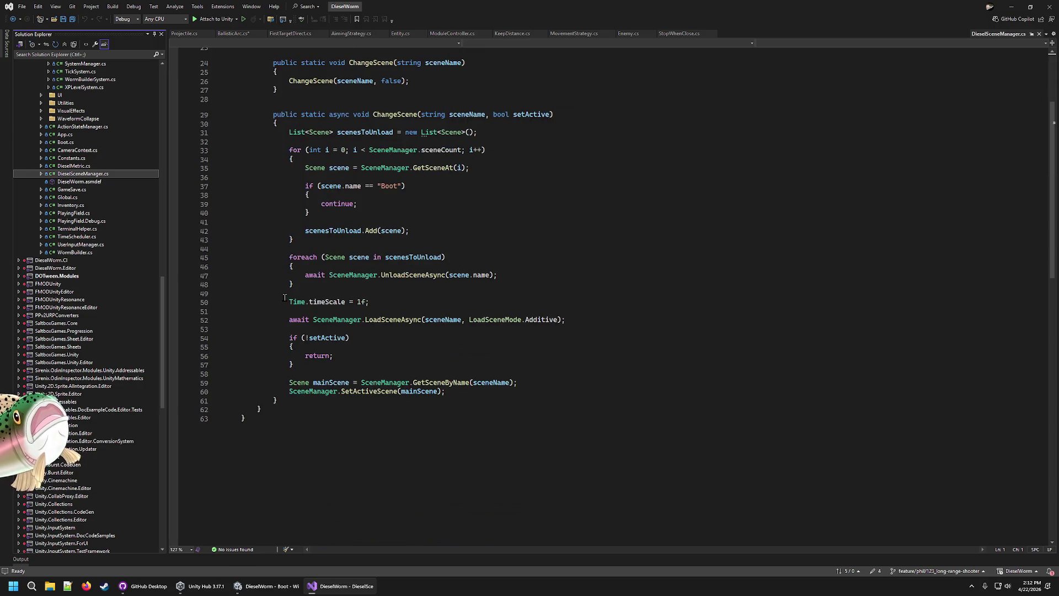
left_click(72, 159)
left_click(87, 165)
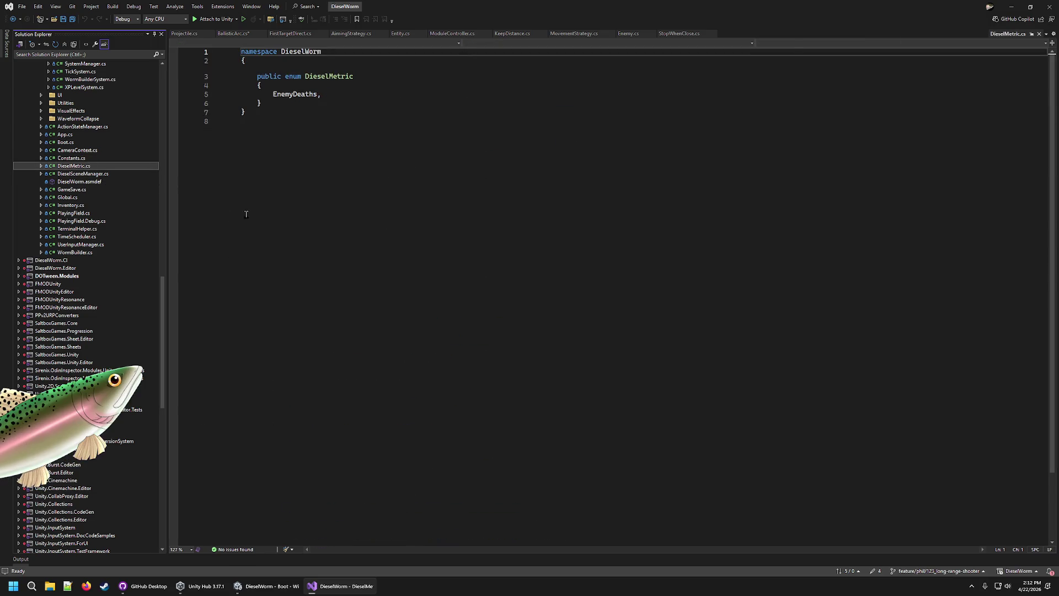
key("Up")
key("Up")
key("Up")
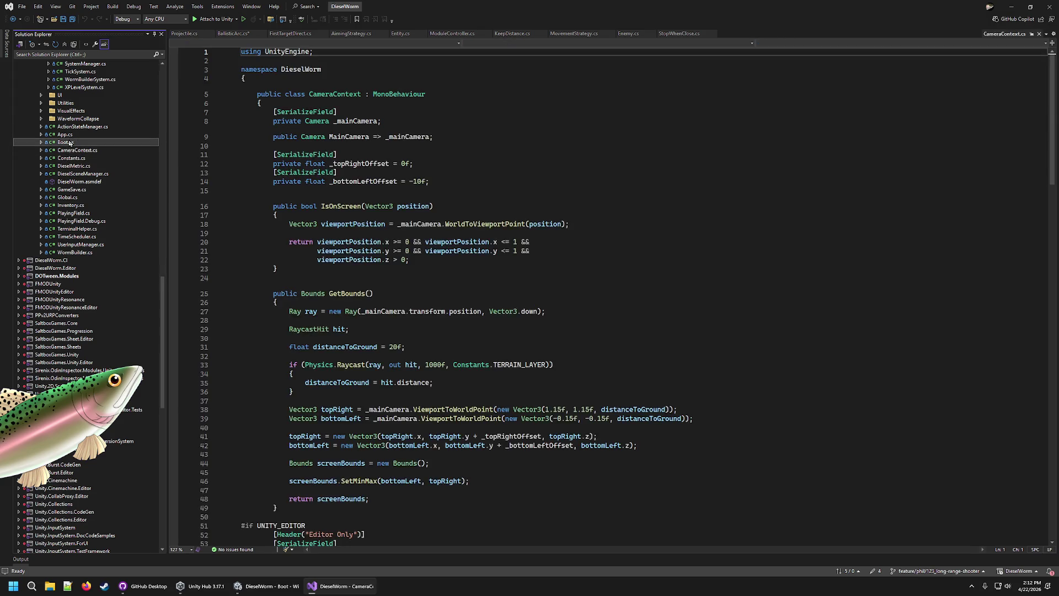
Copy Boot.cs's #if UNITY_EDITOR using UnityEditor #endif block into BallisticArc after the class brace
left_click_drag(267, 168, 232, 153)
key("ctrl+c")
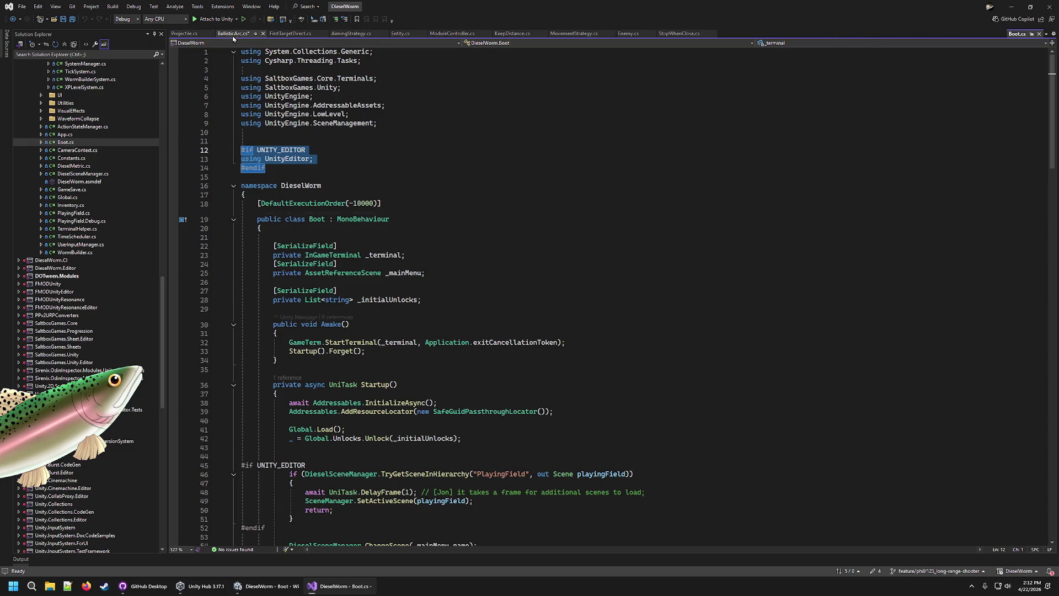
left_click(232, 33)
key("ctrl+v")
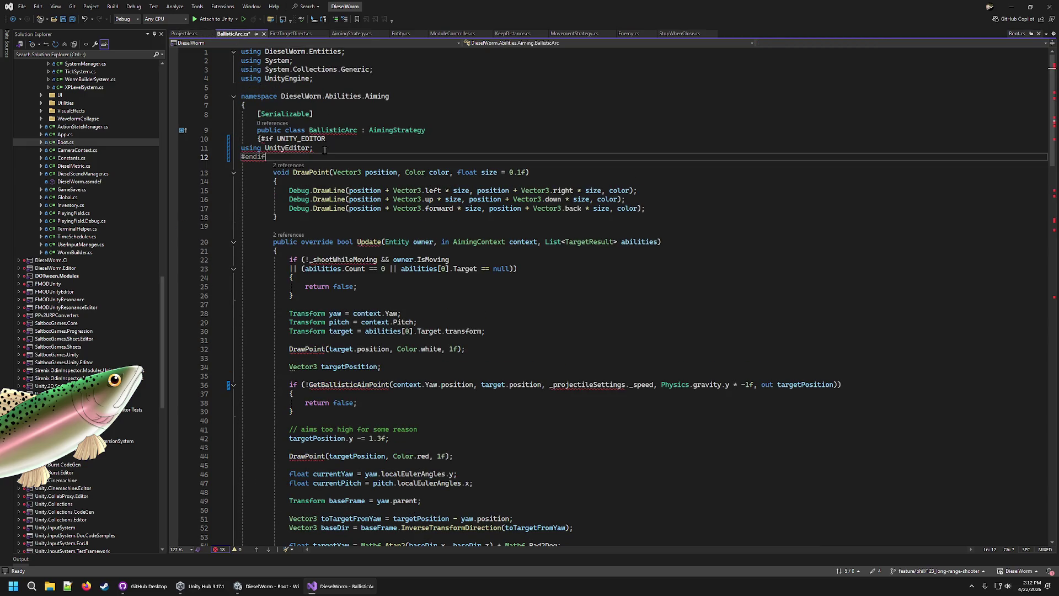
Replace the pasted block by wrapping the DrawPoint method in #if UNITY_EDITOR / #endif
left_click(339, 141, "shift")
key("BackSpace")
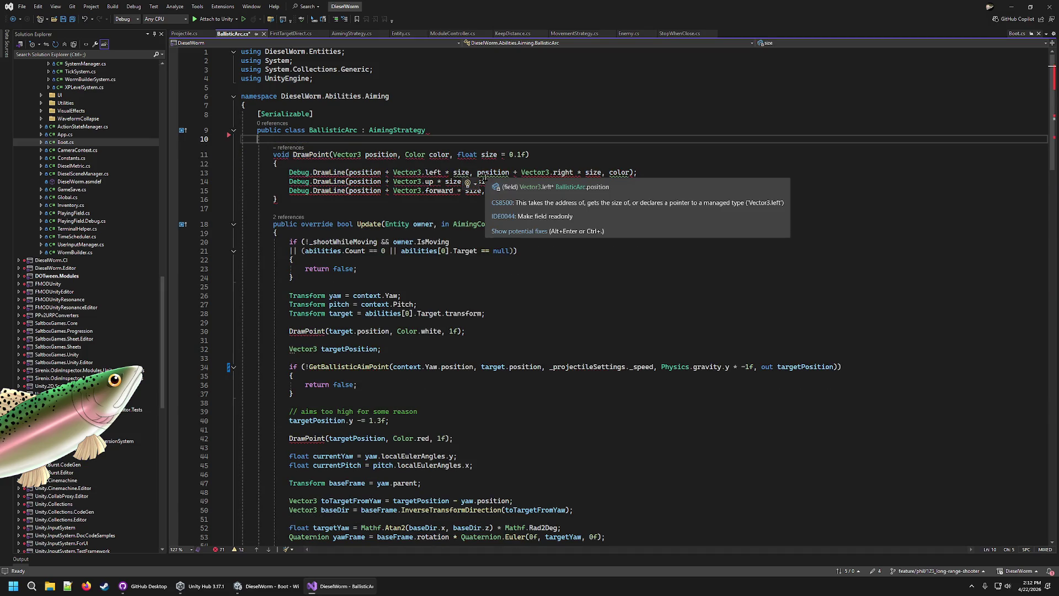
type("{")
key("Return")
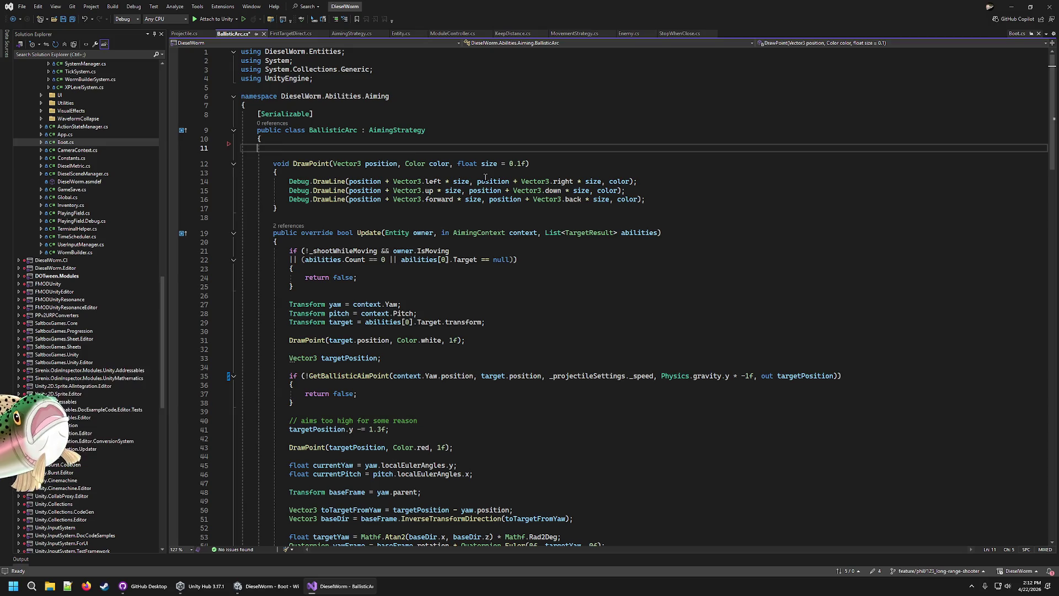
type("#if UNITY_EDITOR")
key("Down")
key("Down")
key("Down")
key("Down")
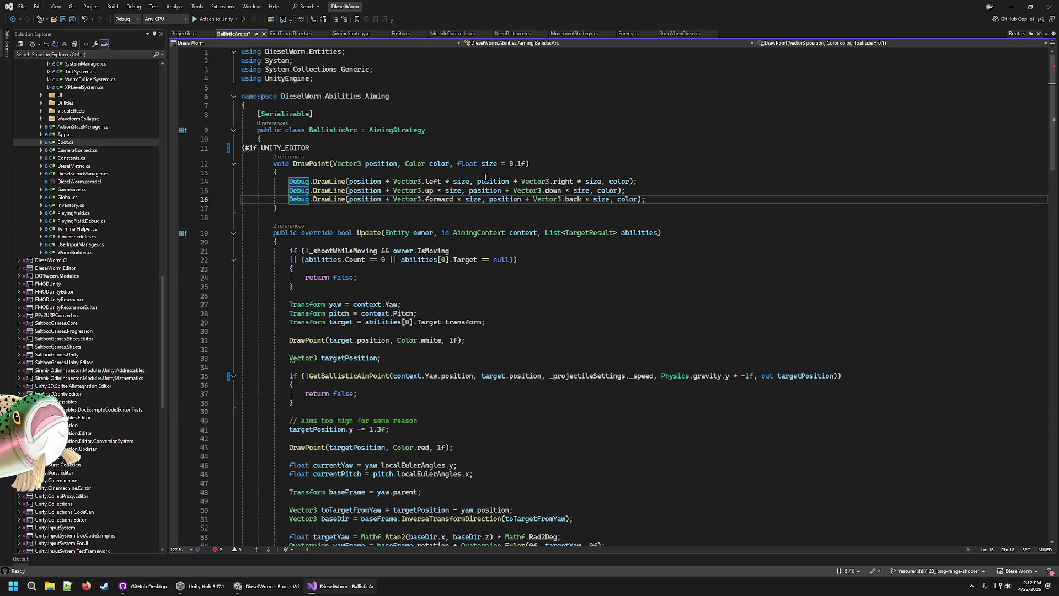
key("Return")
type("#")
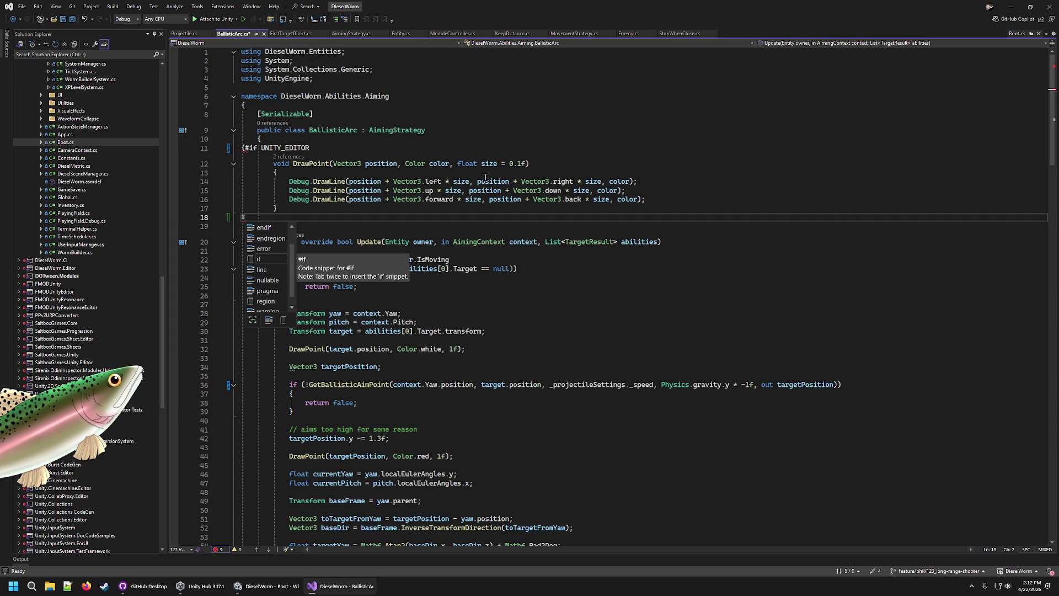
type("e")
key("Tab")
key("Up")
key("Up")
key("Up")
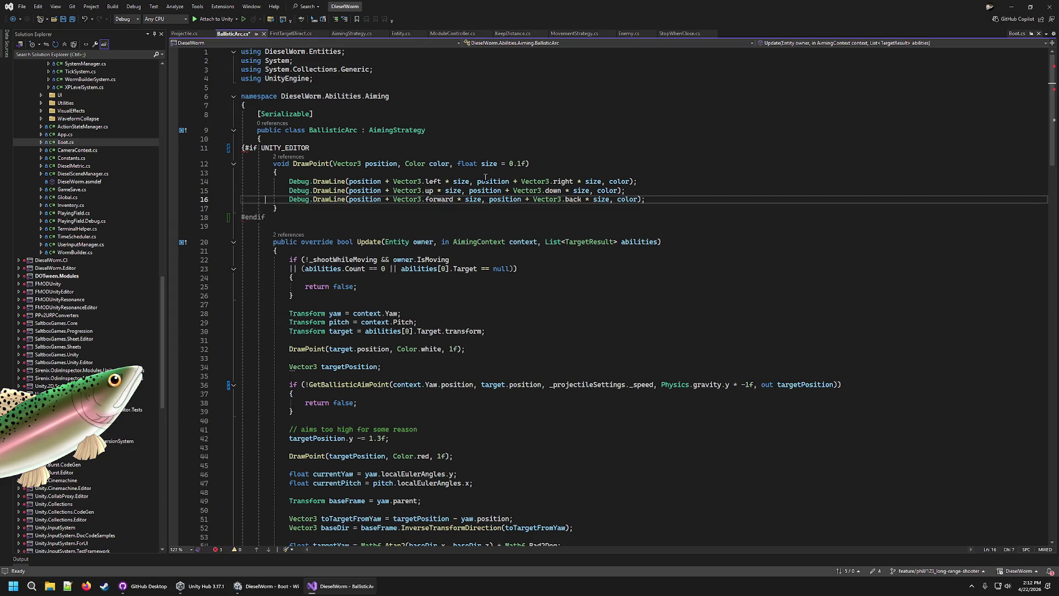
key("Up")
key("Up")
key("Up")
key("Down")
key("Home")
key("Delete")
Wrap the white DrawPoint call in #if UNITY_EDITOR / #endif
left_click(347, 341)
key("Return")
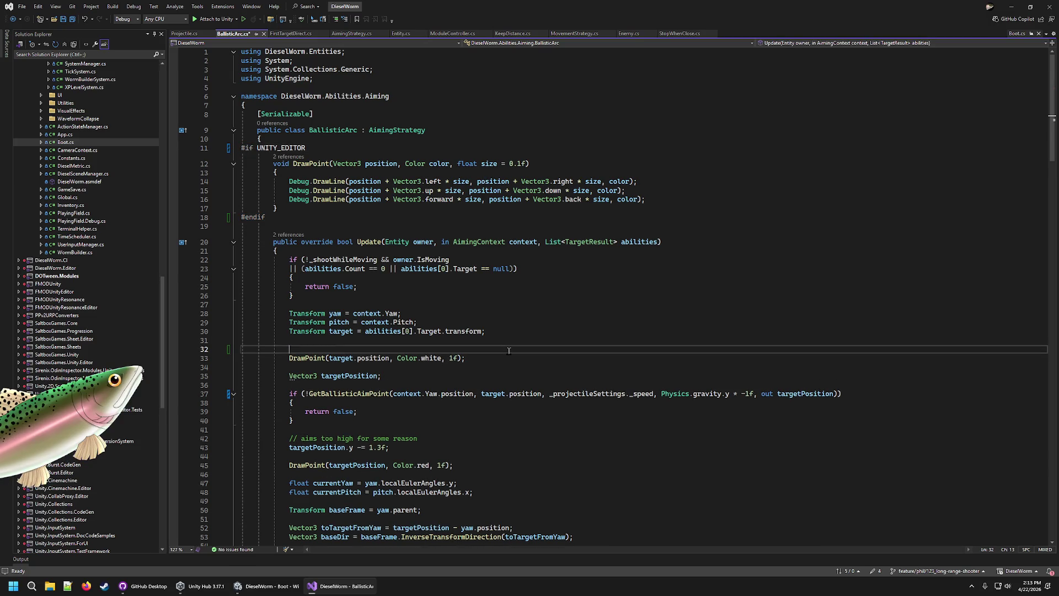
key("BackSpace")
type("#if ")
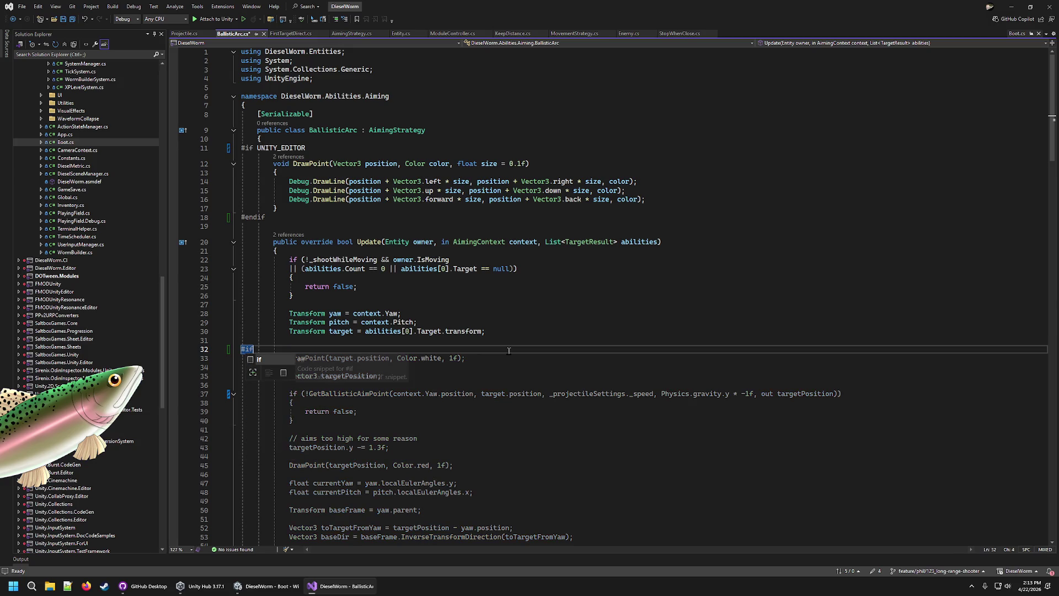
type("UN")
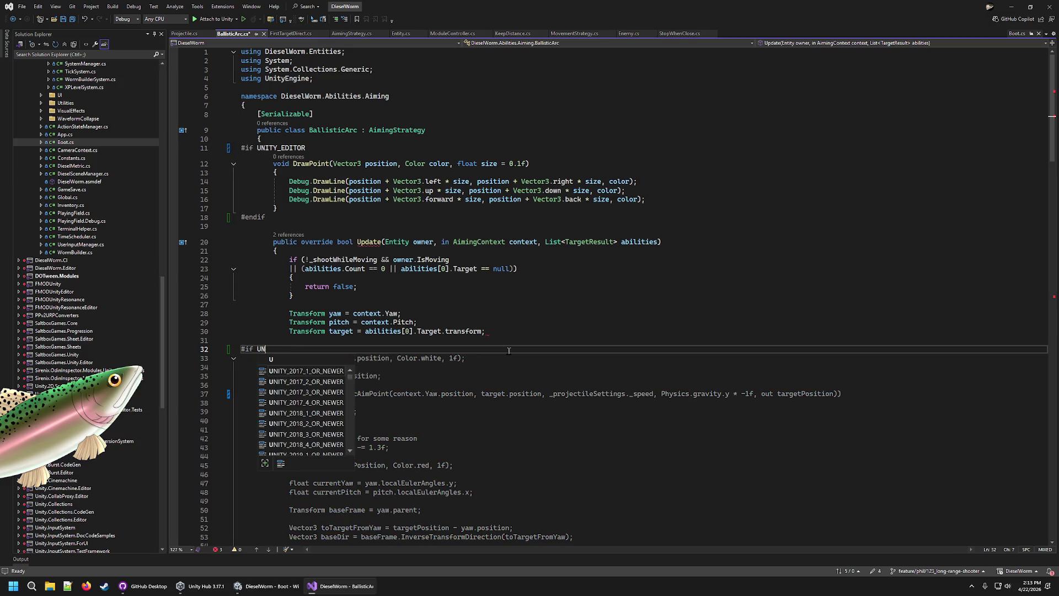
type("ITY_EDITOR")
key("Down")
key("Down")
key("Return")
key("Up")
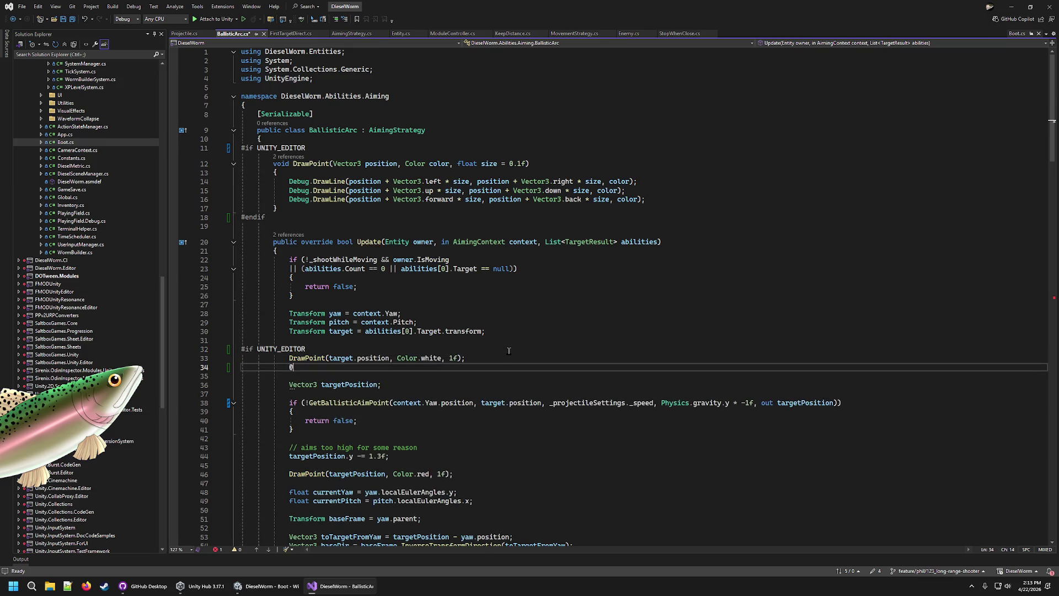
type("endif")
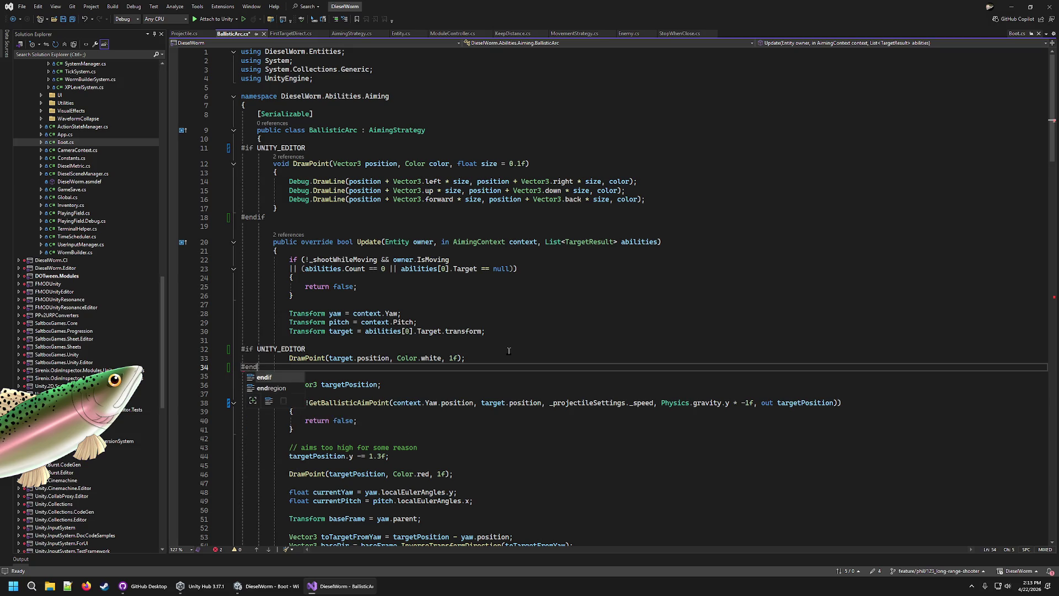
Wrap the red DrawPoint call in #if UNITY_EDITOR / #endif and save BallisticArc.cs
left_click(331, 464)
key("ctrl+v")
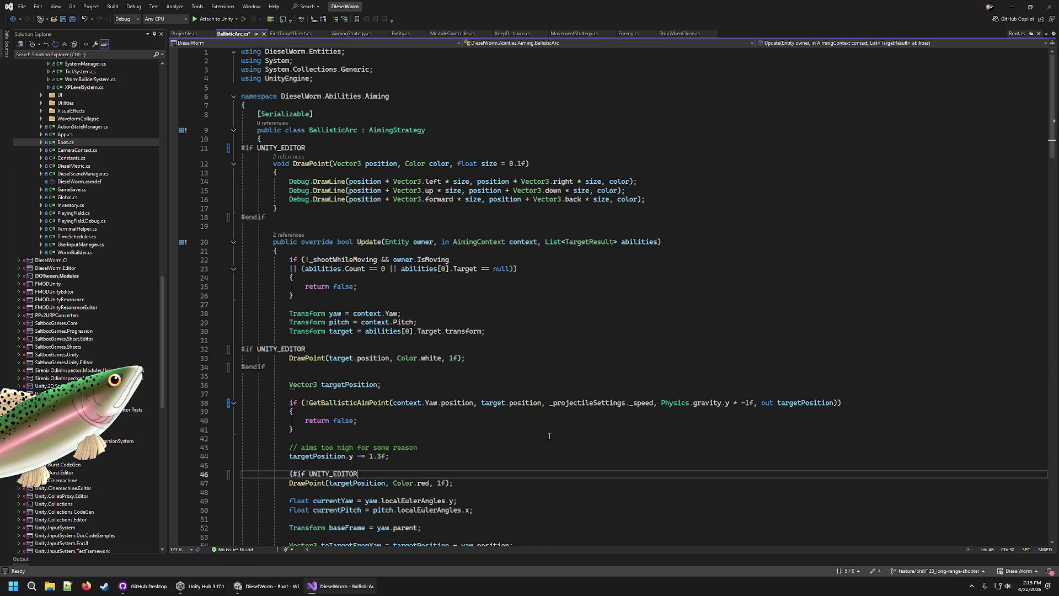
key("BackSpace")
key("BackSpace")
key("BackSpace")
key("Down")
key("End")
key("Return")
type("#")
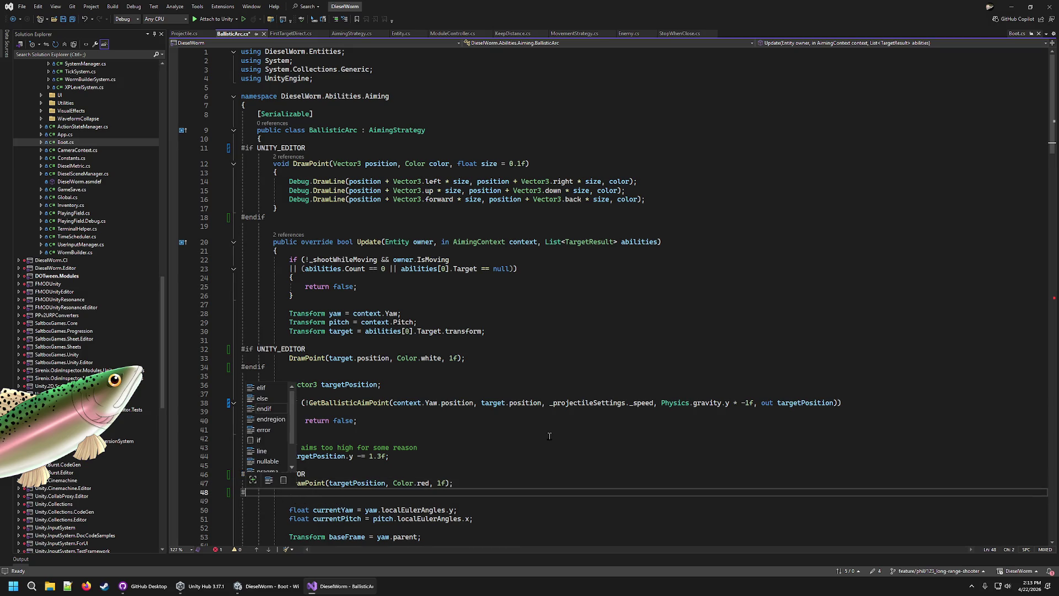
type("endif")
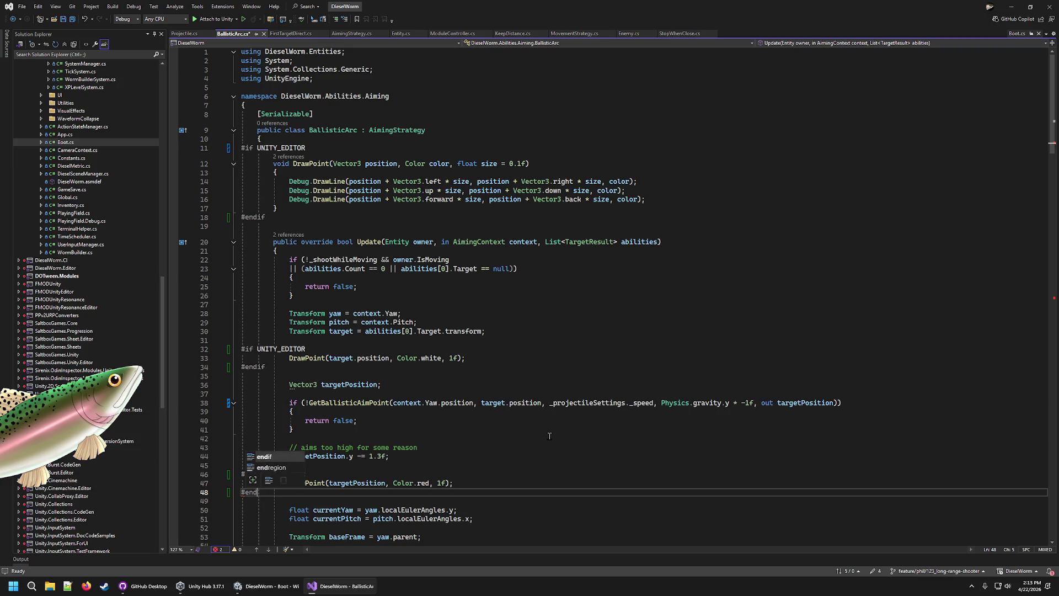
key("ctrl+s")
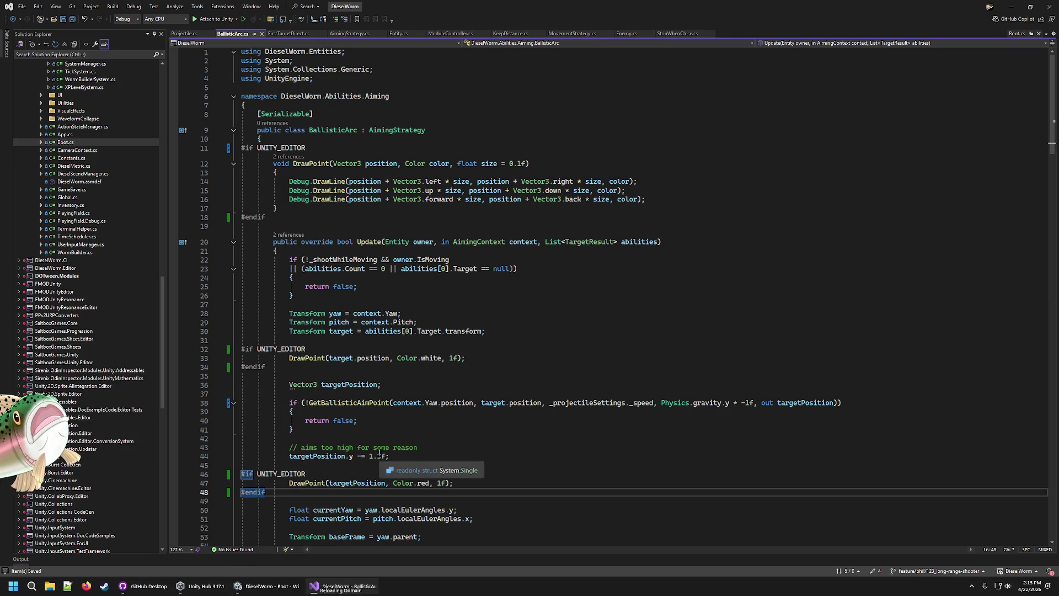
scroll(355, 478, "down", 6)
scroll(356, 479, "down", 9)
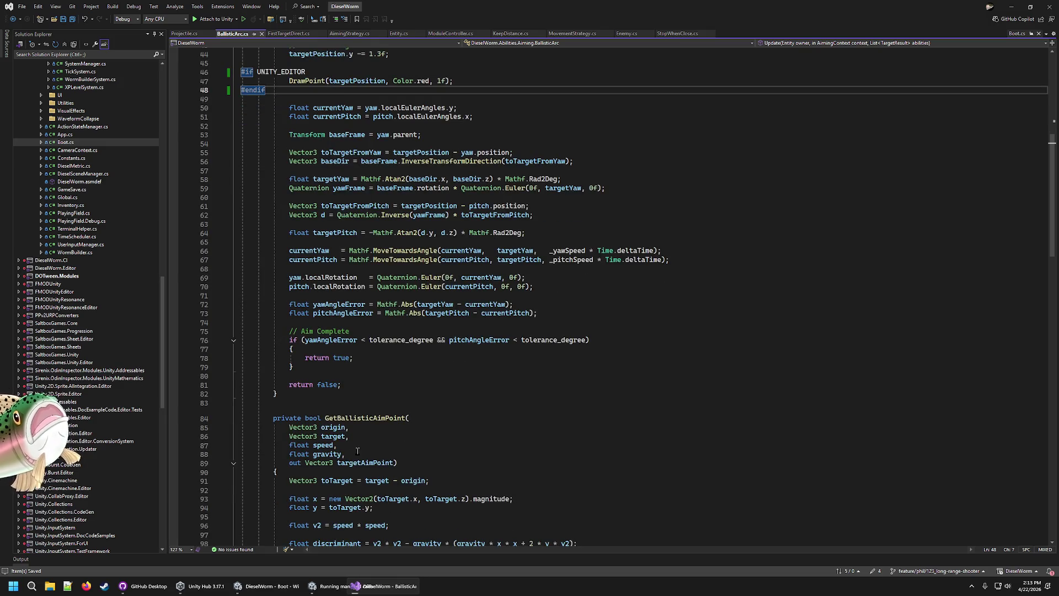
scroll(390, 444, "up", 7)
scroll(390, 445, "up", 5)
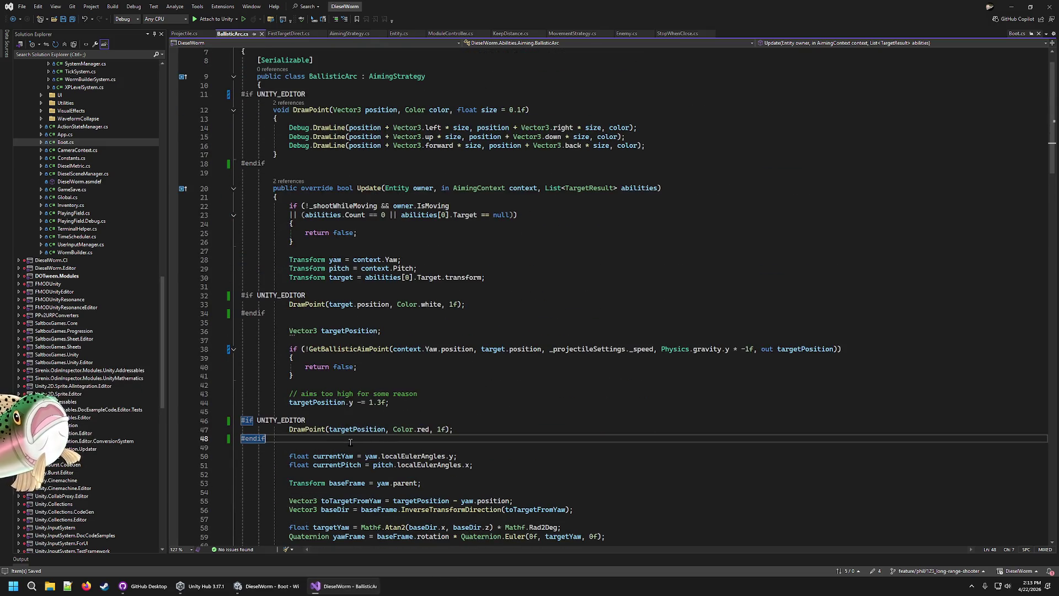
Close BallisticArc.cs and wrap FirstTargetDirect's DrawPoint helper in #if UNITY_EDITOR / #endif
left_click(310, 323)
left_click(268, 34)
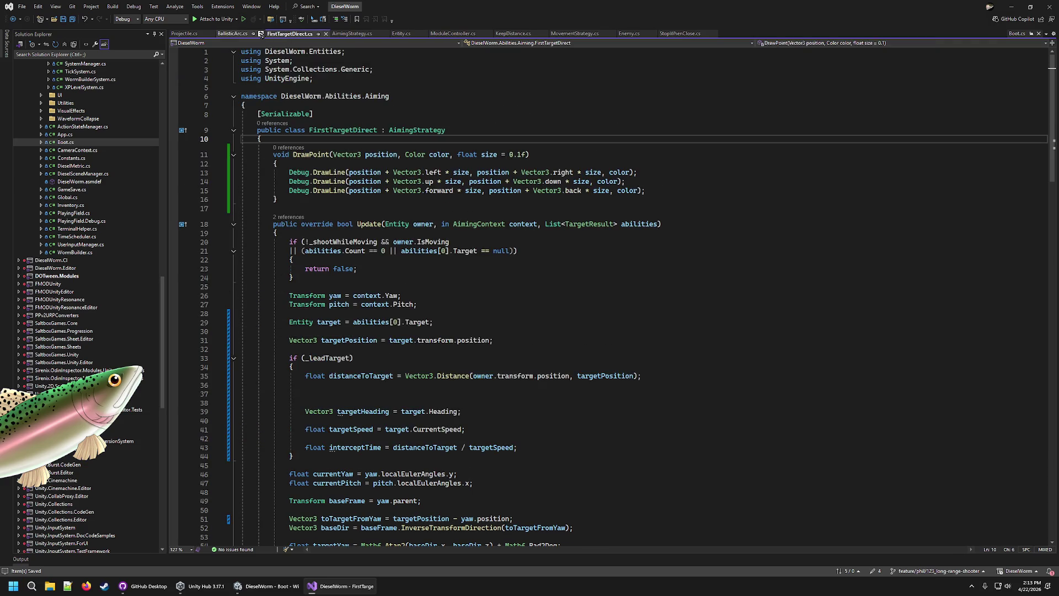
left_click(259, 34)
key("ctrl+v")
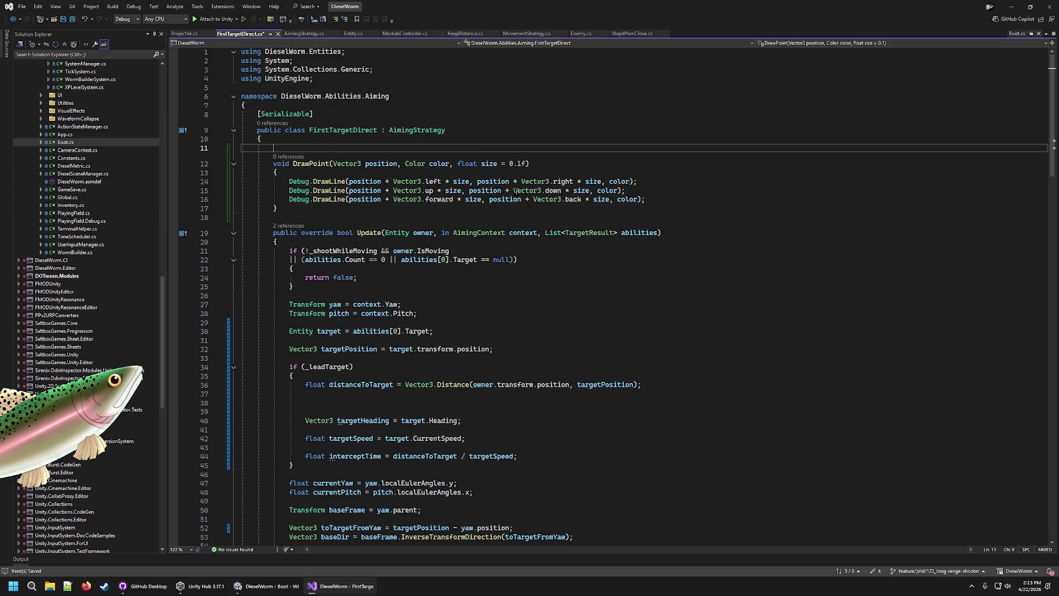
key("Home")
key("Delete")
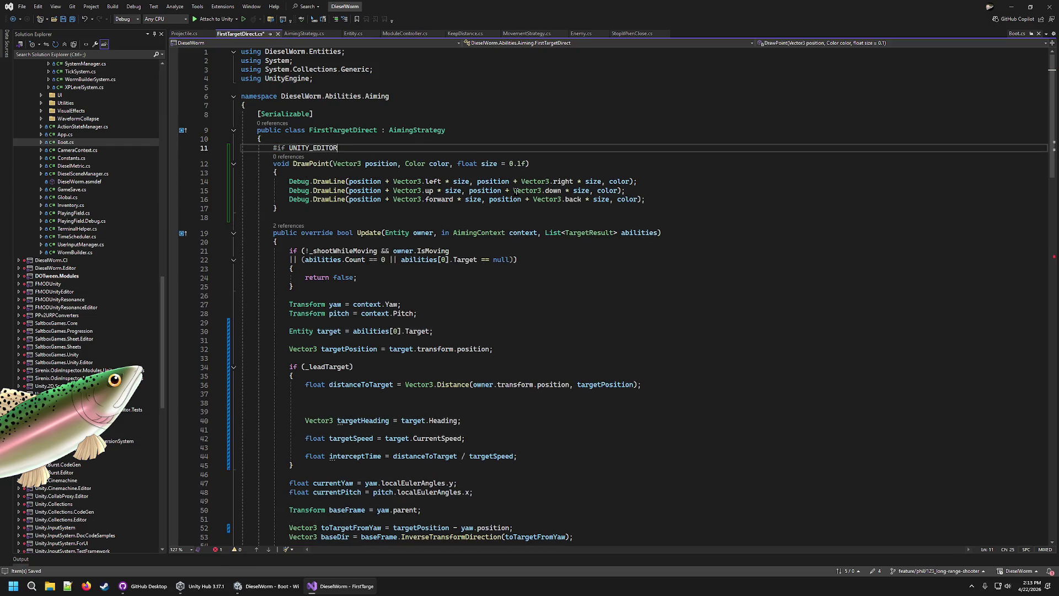
key("shift+Tab")
key("shift+Tab")
key("Down")
key("Down")
key("Down")
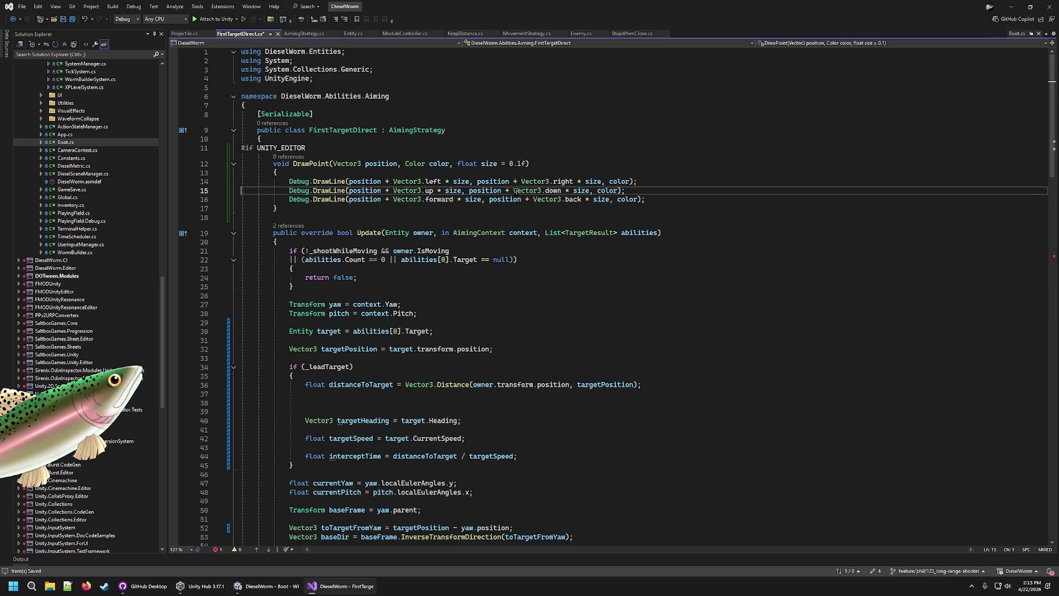
key("End")
key("Return")
type("#endif")
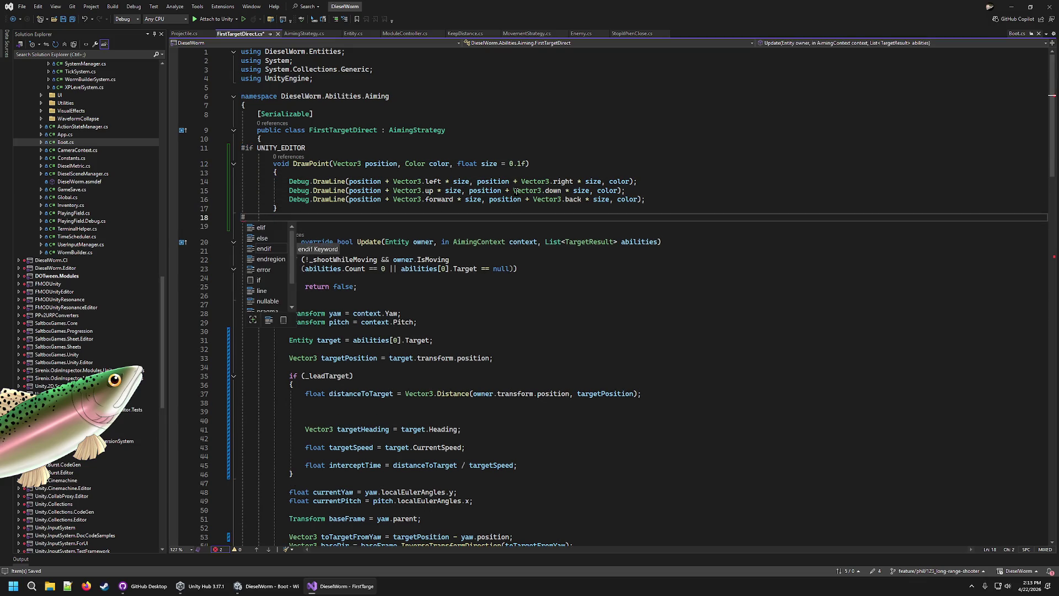
key("Escape")
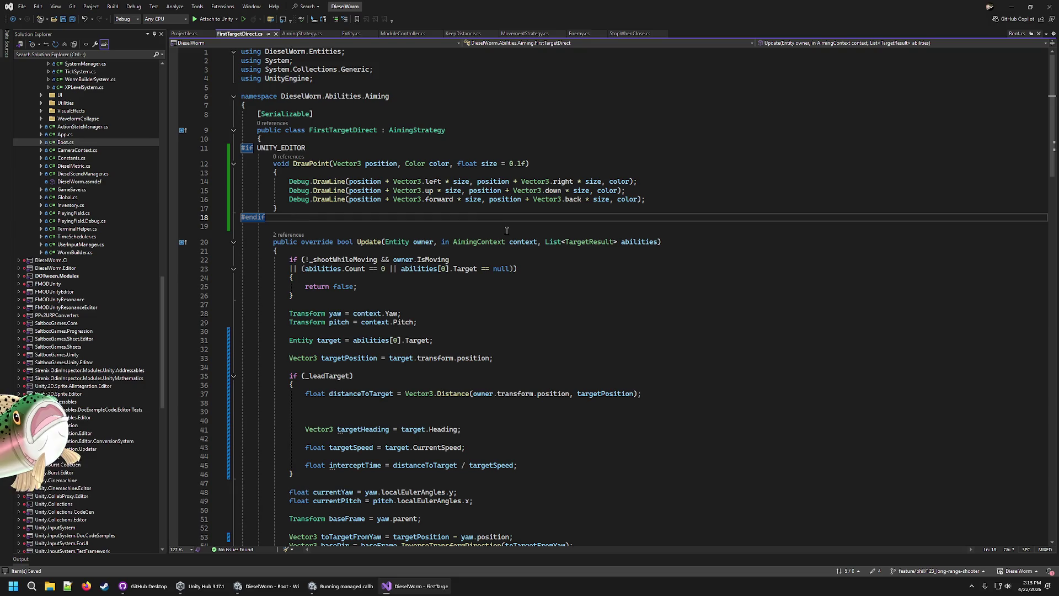
Add blank lines below the lead-target block in FirstTargetDirect.cs
left_click(452, 338)
left_click(470, 324)
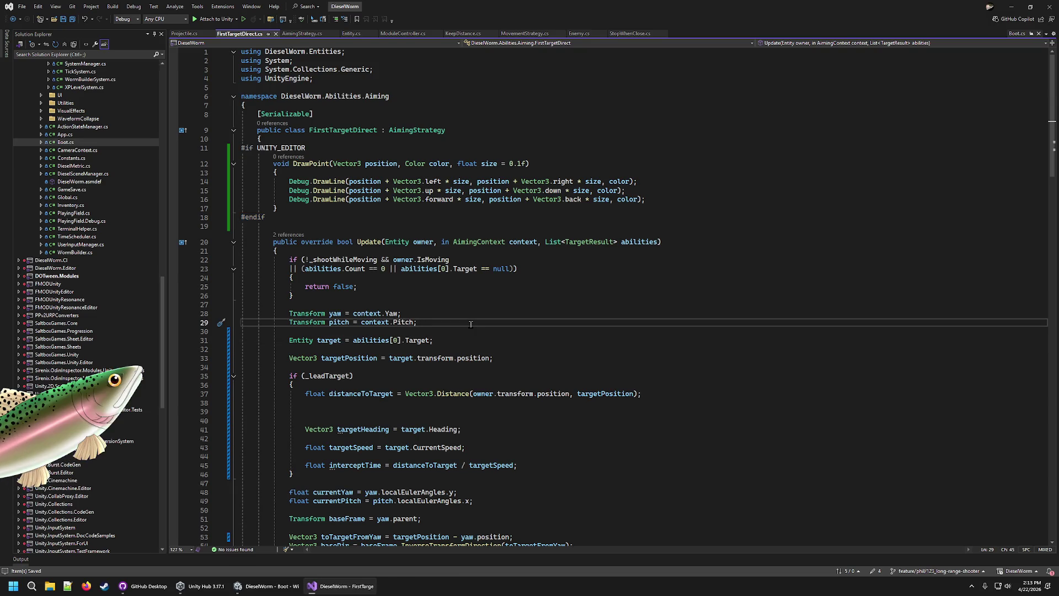
left_click(499, 358)
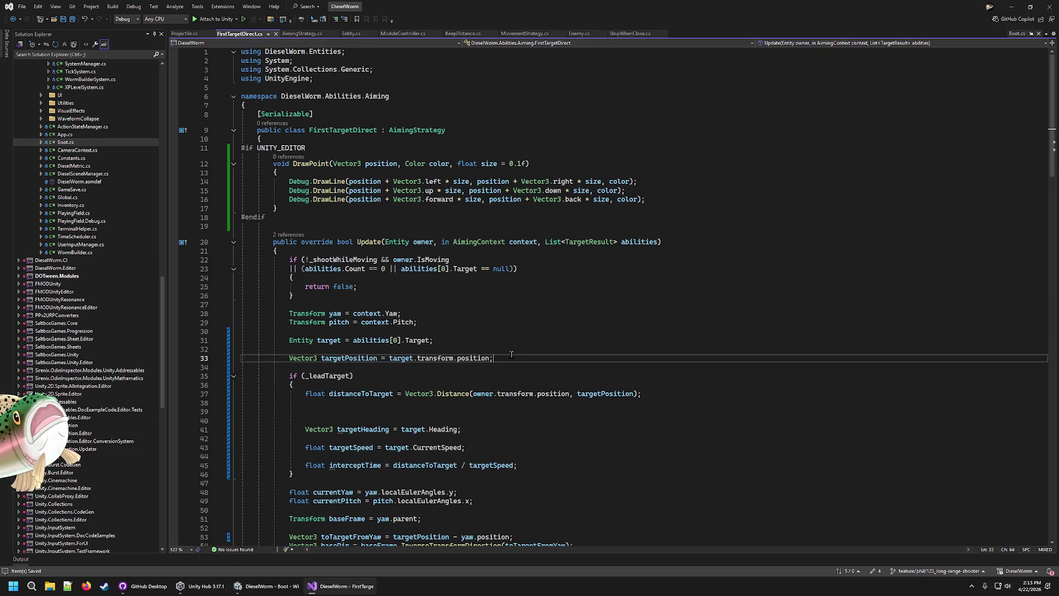
scroll(499, 359, "down", 5)
left_click(348, 339)
key("Return")
key("Return")
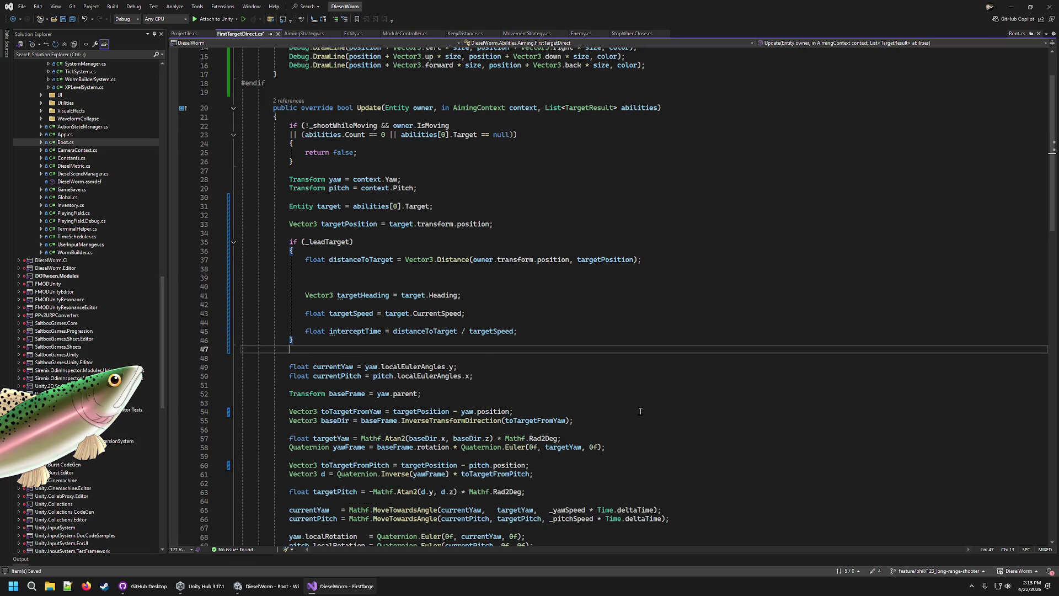
Add an empty #if UNITY_EDITOR / #endif block in FirstTargetDirect.cs
type("#if ")
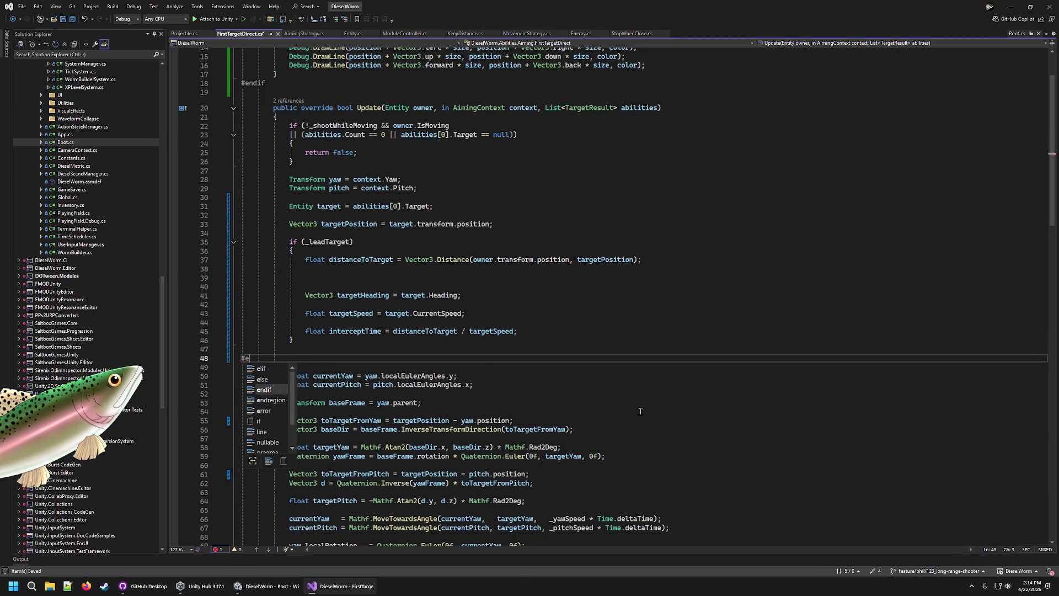
type("ed")
key("Tab")
key("Return")
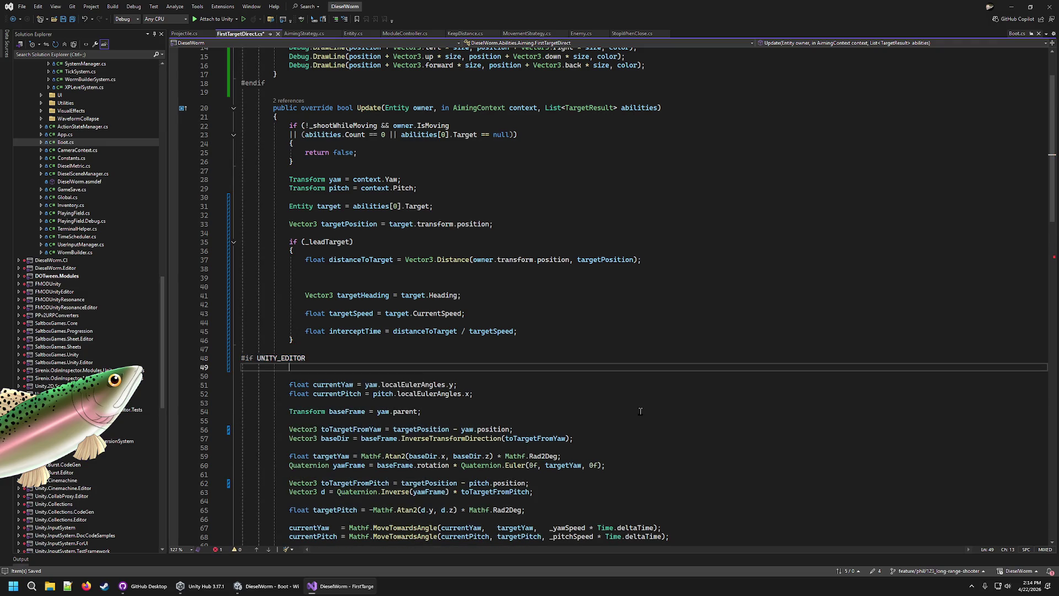
type("#e")
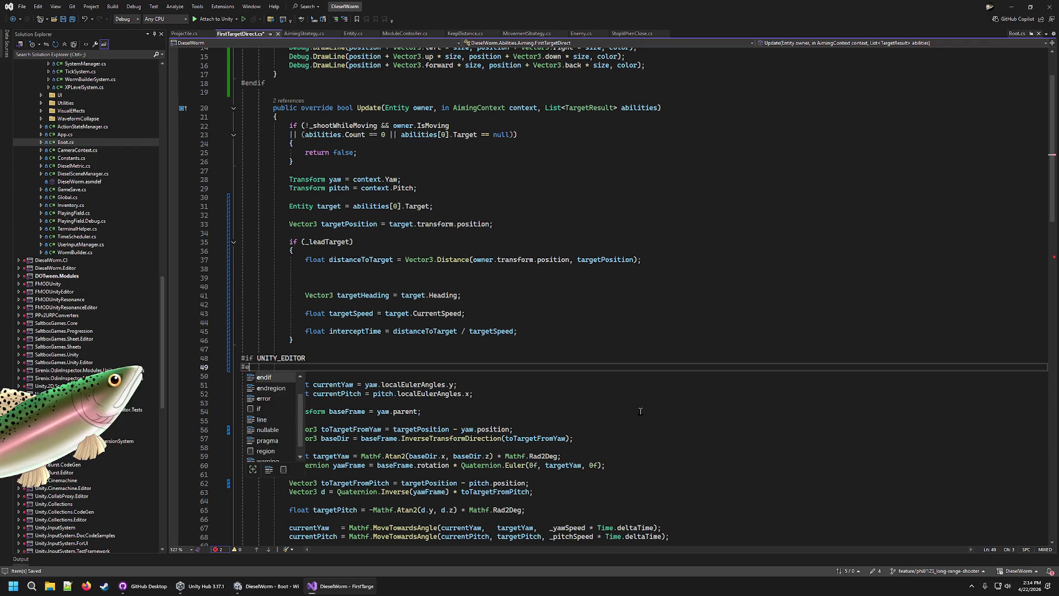
type("ndif")
key("ctrl+Tab")
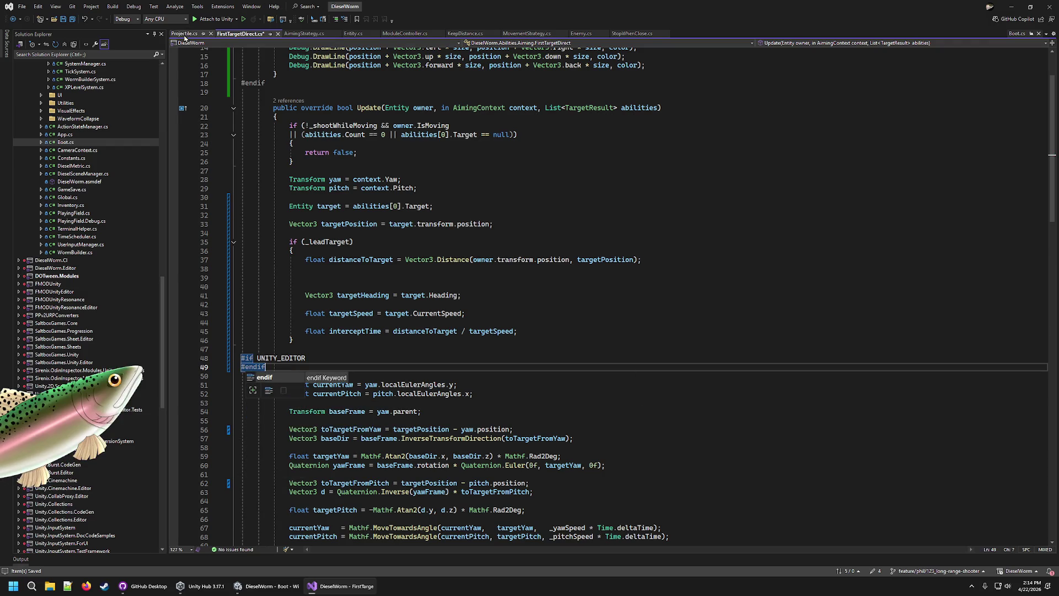
Copy the white DrawPoint debug line from BallisticArc.cs
left_click(294, 34)
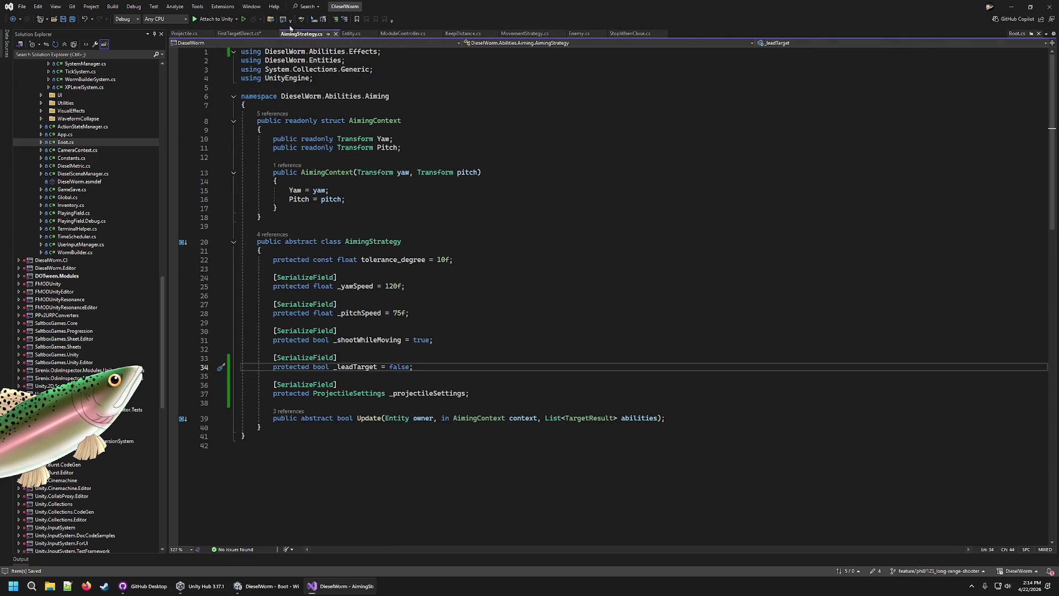
left_click(239, 33)
scroll(122, 148, "up", 15)
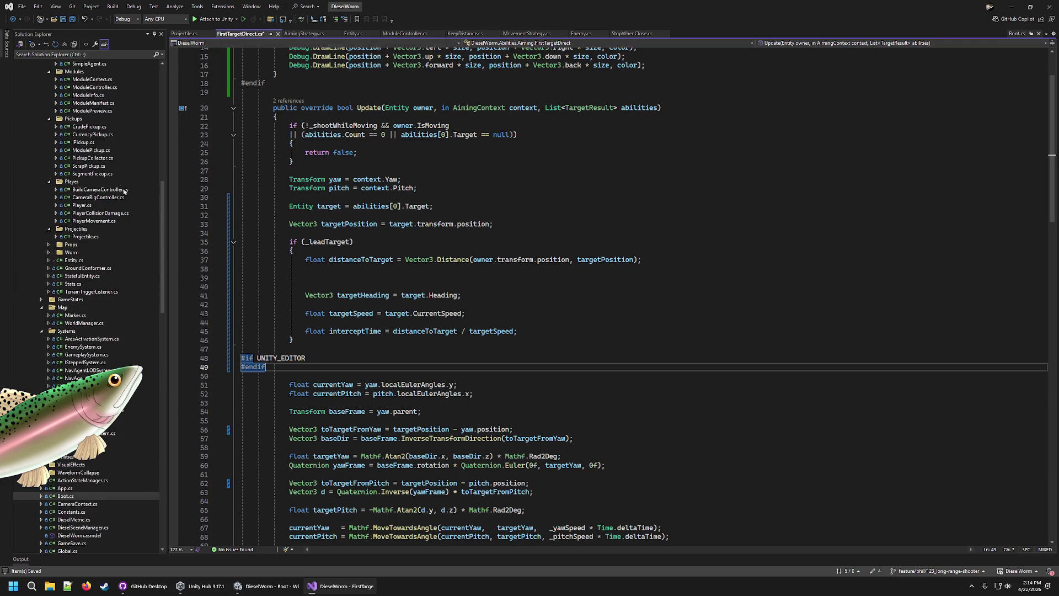
left_click(84, 127)
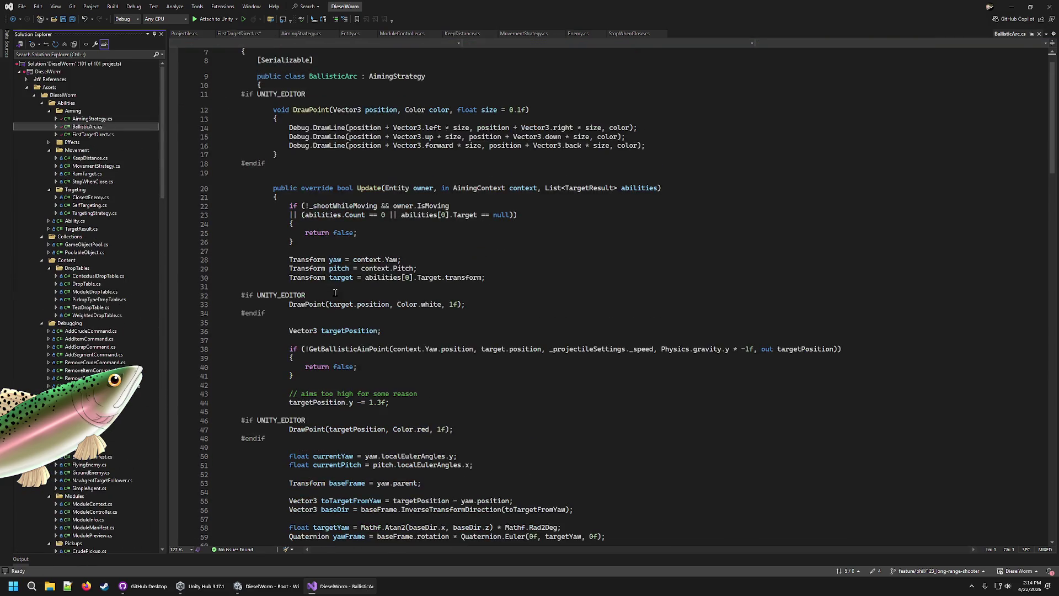
scroll(711, 321, "down", 3)
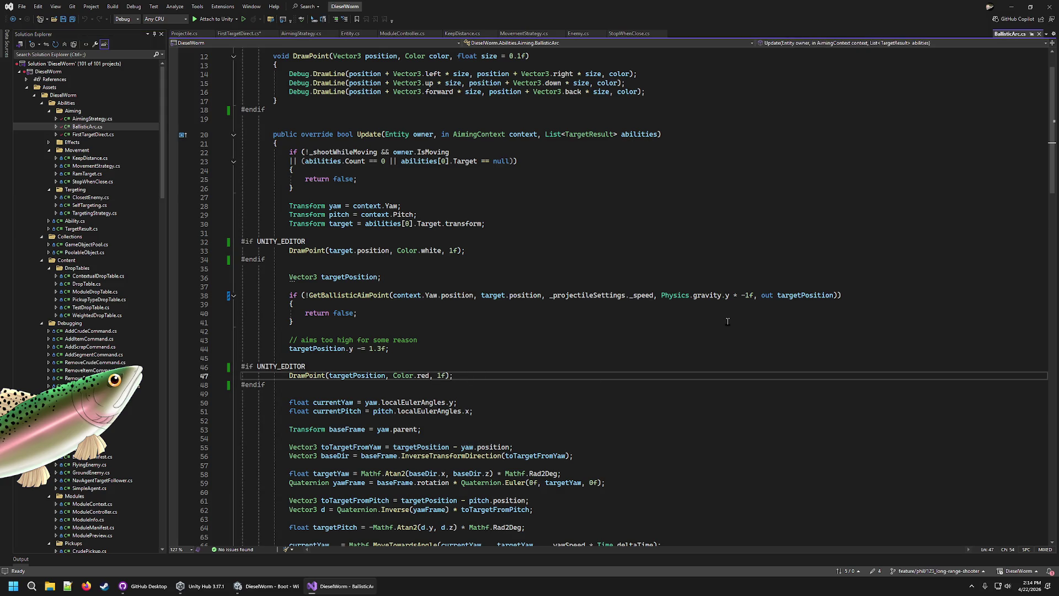
left_click(490, 249)
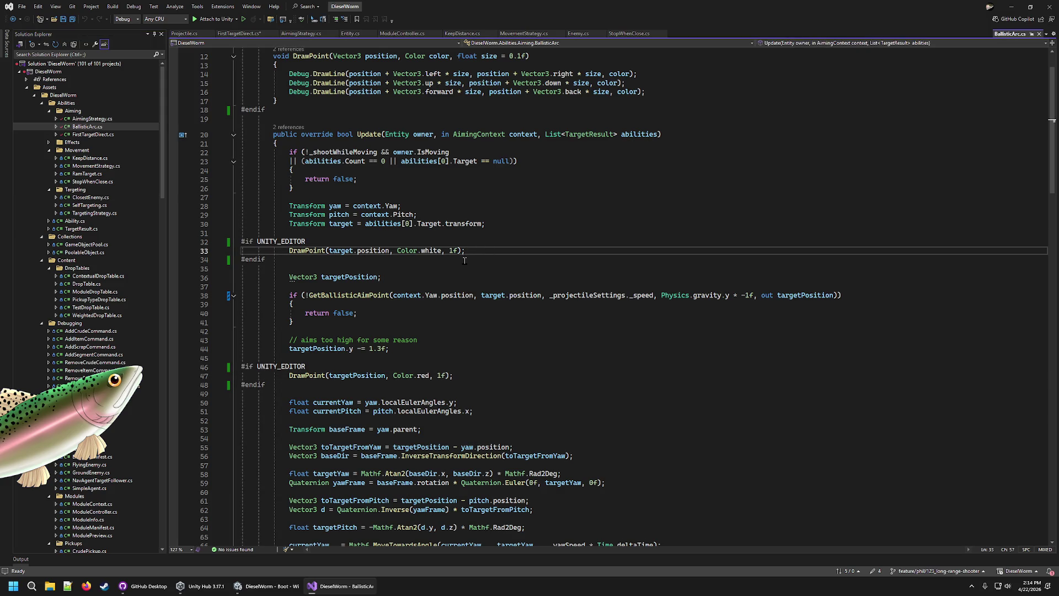
key("shift+Home")
key("ctrl+c")
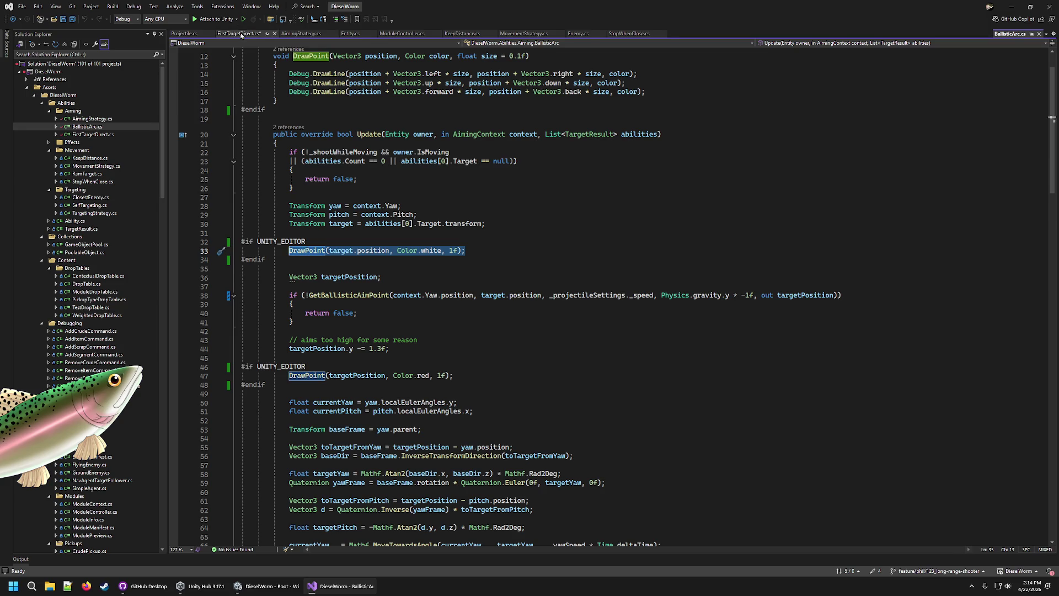
Paste it as DrawPoint(targetPosition, Color.white, 1f) under #if UNITY_EDITOR and save FirstTargetDirect.cs
left_click(239, 34)
left_click(349, 360)
key("Return")
key("ctrl+v")
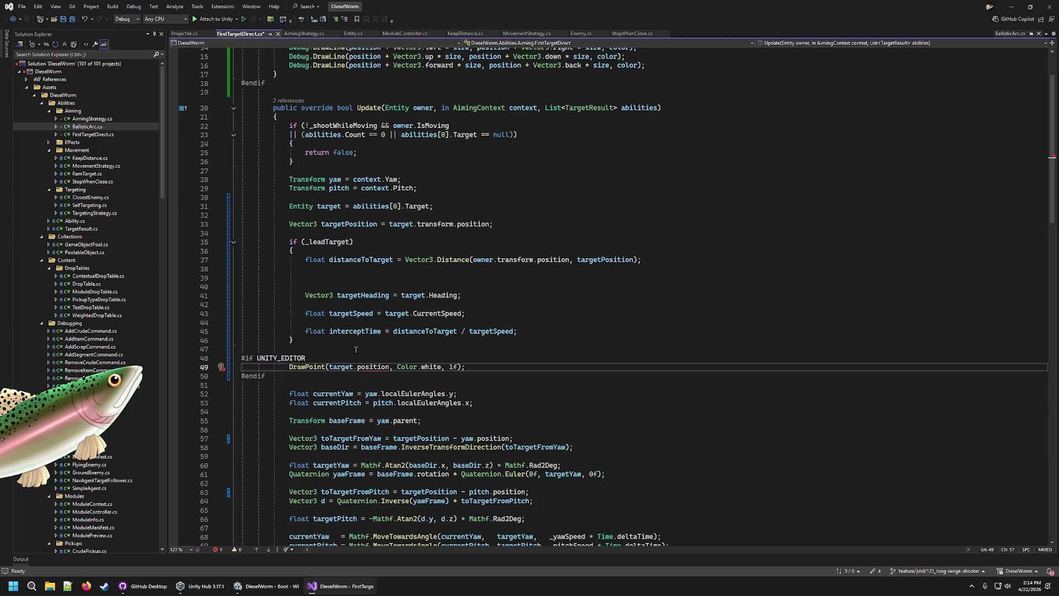
double_click(366, 365)
key("BackSpace")
key("BackSpace")
key("BackSpace")
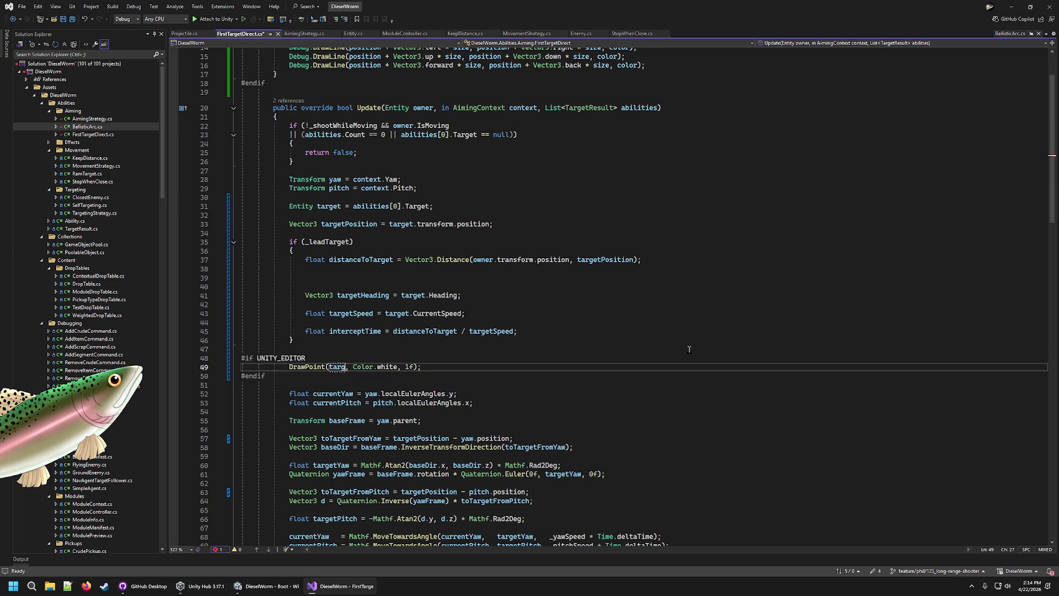
type("tP")
key("Tab")
key("ctrl+s")
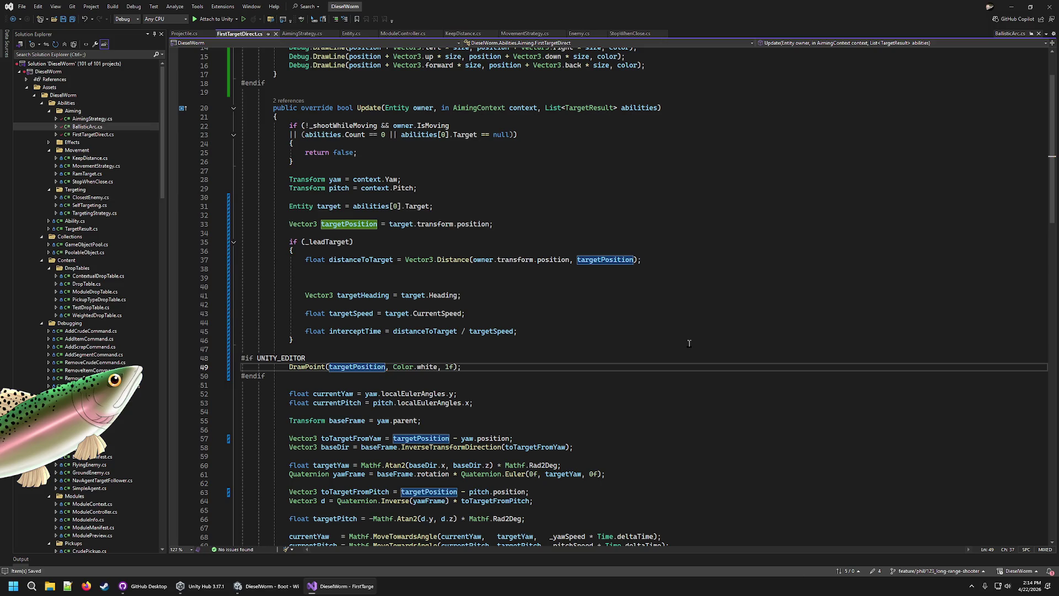
left_click(510, 225)
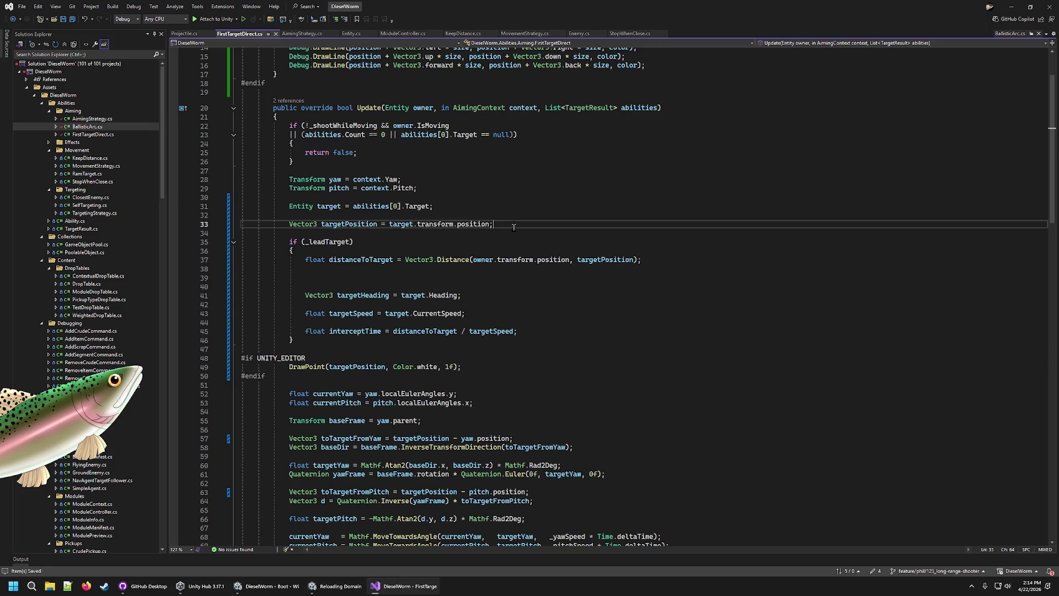
left_click(383, 269)
key("Down")
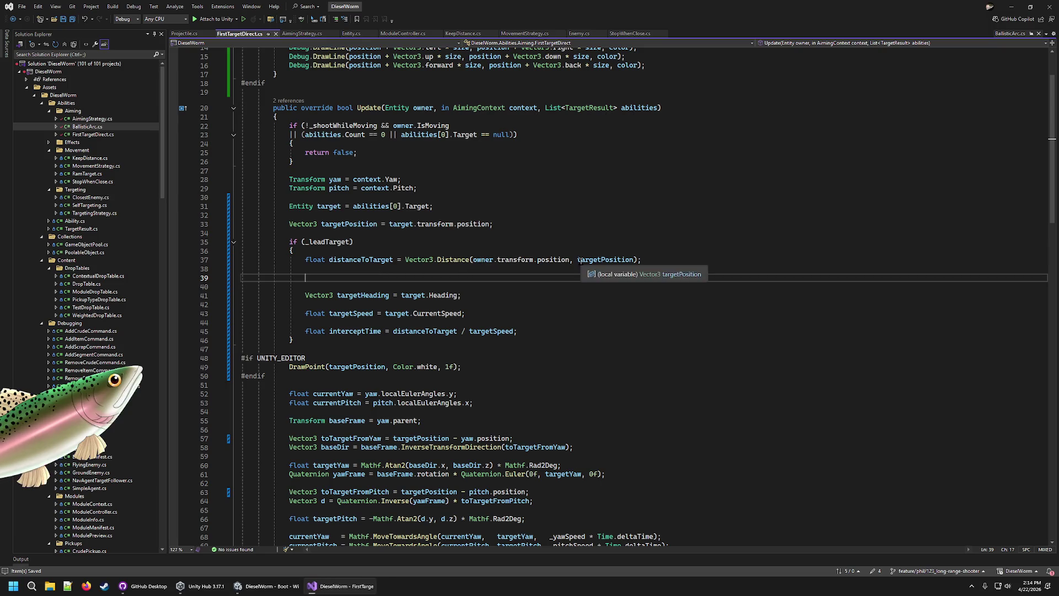
Review where distanceToTarget is used in the lead block
left_click(364, 260)
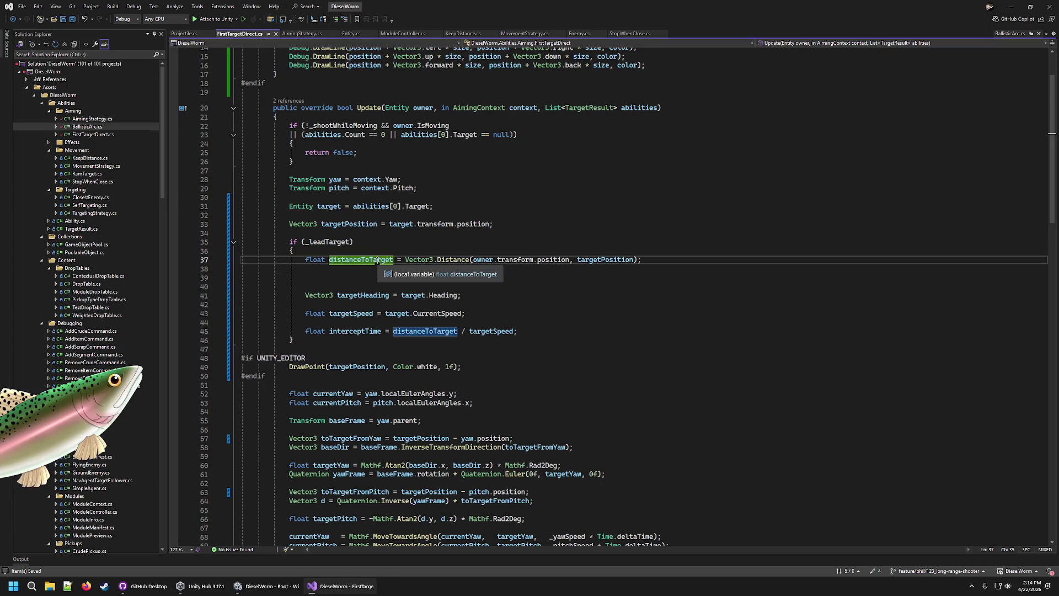
left_click(369, 281)
left_click(376, 286)
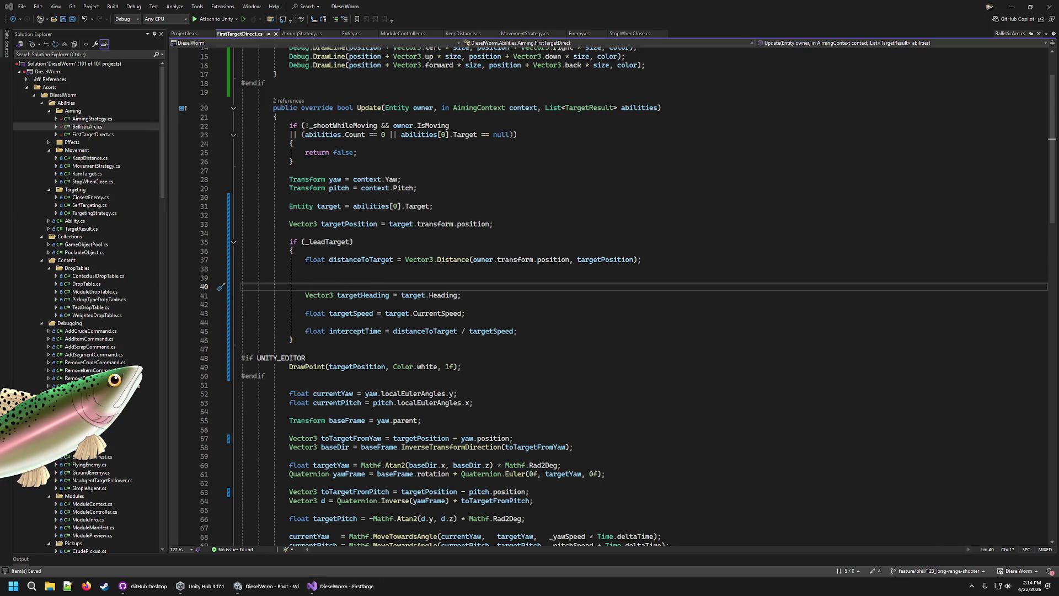
left_click(411, 269)
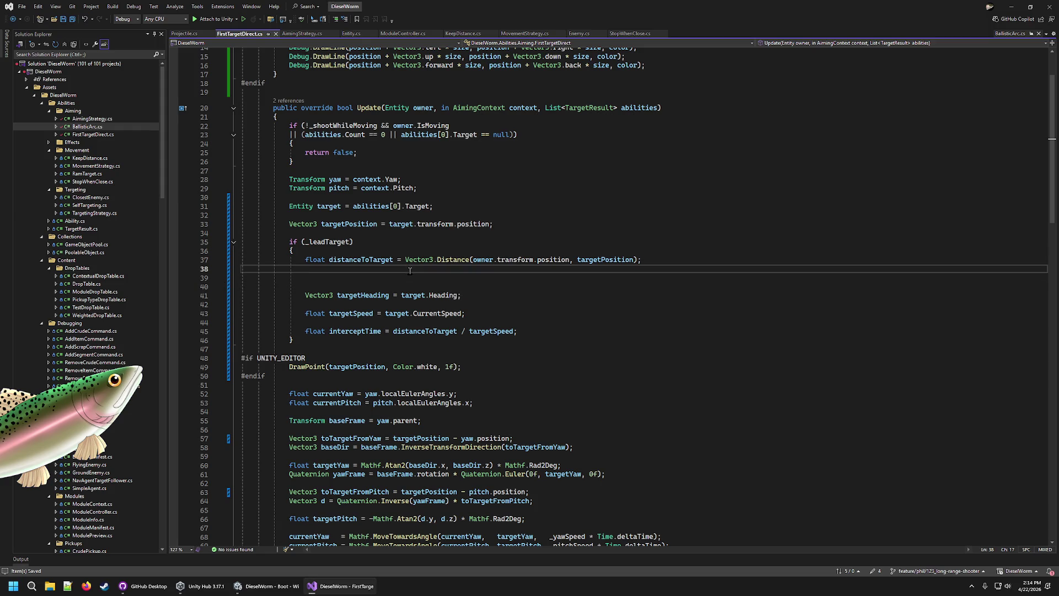
Replace targetSpeed with _projectileSettings._speed as the interceptTime divisor
key("Down")
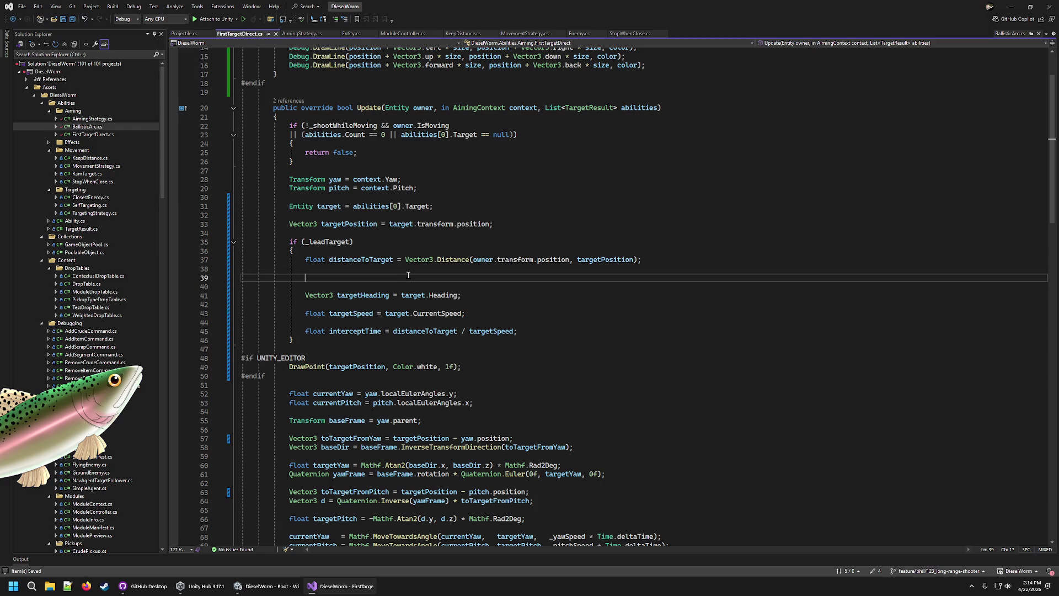
key("Down")
key("Down")
key("Down")
key("End")
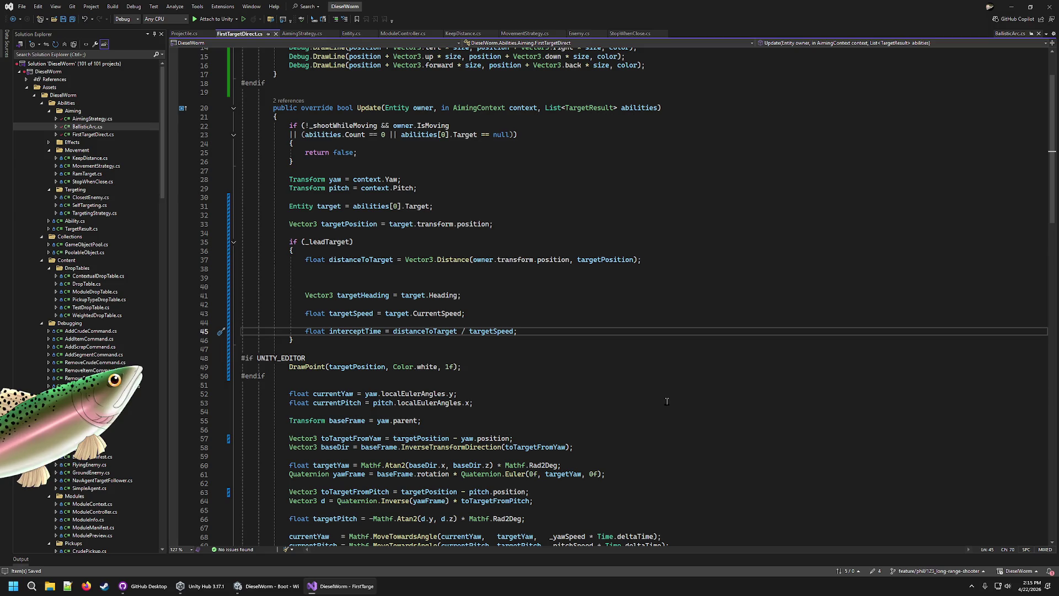
key("Left")
key("BackSpace")
key("BackSpace")
key("BackSpace")
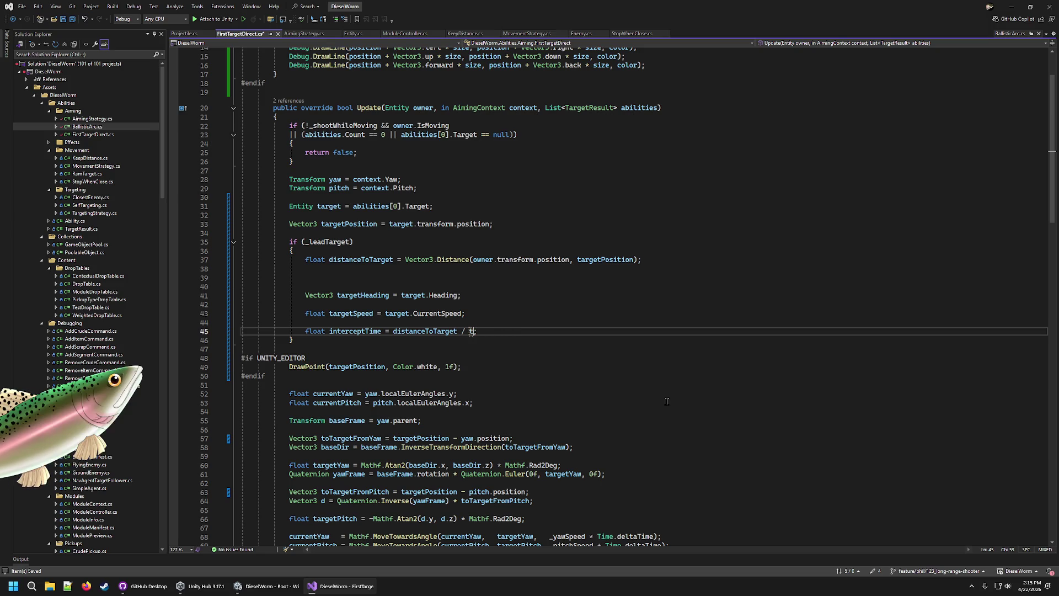
key("BackSpace")
type("pro")
key("Tab")
type(".")
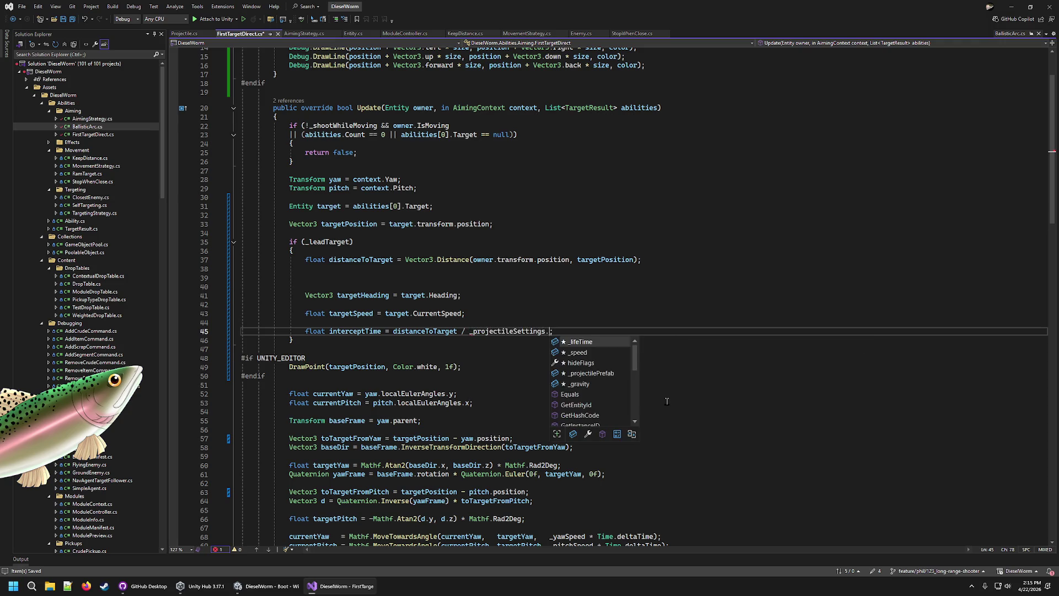
type("_s")
key("Tab")
type(";")
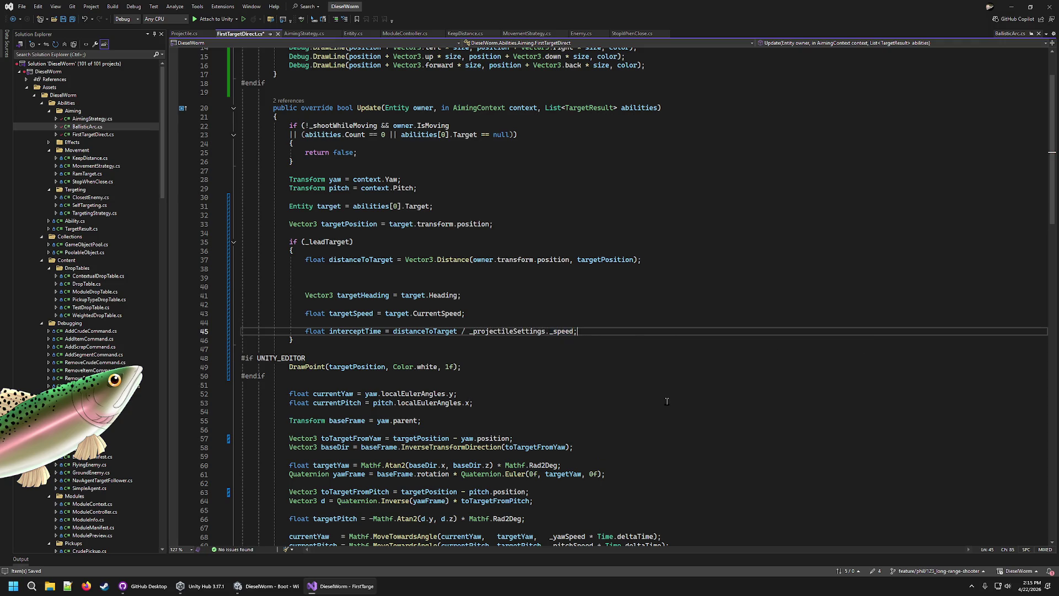
Delete the unused targetHeading and targetSpeed lines and the leftover blank line
key("Return")
key("Return")
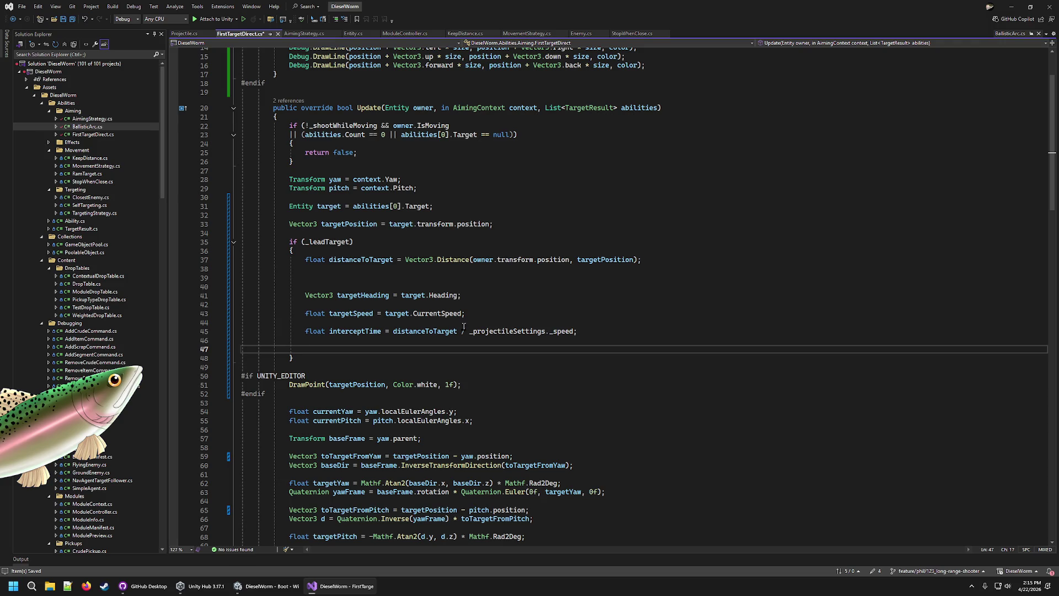
left_click_drag(472, 314, 683, 264)
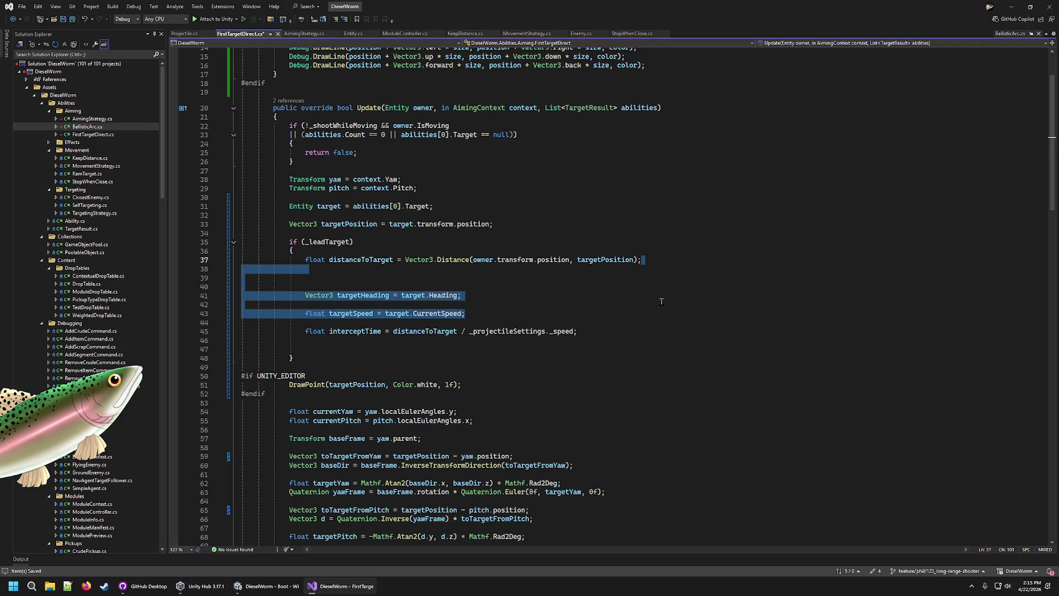
key("Delete")
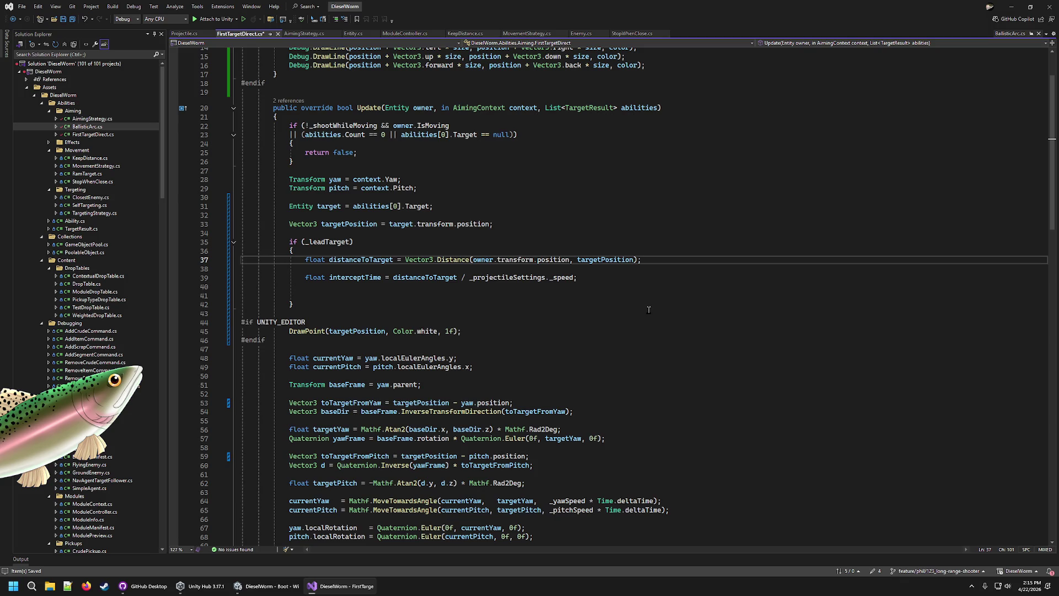
key("Down")
key("ctrl+shift+l")
key("Down")
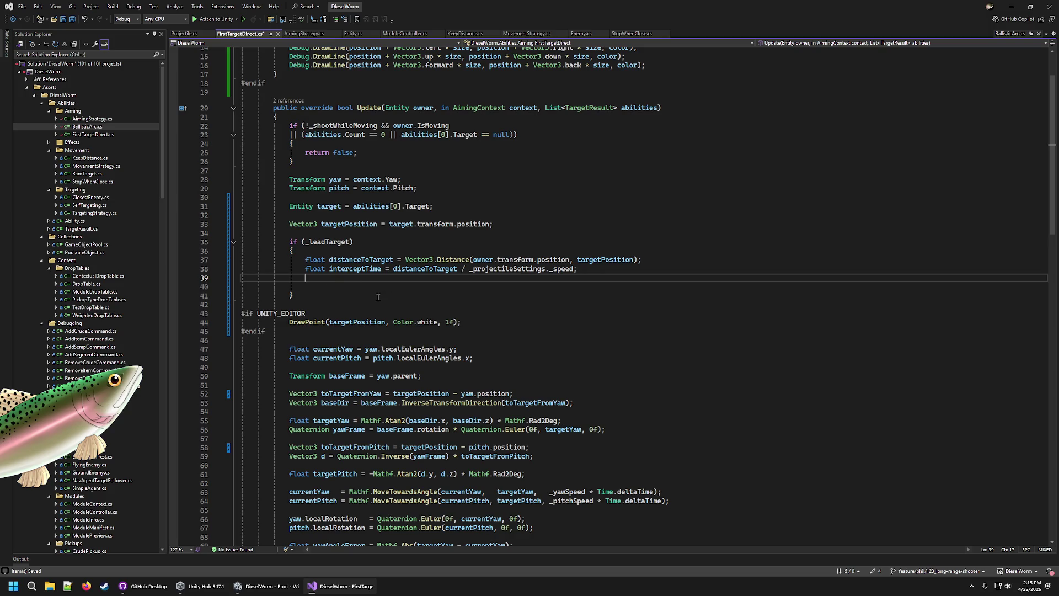
Declare Vector3 predictedTargetPosition = targetPosition + (target.CurrentSpeed * interceptTime);
key("Return")
type("Vector3 ")
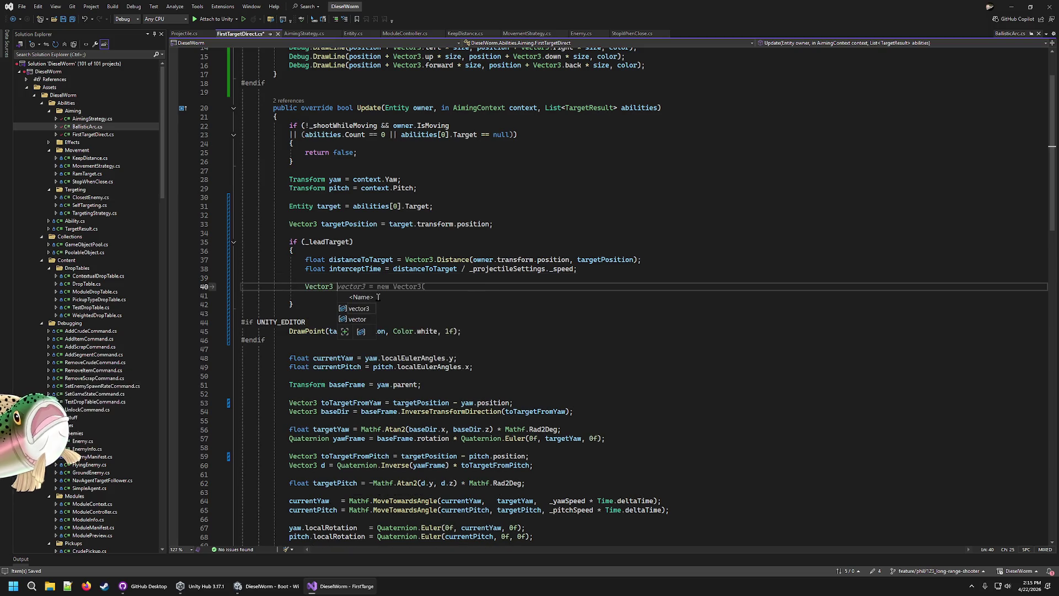
type("predicted")
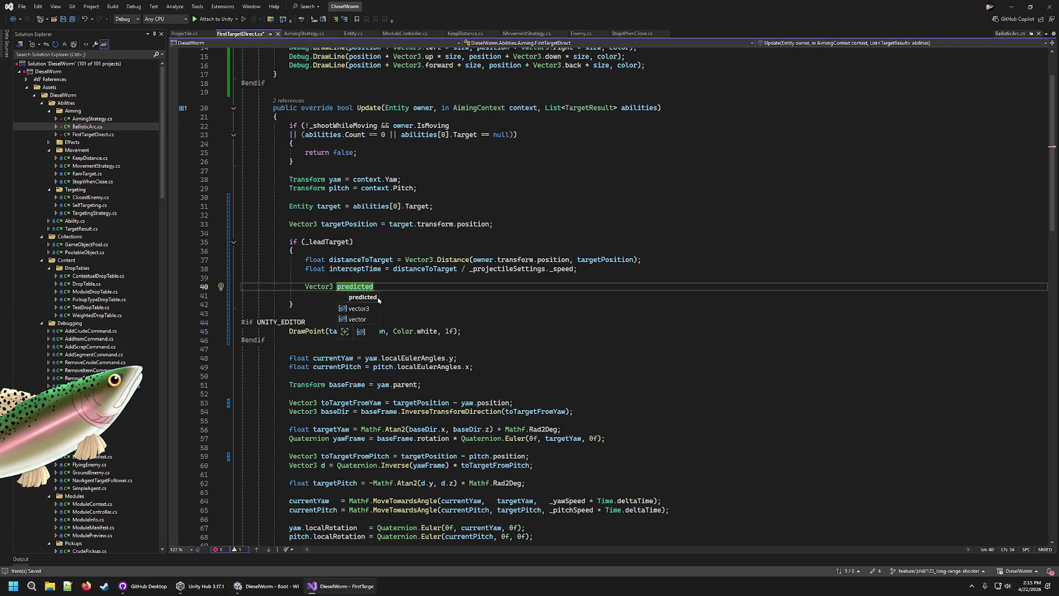
type("TargetPositio")
type("n = ")
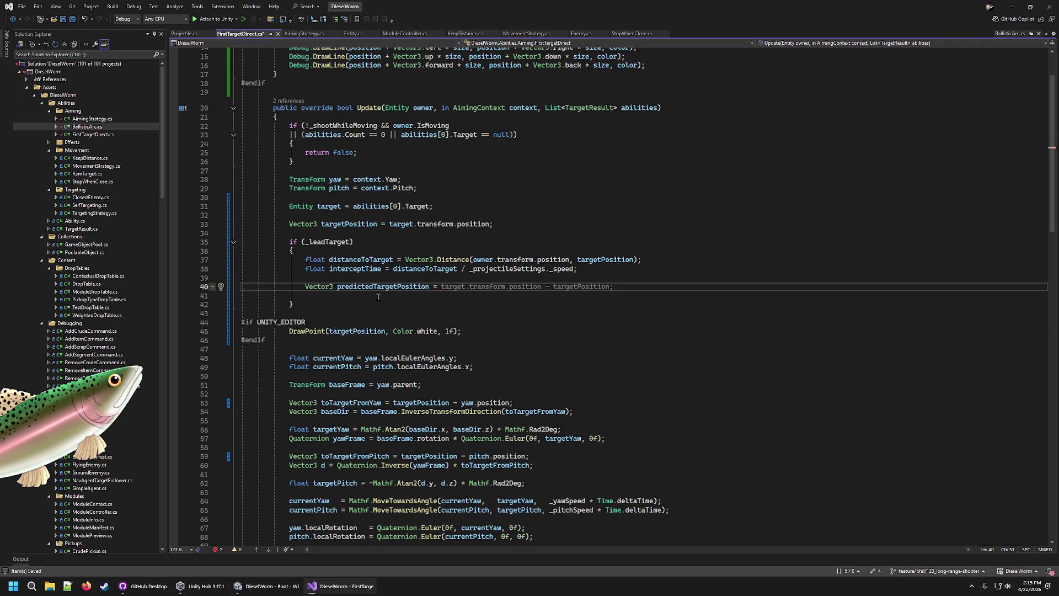
type("p")
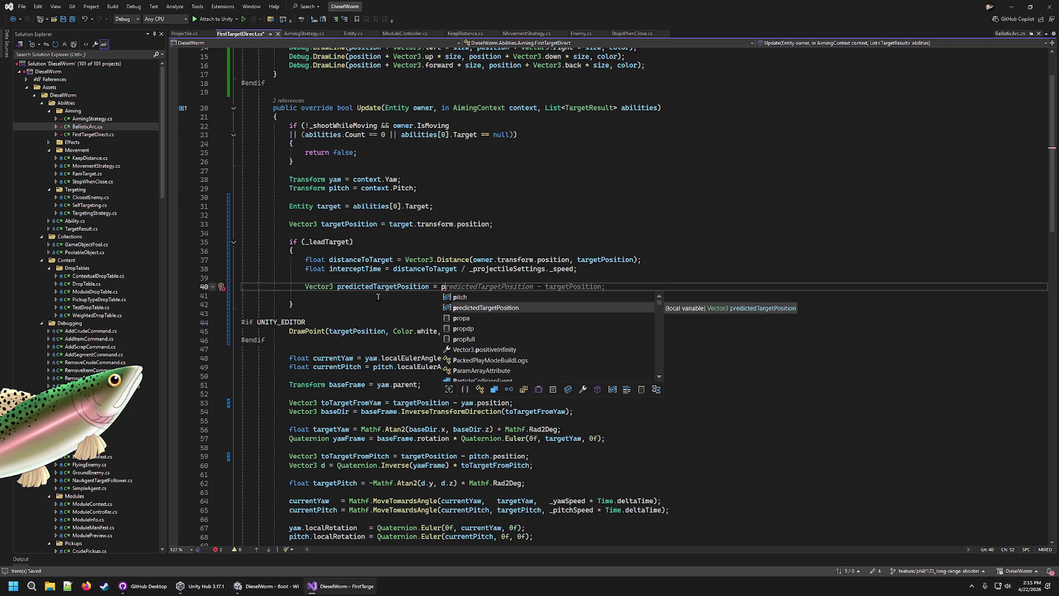
key("BackSpace")
type("tar")
key("Down")
key("Tab")
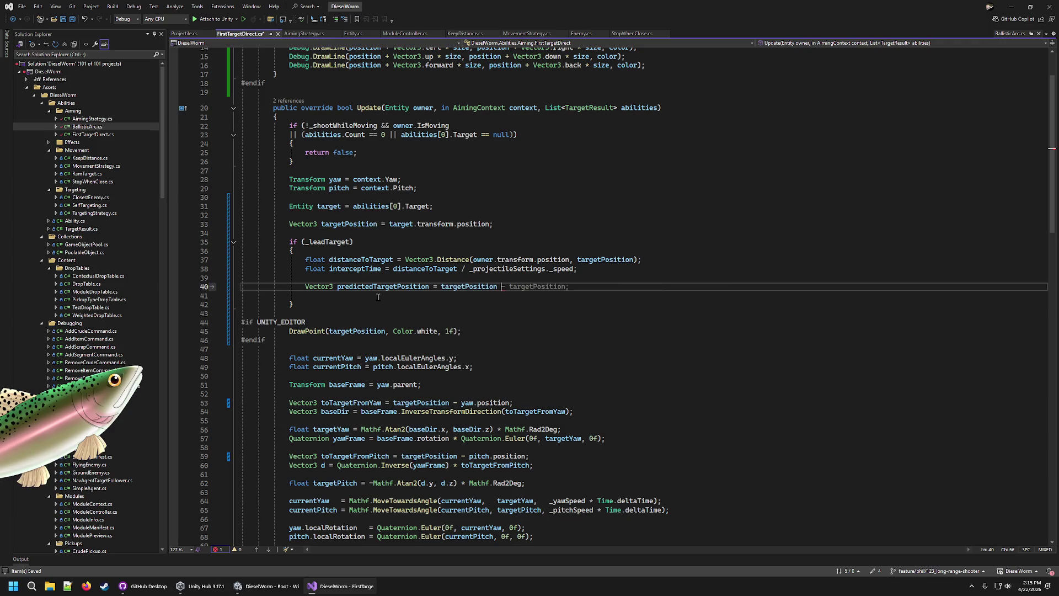
type("+ (tar")
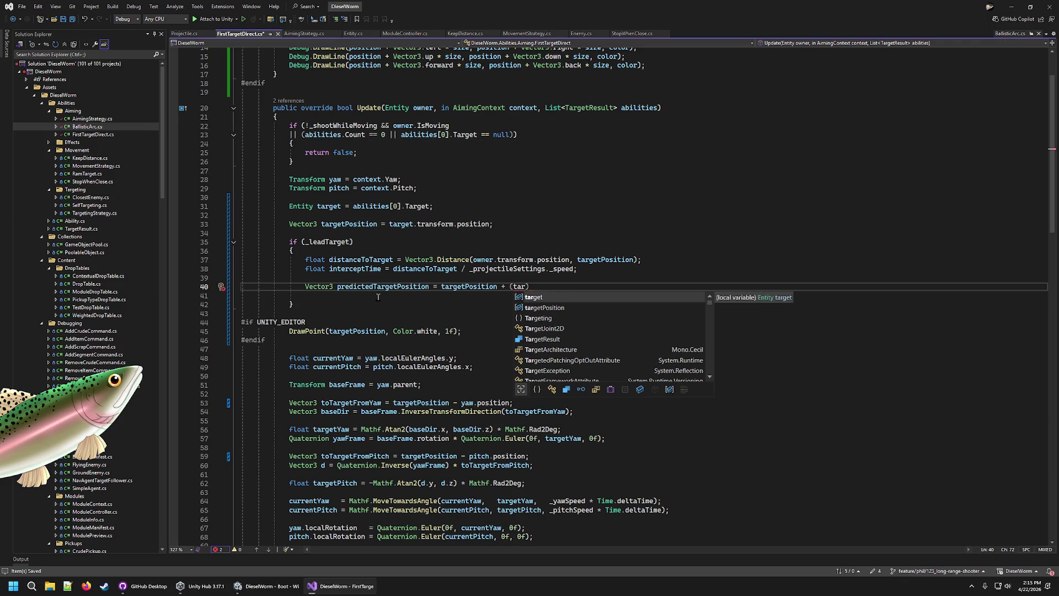
key("BackSpace")
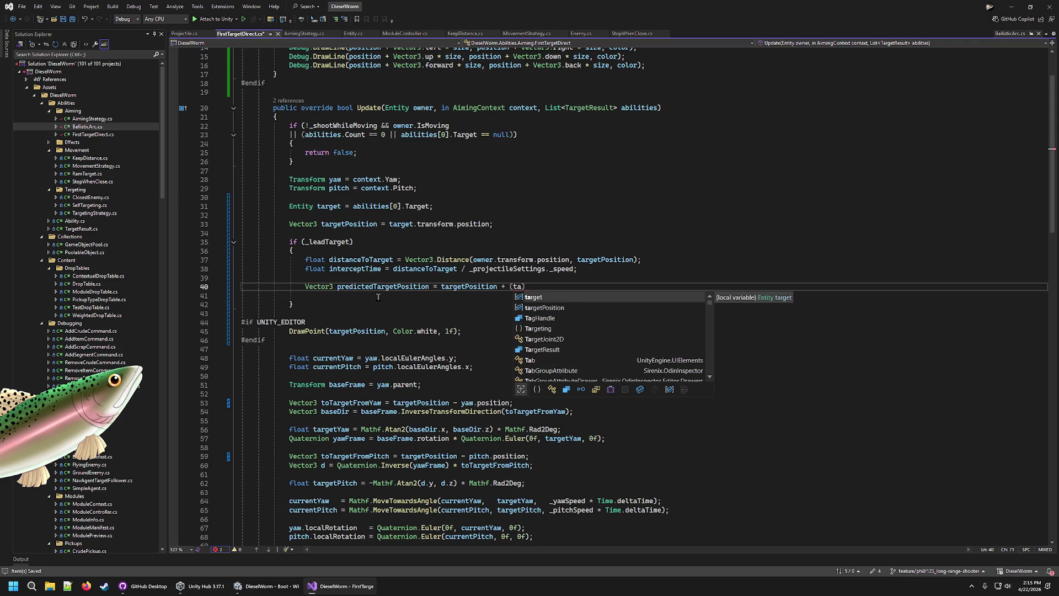
key("Tab")
type(".C")
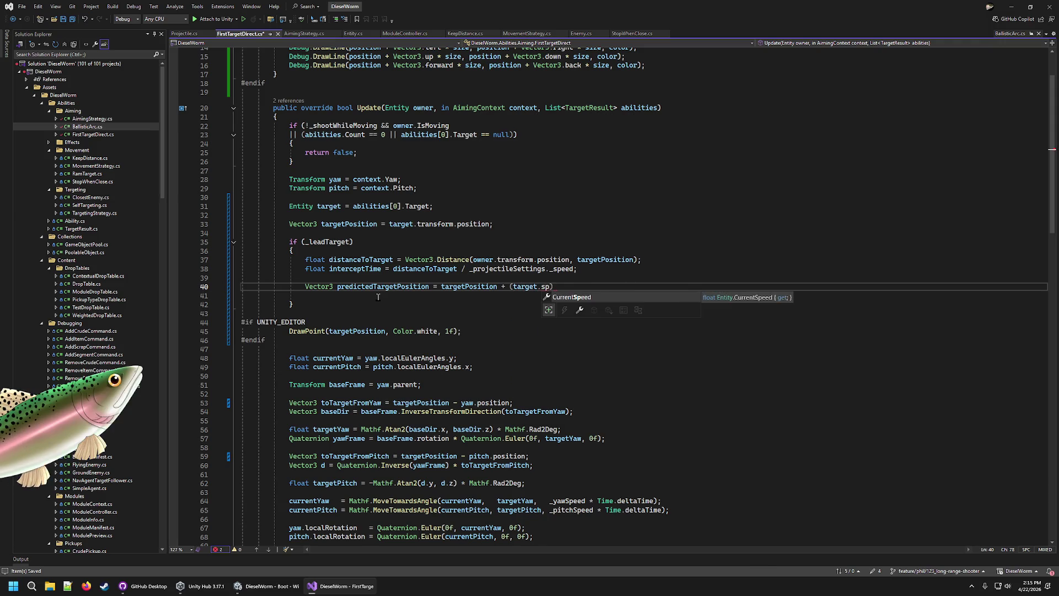
key("Tab")
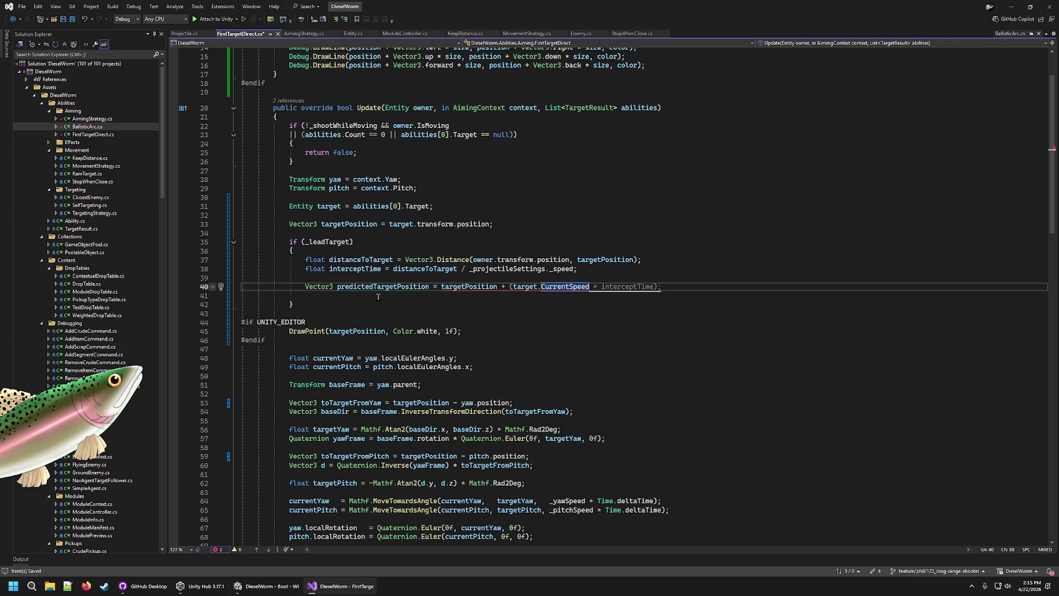
type("* ince")
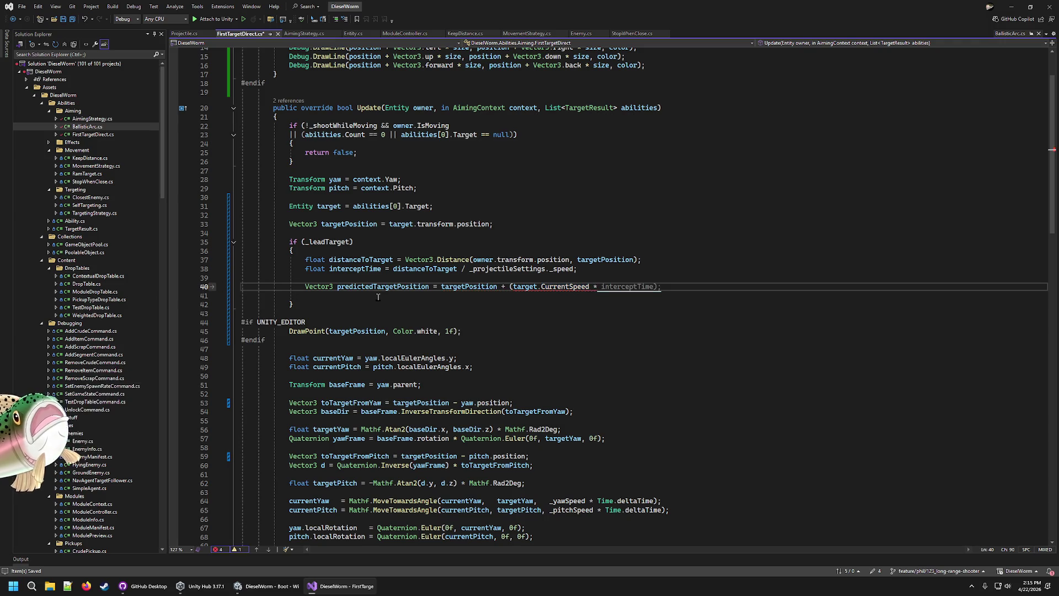
key("BackSpace")
key("BackSpace")
type("t")
key("Down")
key("Tab")
type(");")
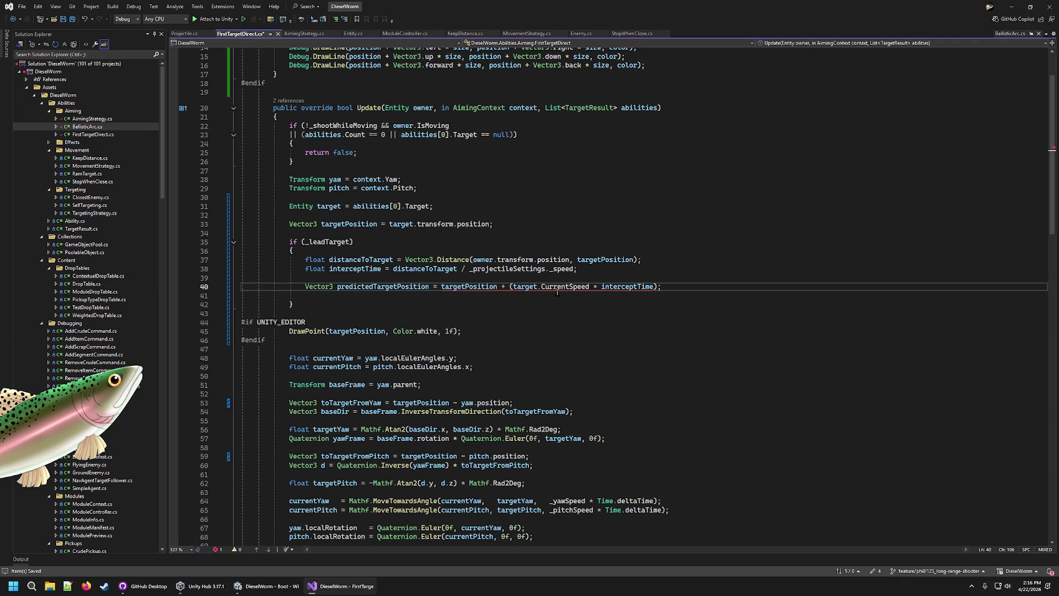
Inspect targetPosition and CurrentSpeed in the new prediction line
mouse_move(563, 289)
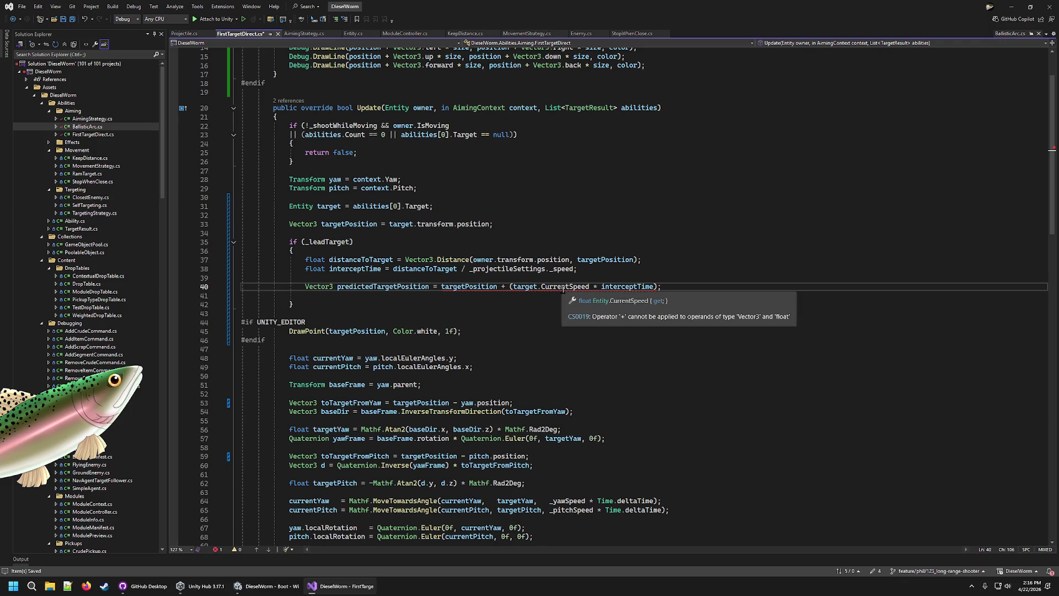
left_click(479, 287)
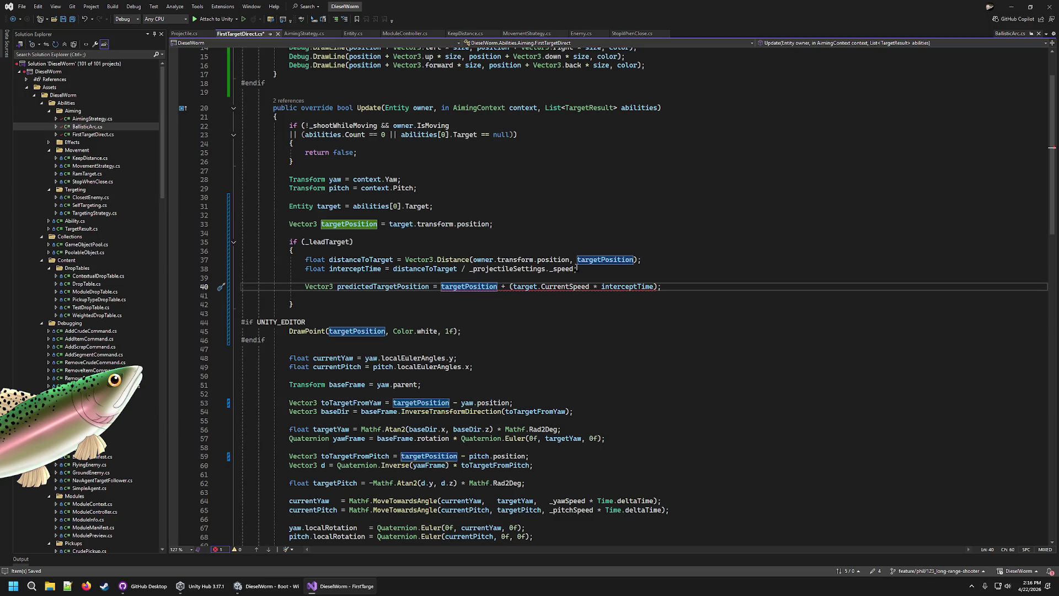
double_click(627, 286)
double_click(565, 286)
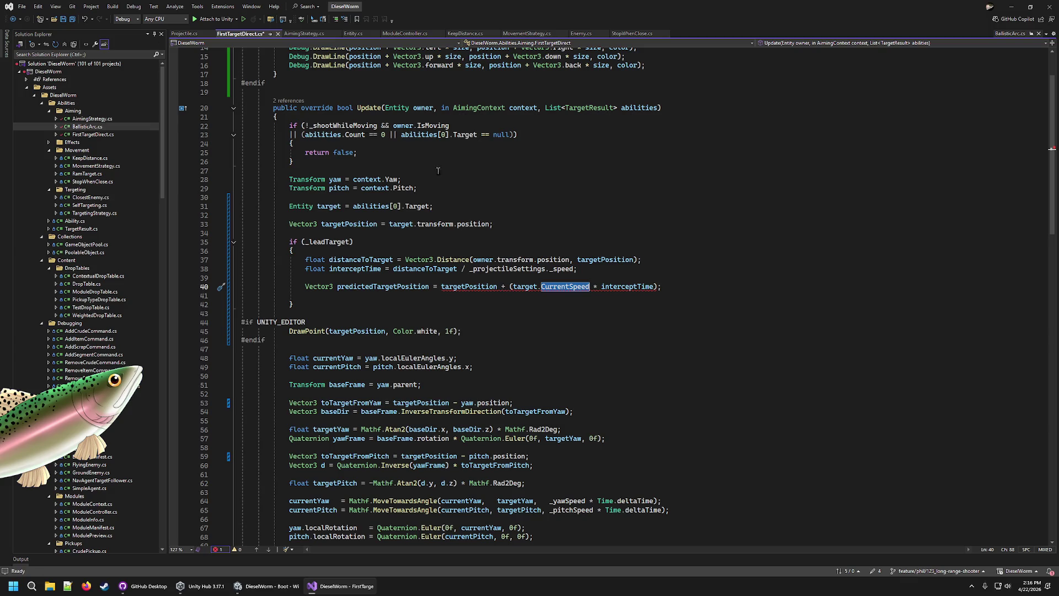
left_click(302, 34)
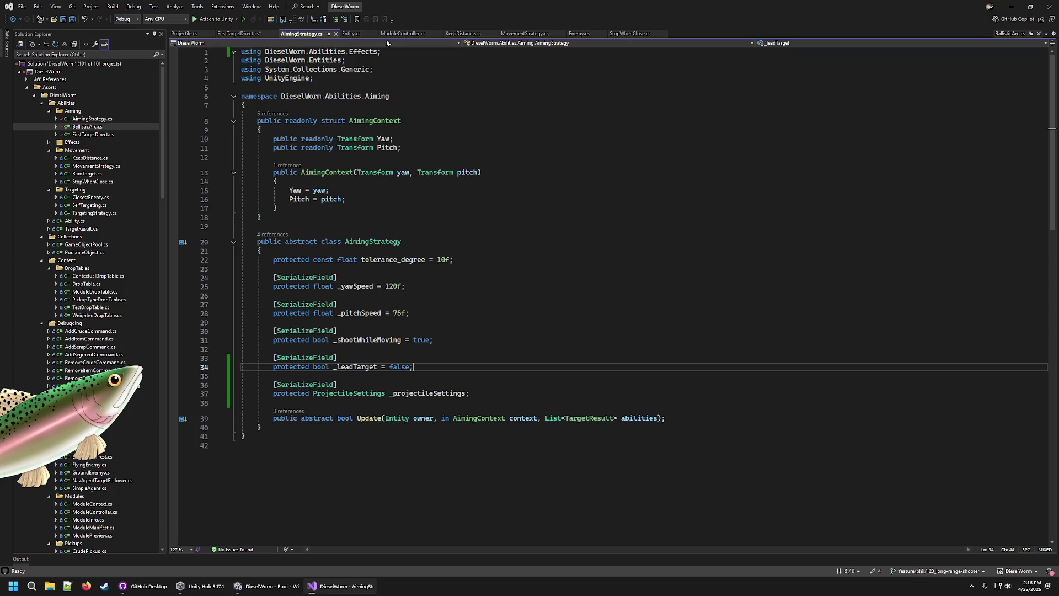
Check how Entity's Update computes currentSpeed, then return to line 40 of FirstTargetDirect.cs
left_click(354, 34)
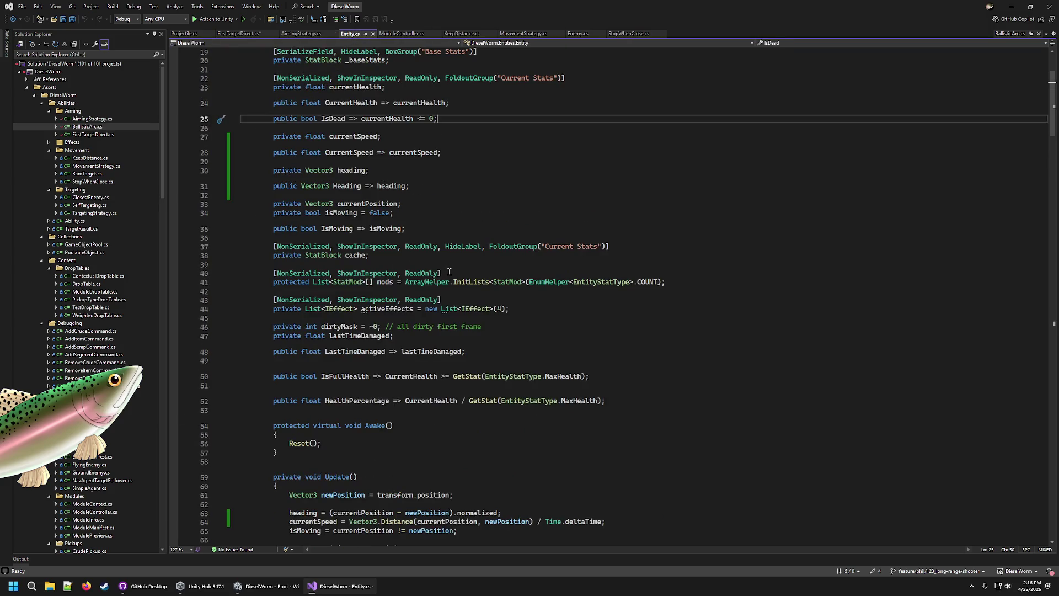
scroll(442, 262, "down", 11)
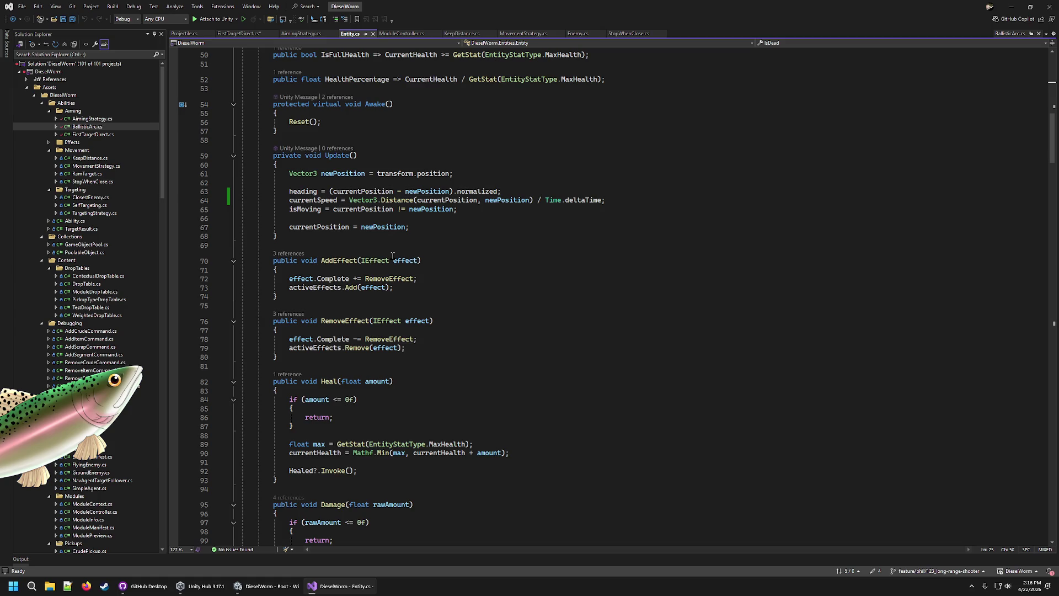
left_click(491, 211)
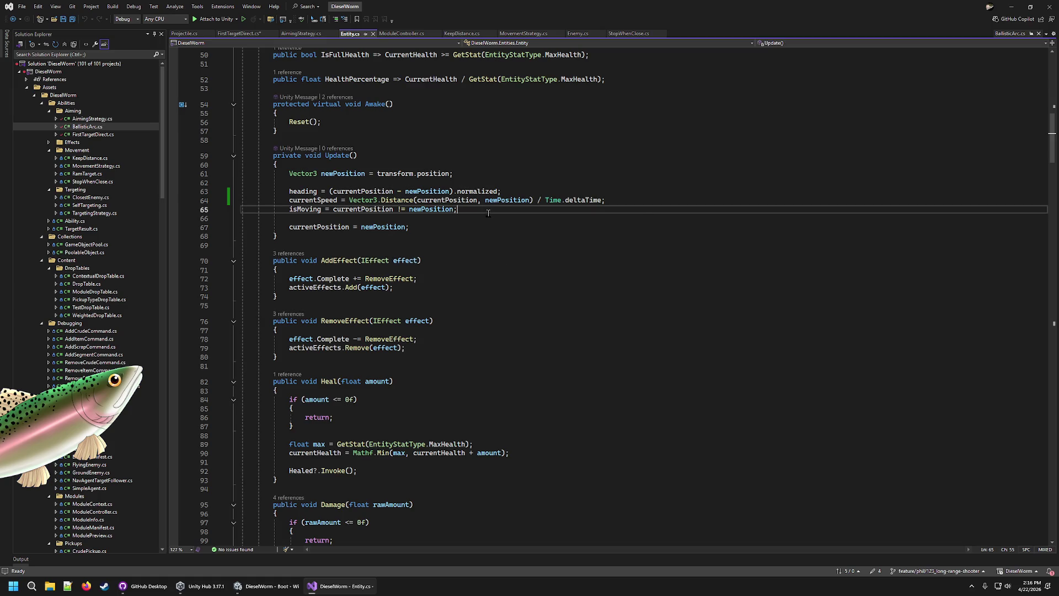
left_click(634, 200)
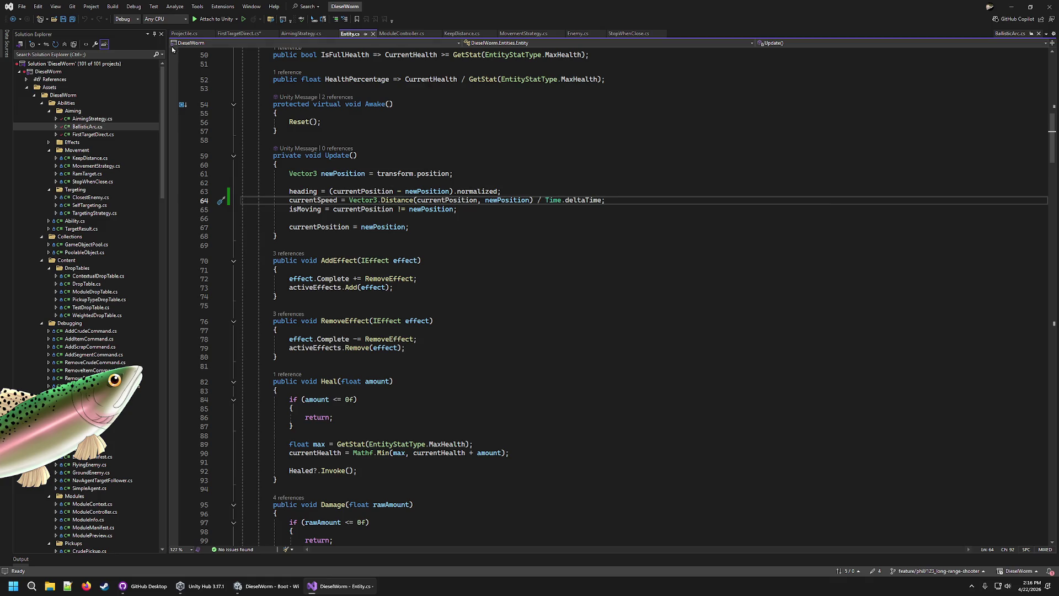
left_click(241, 33)
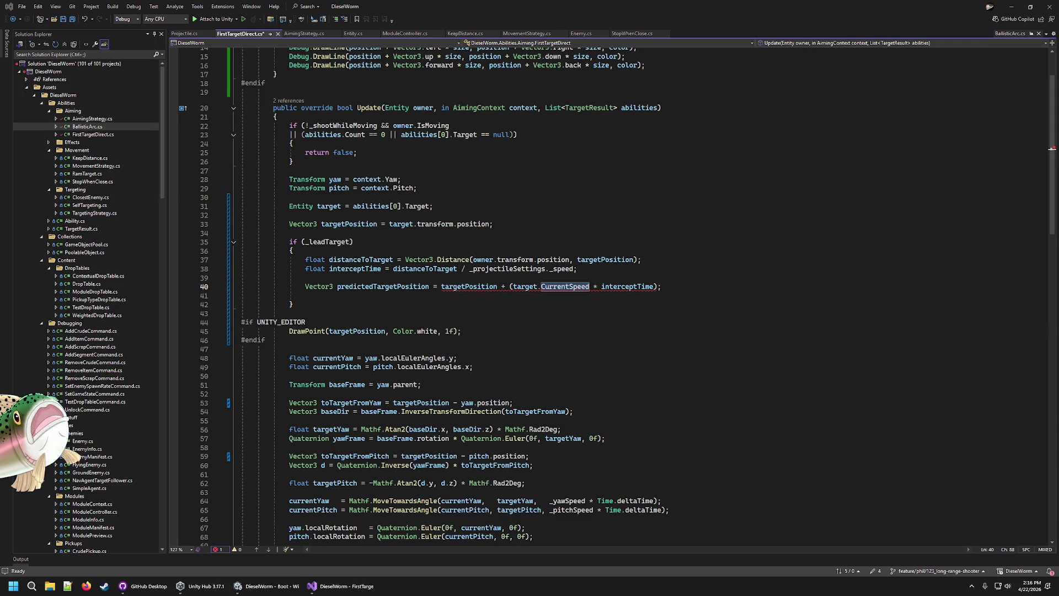
left_click(589, 286)
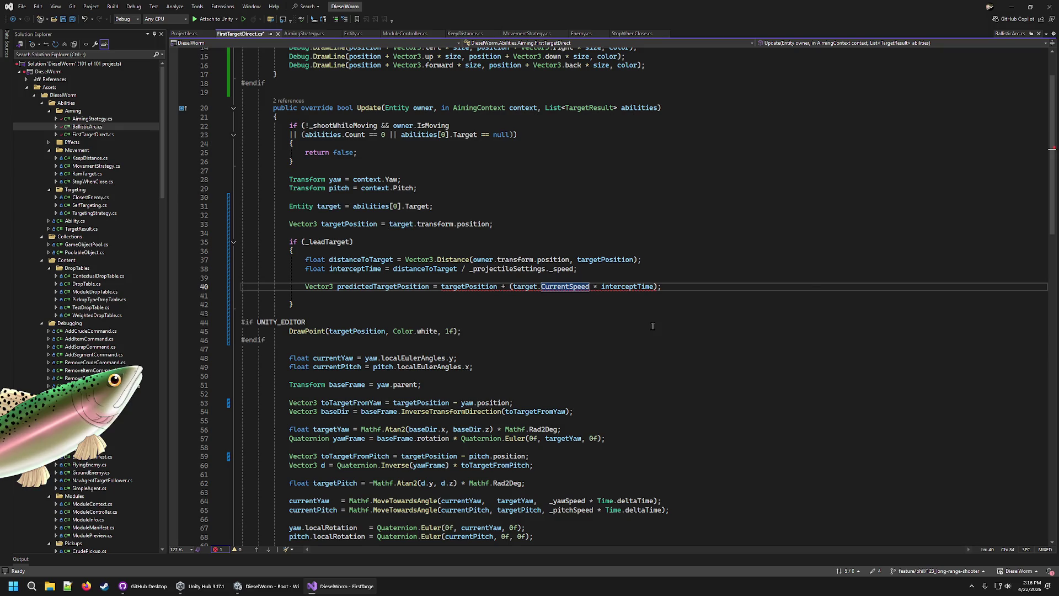
Rewrite the prediction term as ((target.Heading * target.CurrentSpeed) * interceptTime) on line 40
key("ctrl+Left")
key("ctrl+Left")
key("ctrl+Left")
type("target")
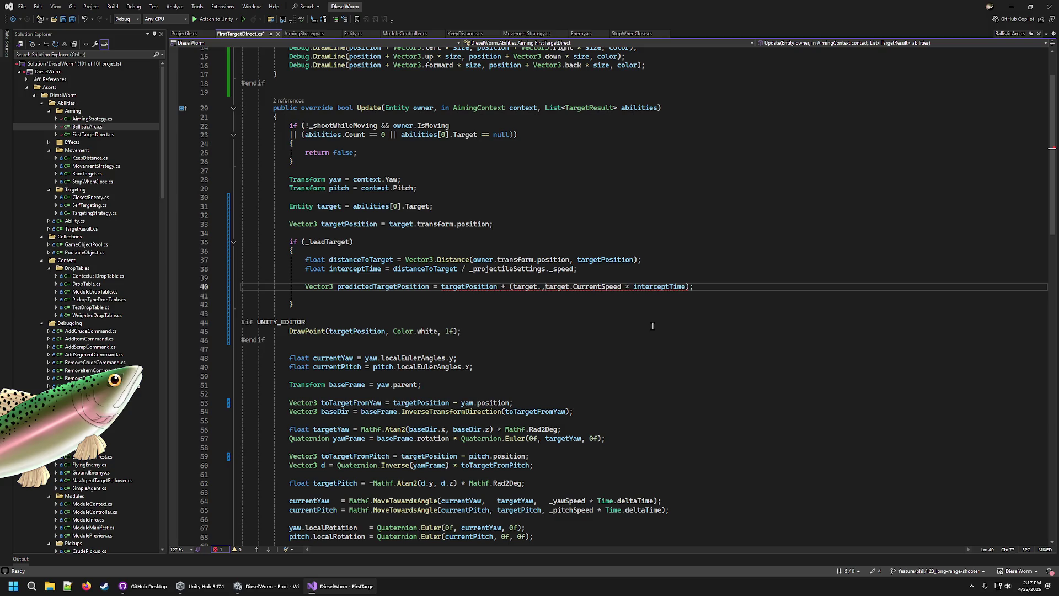
key("Left")
type(".CurrentSpe")
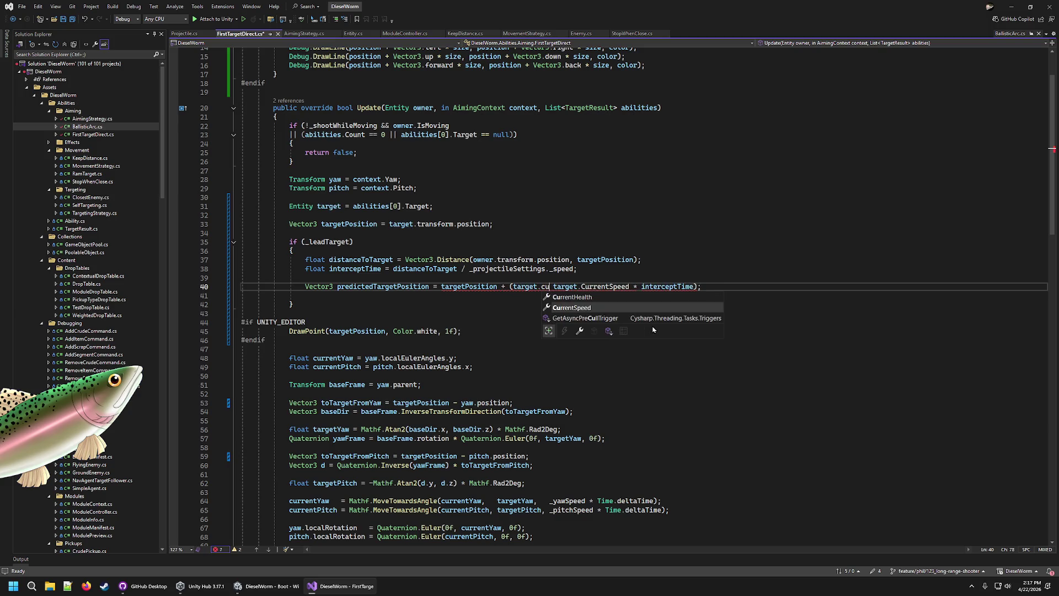
key("BackSpace")
key("BackSpace")
key("BackSpace")
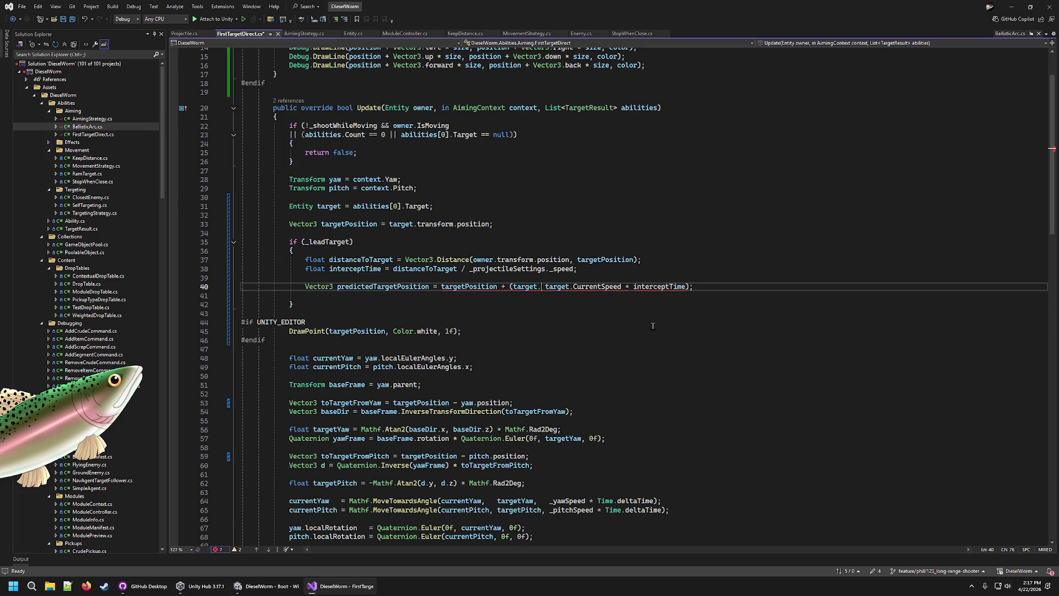
type(">")
key("BackSpace")
type(".")
key("Tab")
type("*")
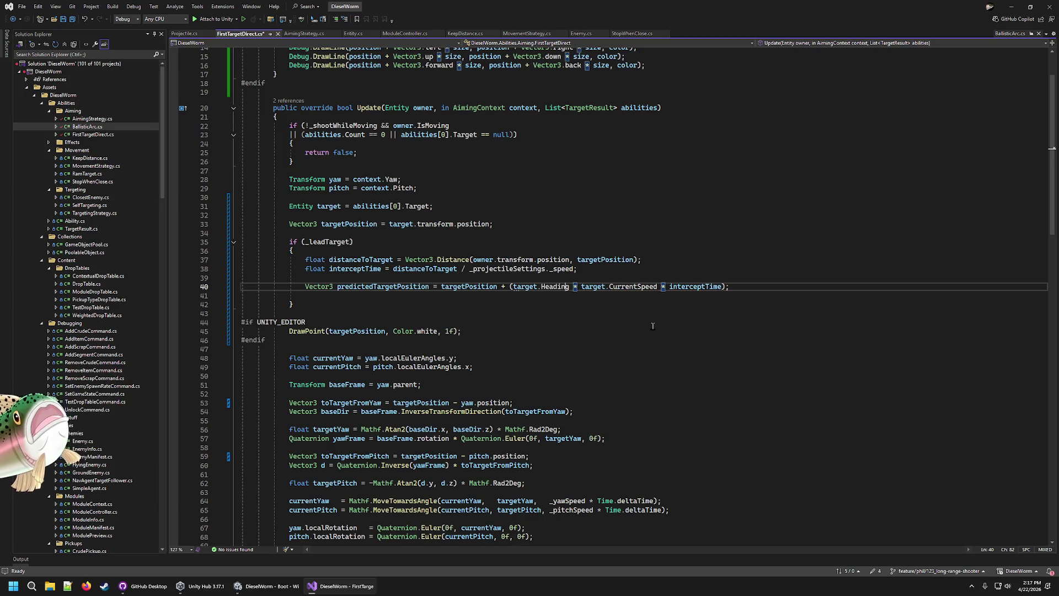
key("ctrl+Left")
key("ctrl+Left")
key("ctrl+Left")
type("(")
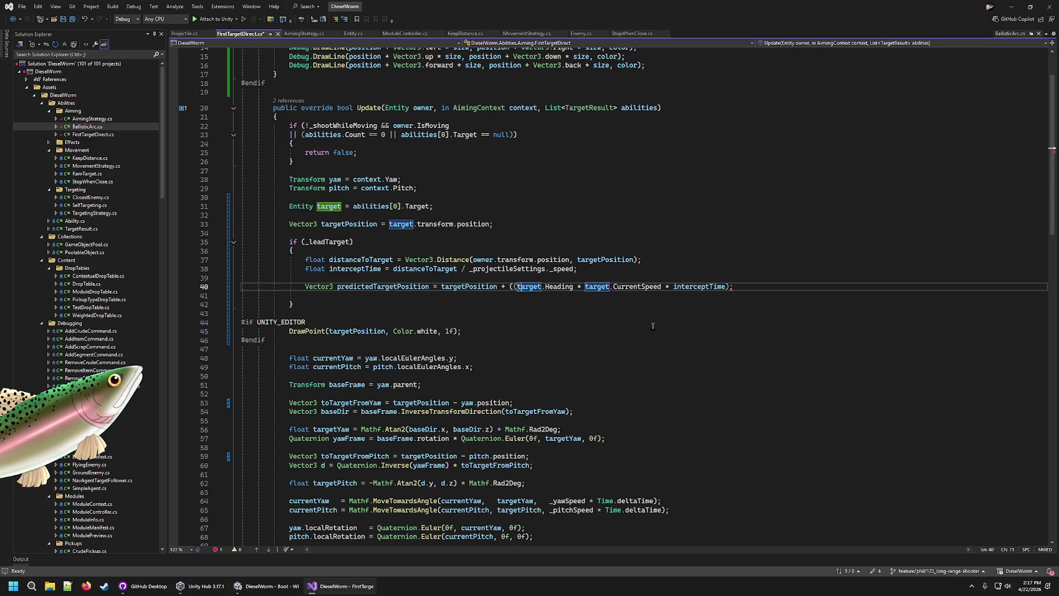
key("Right")
key("Right")
key("Right")
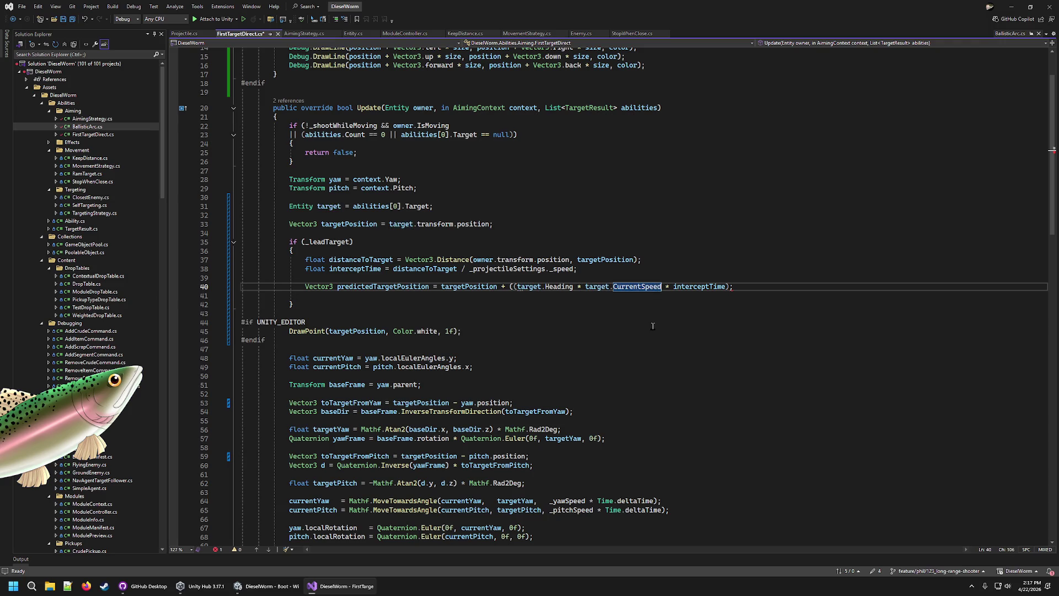
type(")")
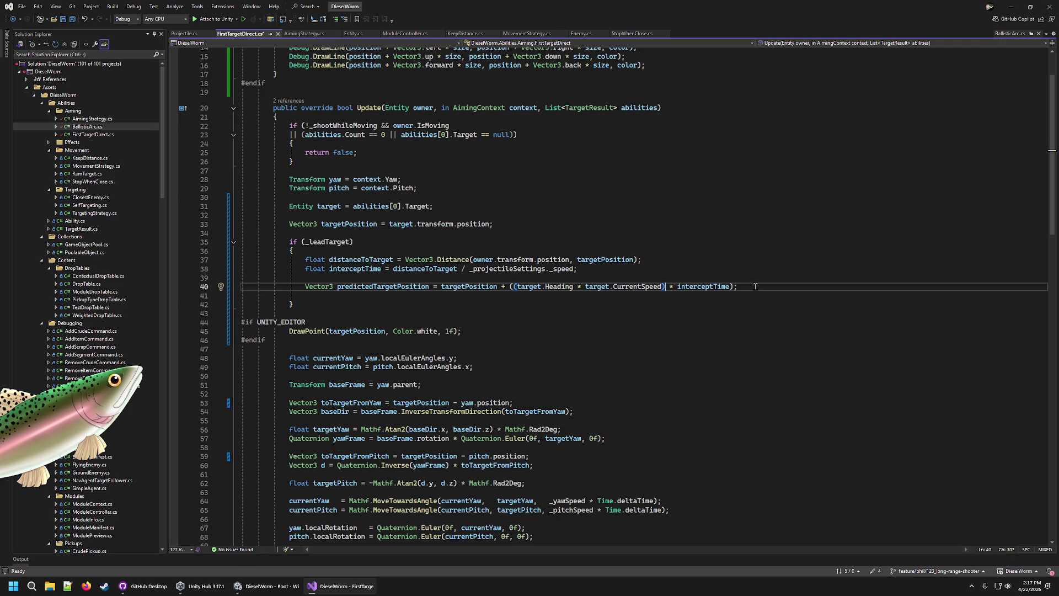
left_click(348, 34)
Add 'public Vector3 Velocity => heading * currentSpeed;' below Heading in Entity.cs and save
scroll(345, 338, "up", 10)
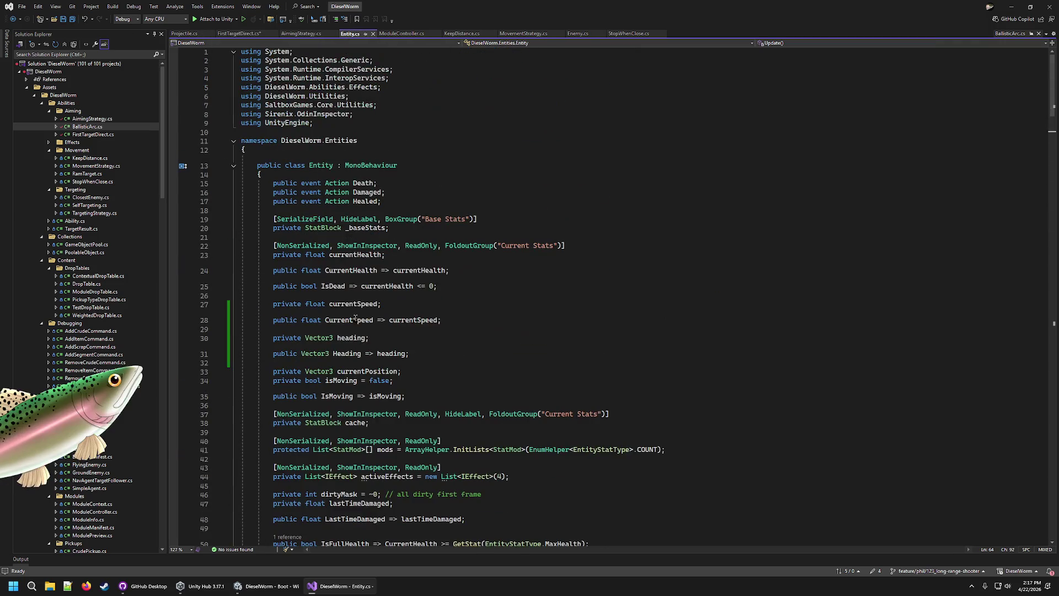
left_click(512, 357)
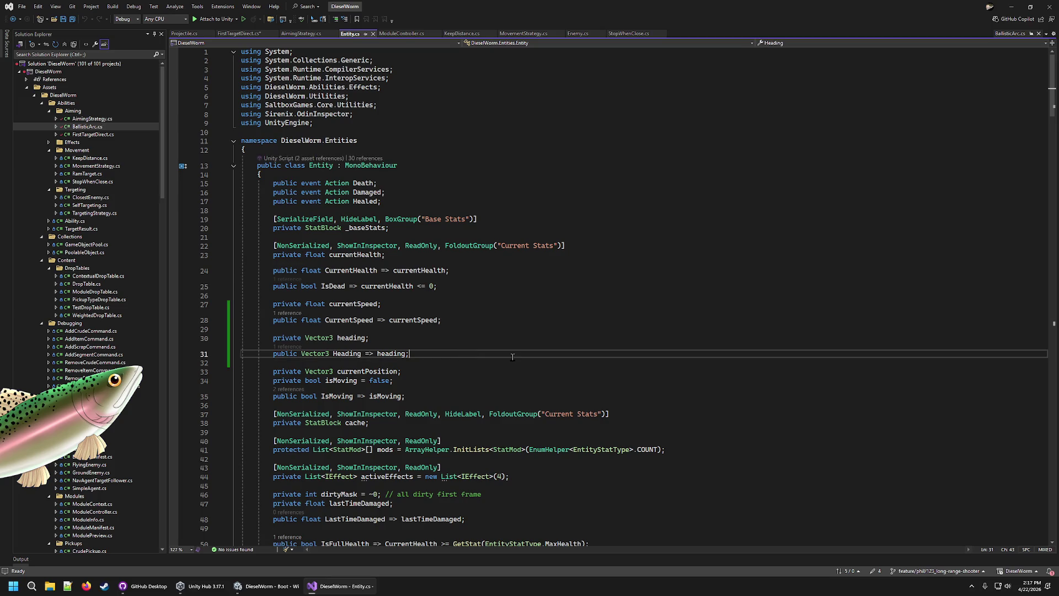
key("Return")
key("Return")
type("public Vec")
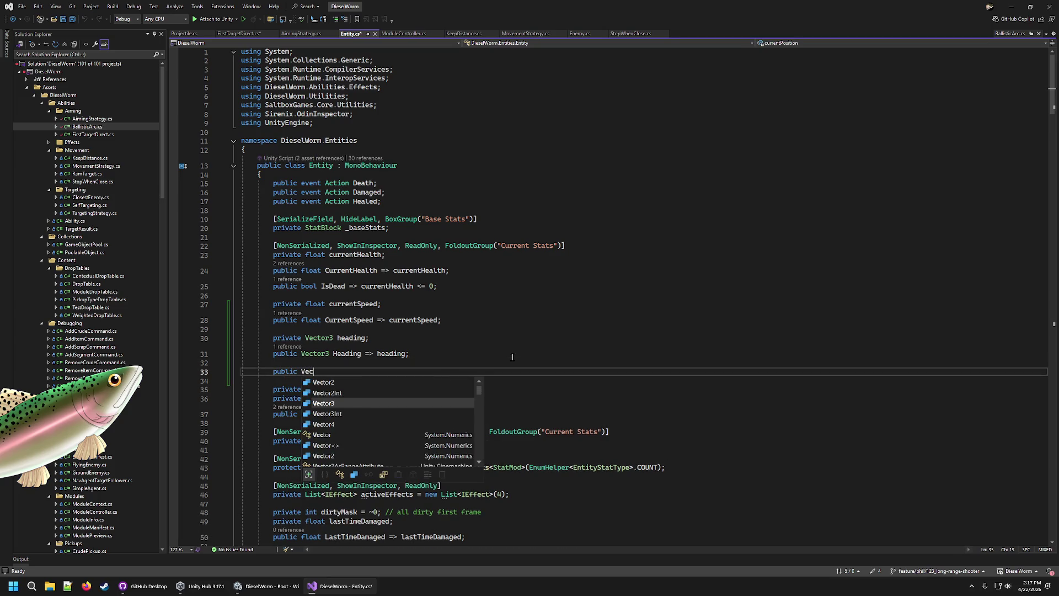
type("tor3 Vel")
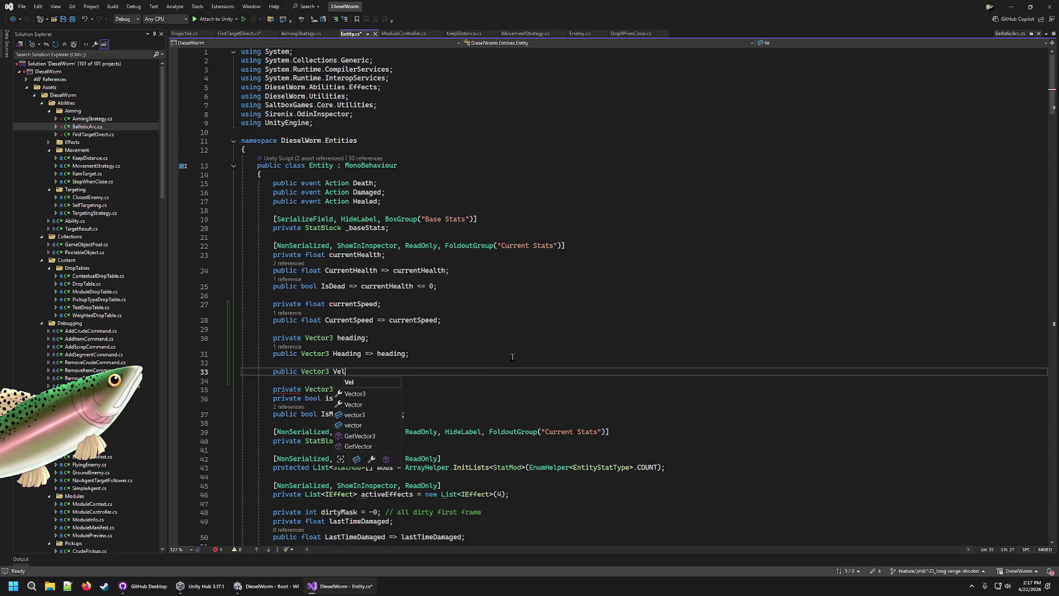
type("ocity => ")
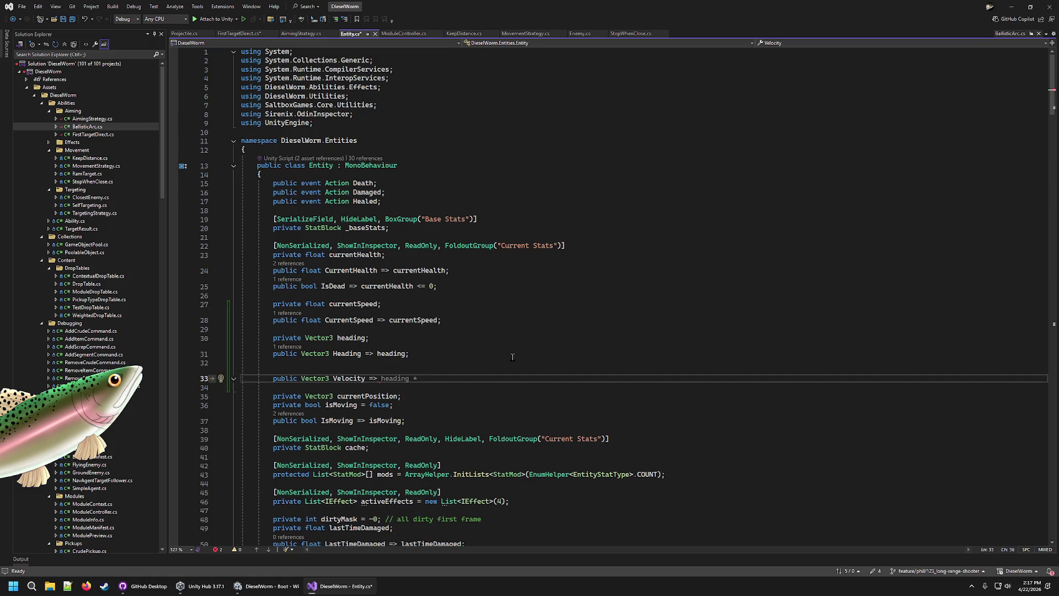
type("heading")
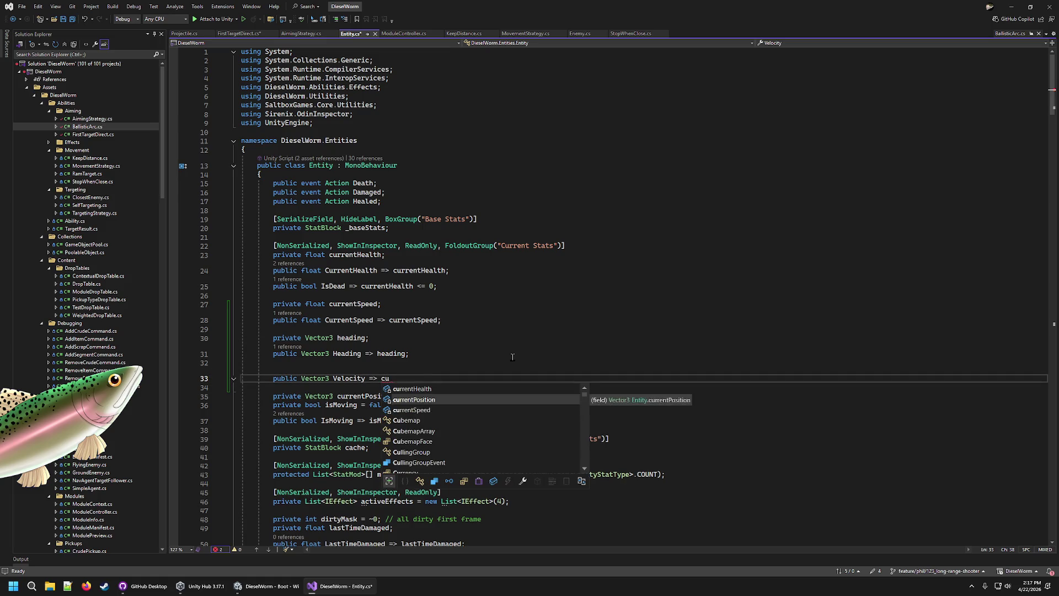
type(" * ")
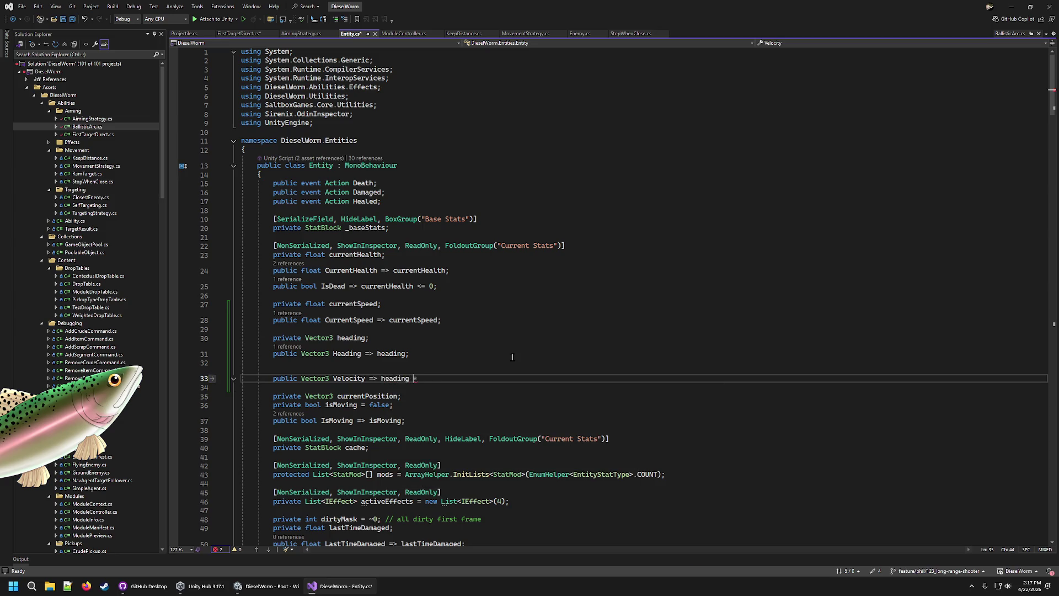
type("currentSpeed;")
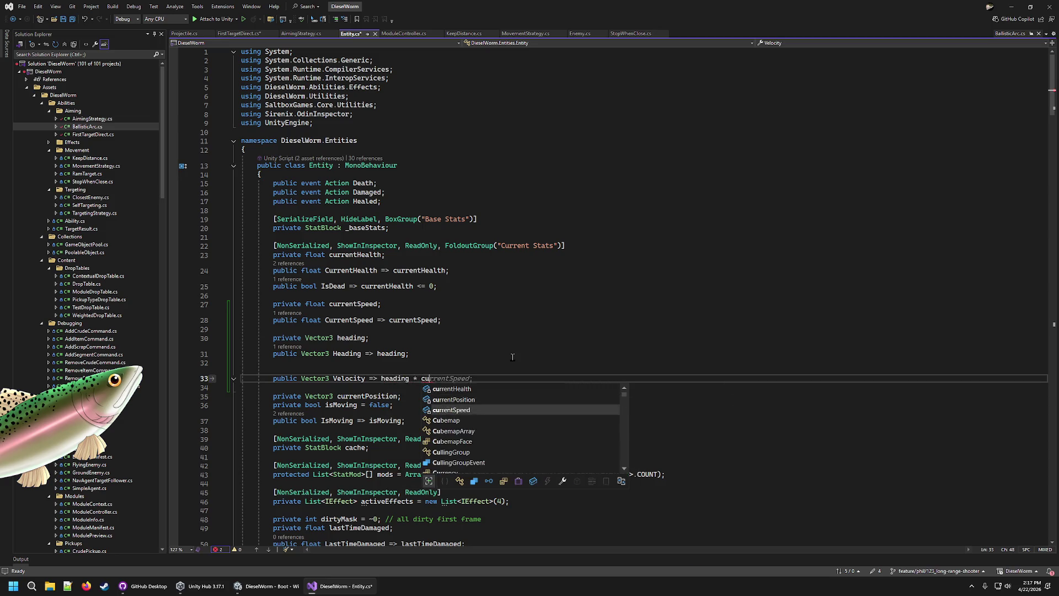
key("ctrl+s")
key("ctrl+Tab")
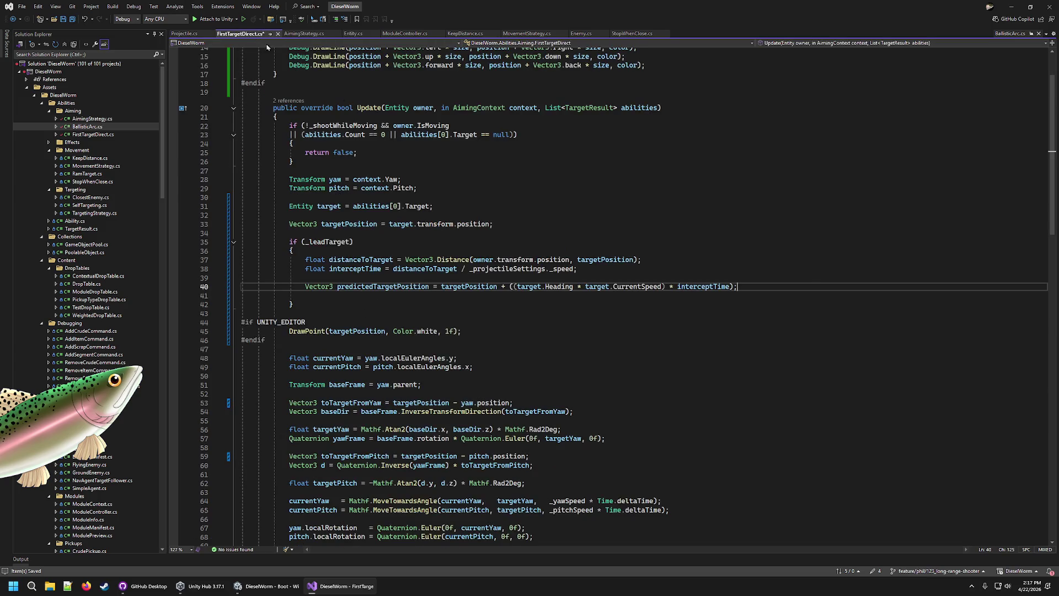
Replace the Heading * CurrentSpeed term on line 40 with target.Velocity
left_click(667, 286)
key("ctrl+BackSpace")
key("ctrl+BackSpace")
key("ctrl+BackSpace")
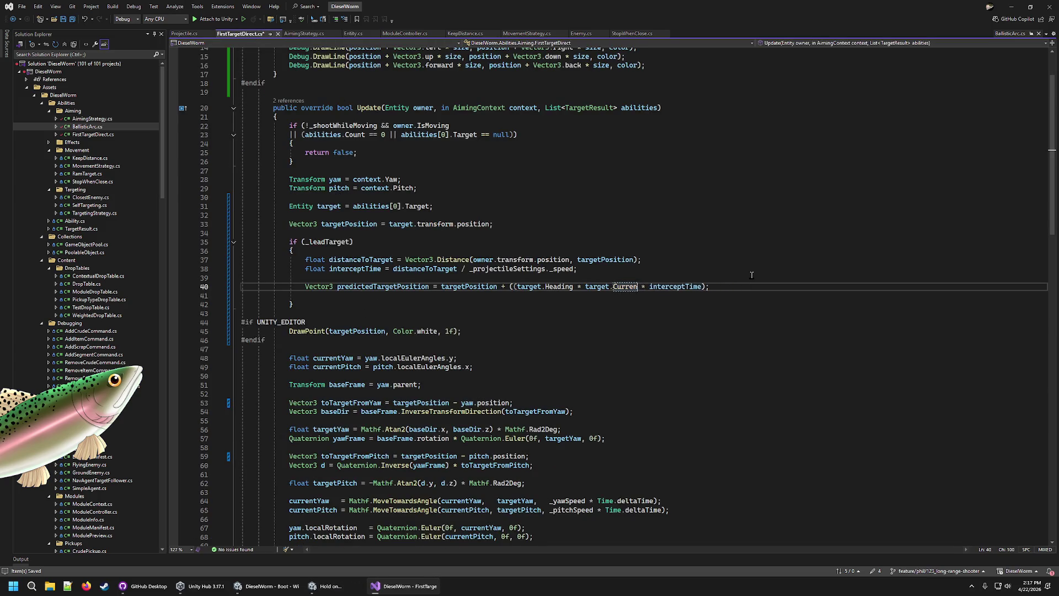
key("ctrl+BackSpace")
key("ctrl+BackSpace")
key("ctrl+BackSpace")
key("BackSpace")
type("target")
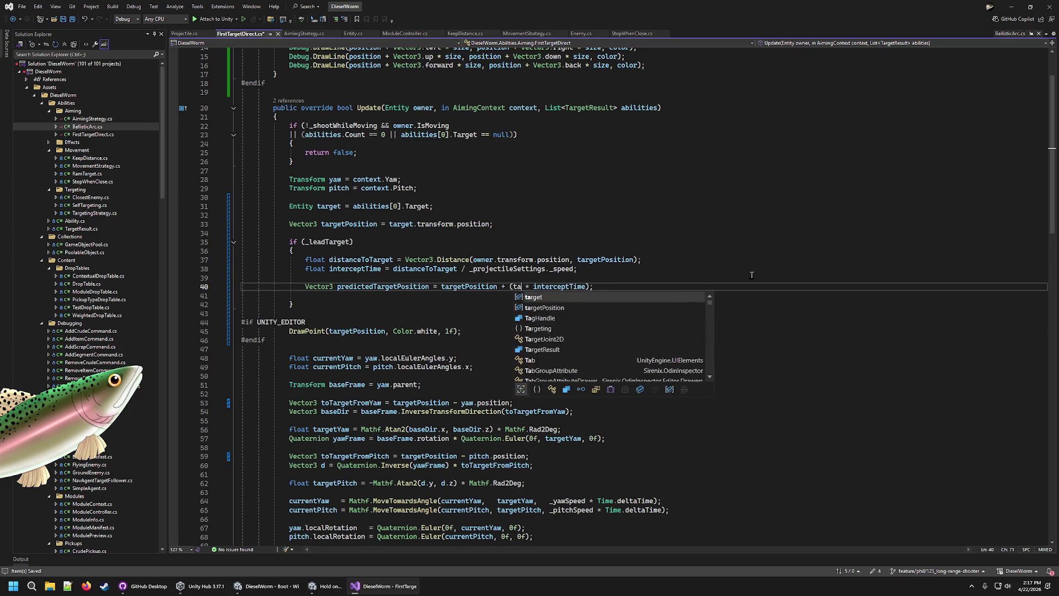
type(".Velocity")
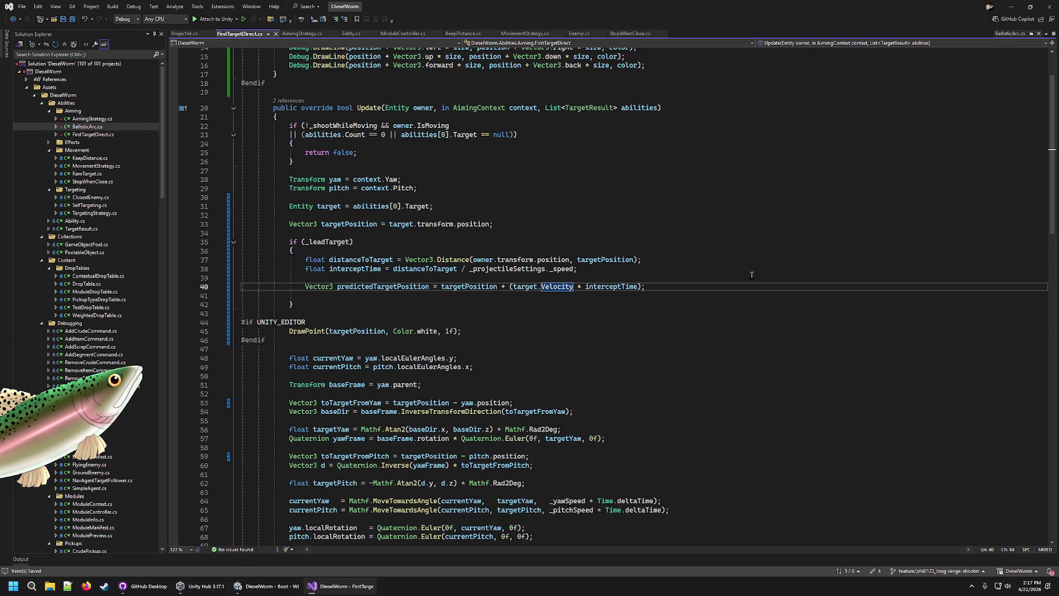
Assign the result to targetPosition instead of predictedTargetPosition and remove the blank line below
left_click(612, 287)
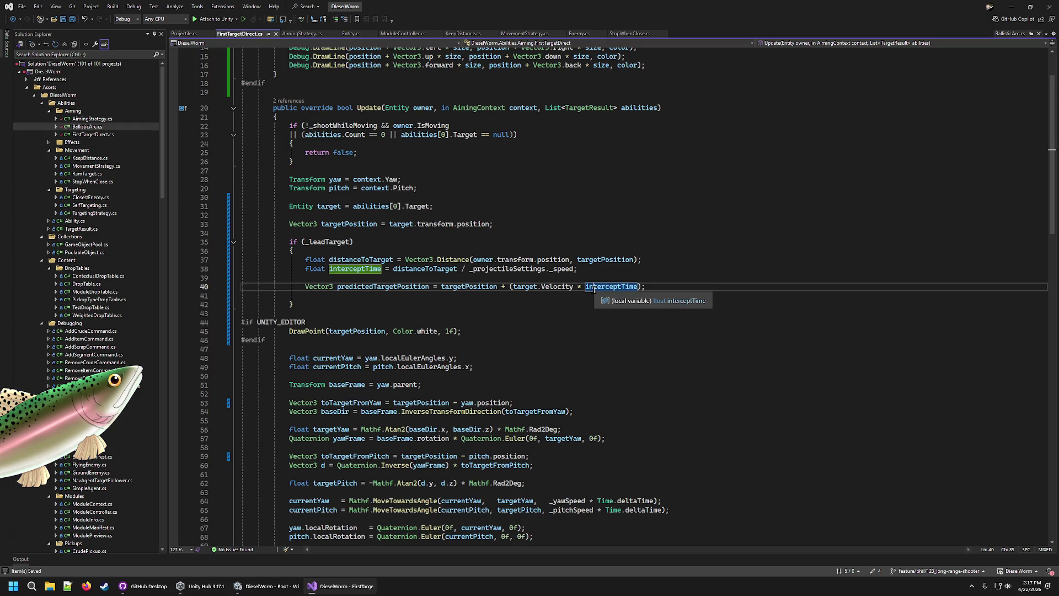
left_click(424, 282)
left_click(424, 286)
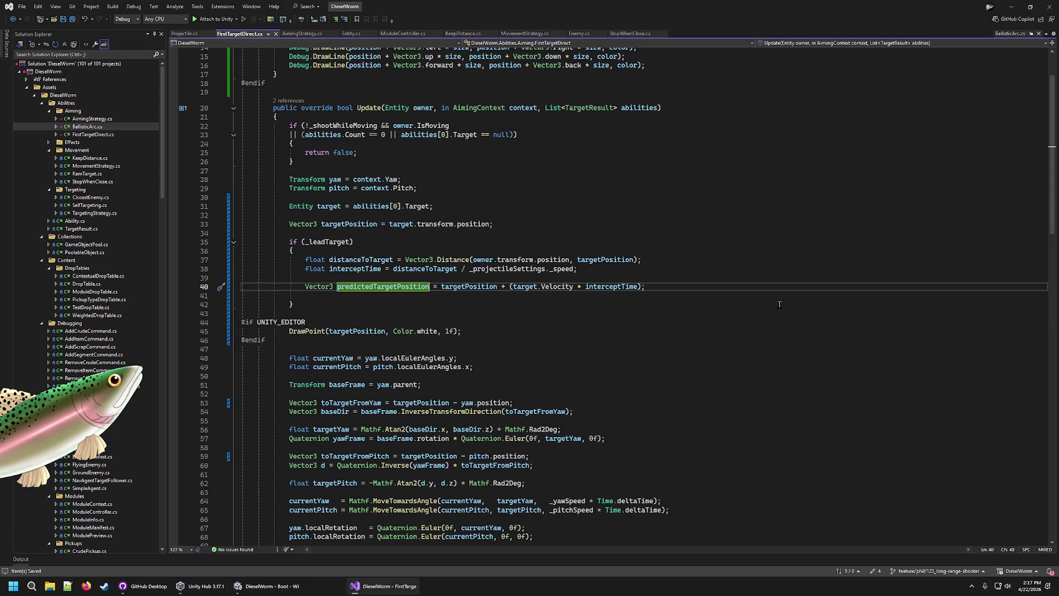
key("BackSpace")
key("BackSpace")
key("BackSpace")
key("BackSpace")
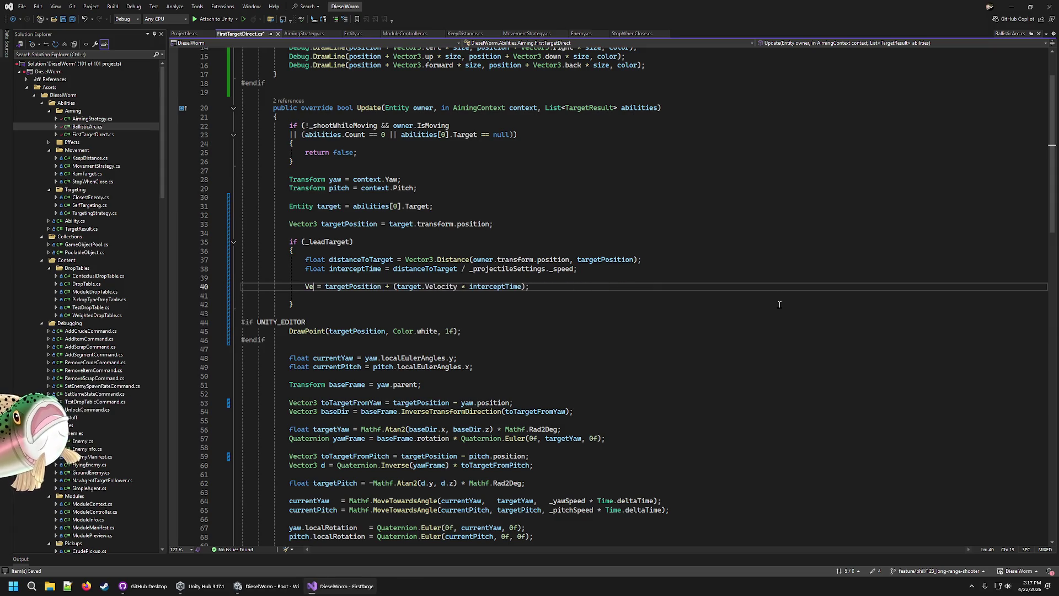
type("targ")
key("Tab")
key("Home")
key("shift+Down")
key("End")
key("Delete")
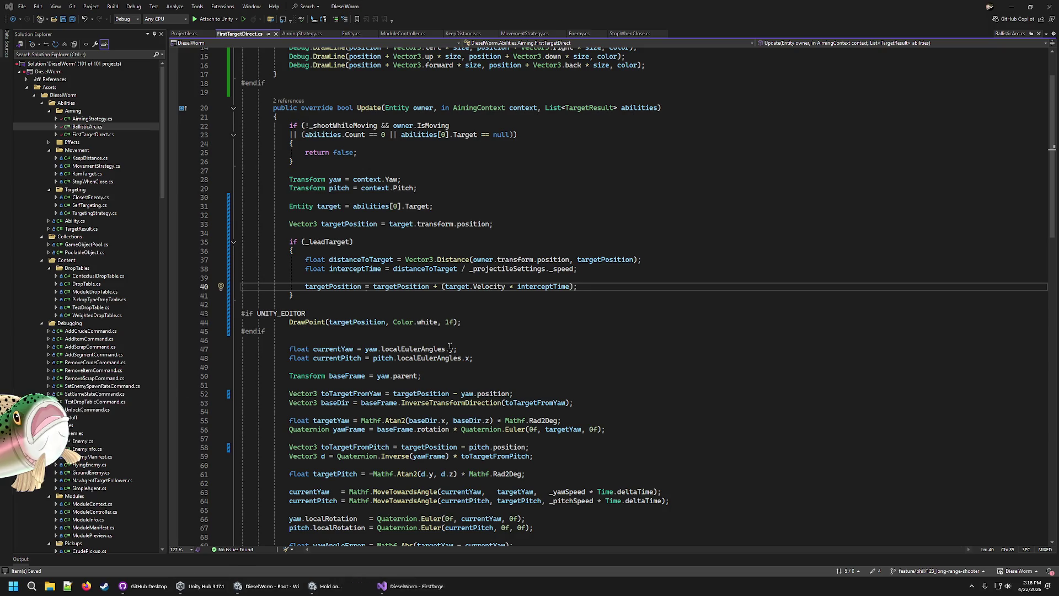
mouse_move(294, 296)
left_mouse_down()
mouse_move(309, 284)
mouse_move(291, 224)
left_mouse_up()
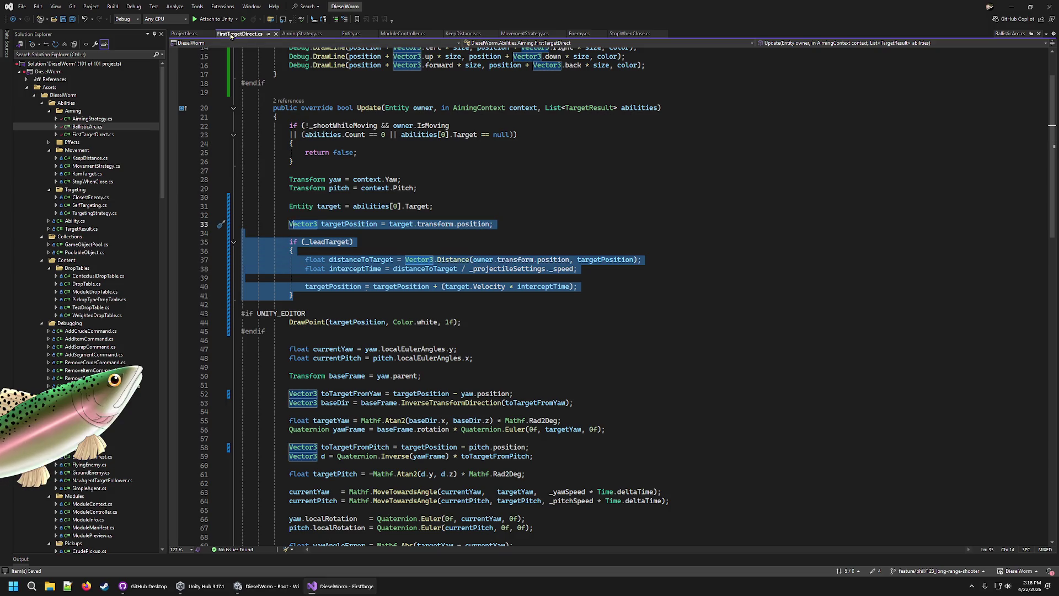
Dock BallisticArc.cs beside FirstTargetDirect.cs and compare the two files
left_click(606, 188)
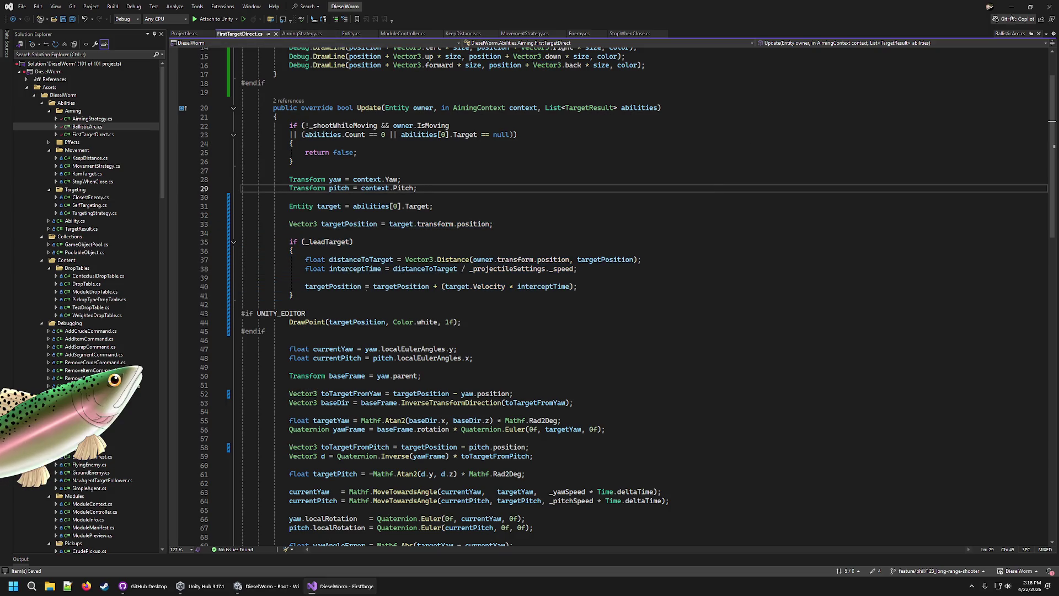
mouse_move(257, 586)
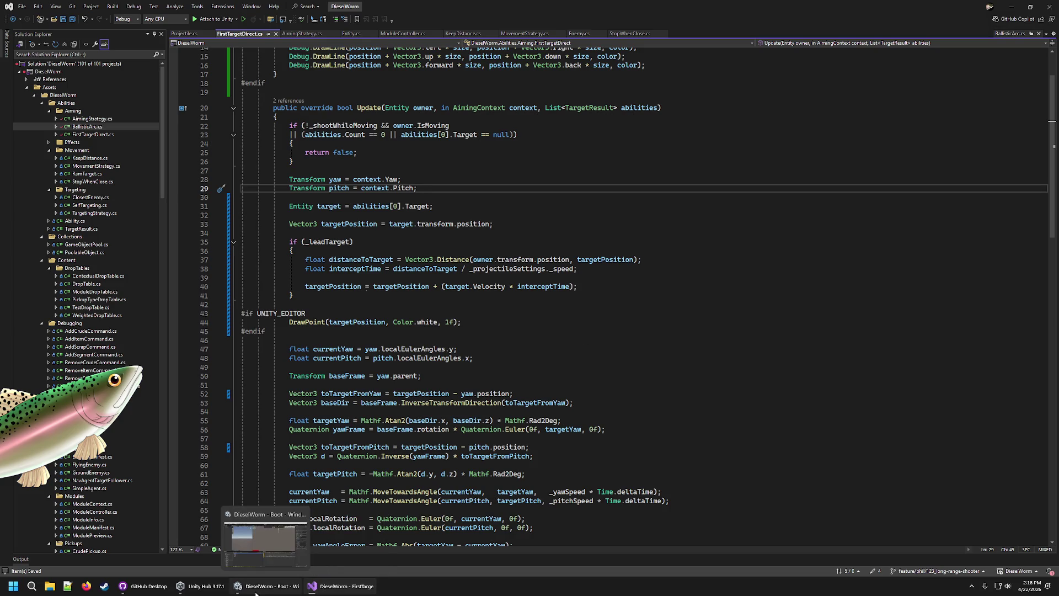
mouse_move(1010, 33)
left_mouse_down()
mouse_move(424, 26)
mouse_move(811, 25)
mouse_move(729, 23)
mouse_move(248, 38)
left_mouse_up()
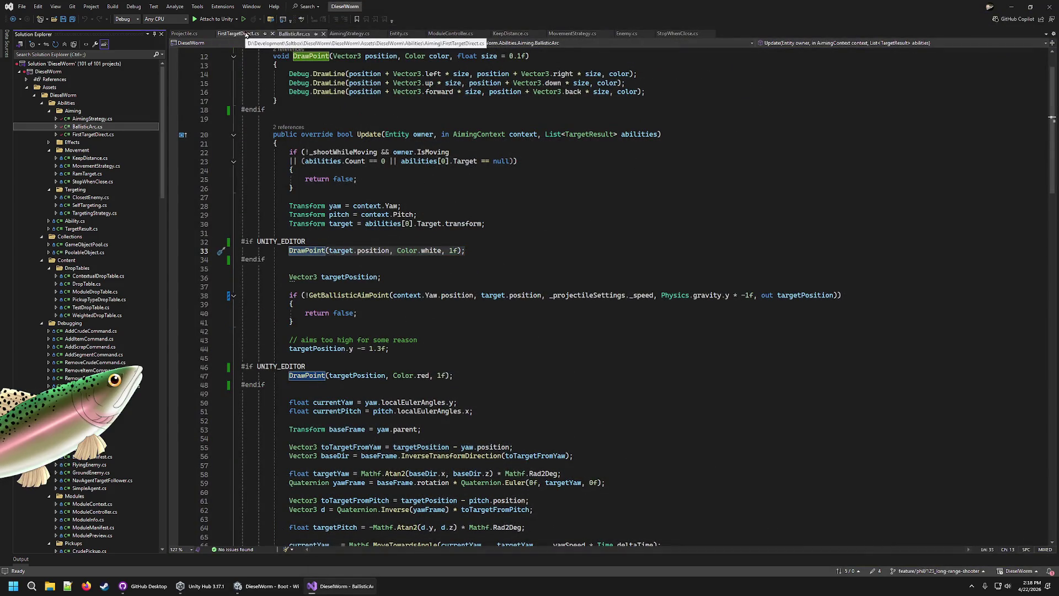
left_click(246, 35)
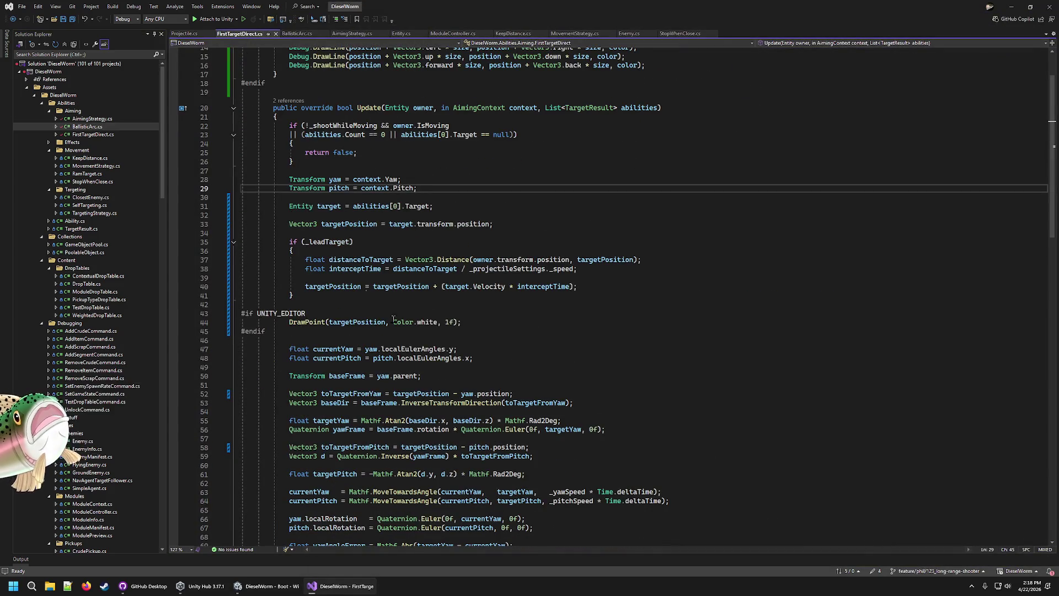
left_click(299, 34)
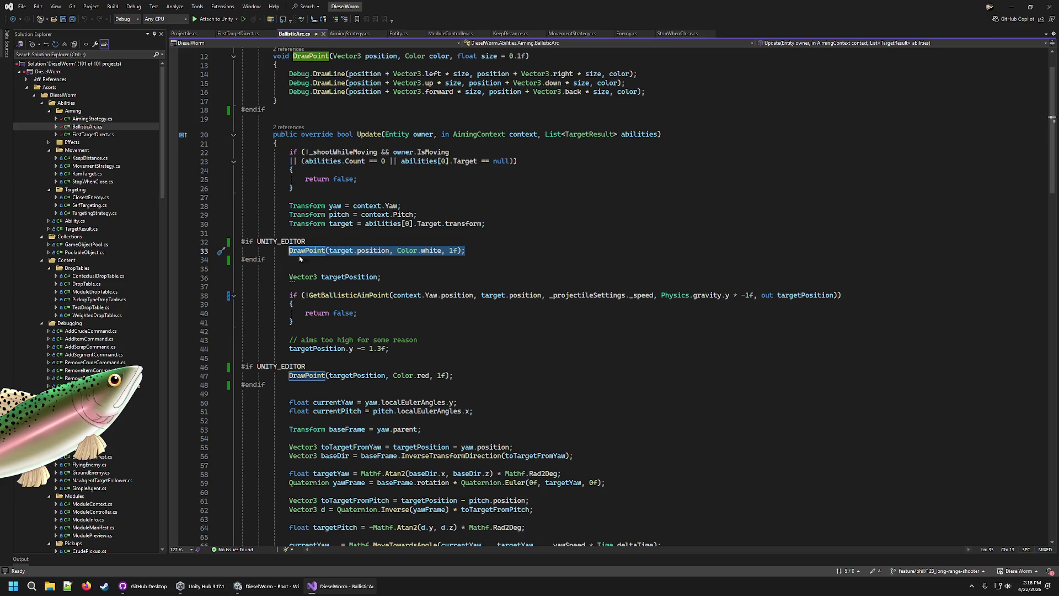
left_click(238, 34)
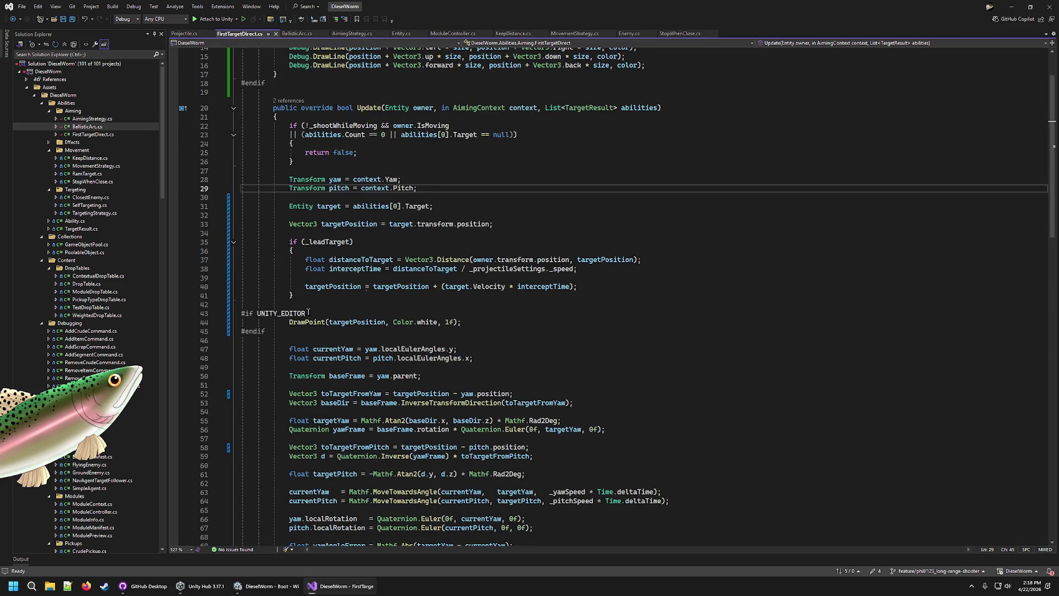
Paste FirstTargetDirect's lead-target intercept block over BallisticArc's old target and debug-draw lines
left_click_drag(284, 337, 293, 196)
key("ctrl+c")
left_click(303, 33)
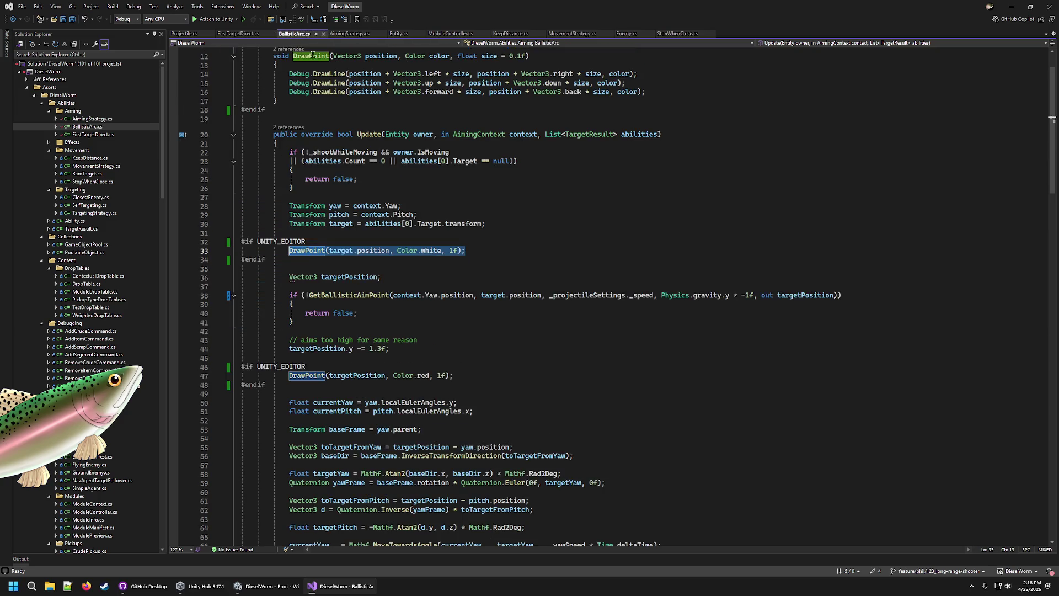
left_click_drag(291, 268, 290, 223)
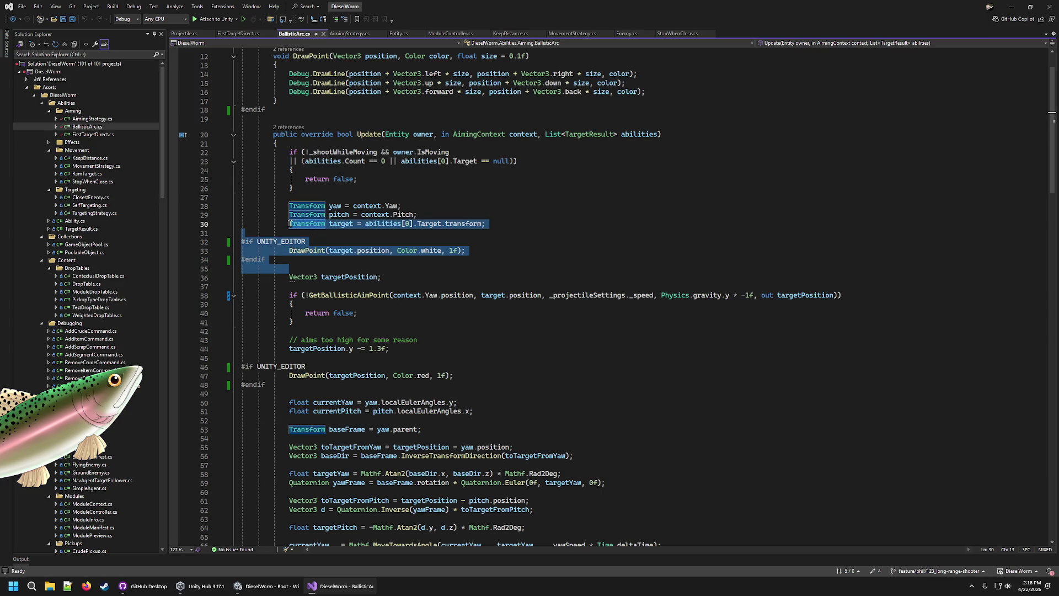
key("ctrl+v")
key("Return")
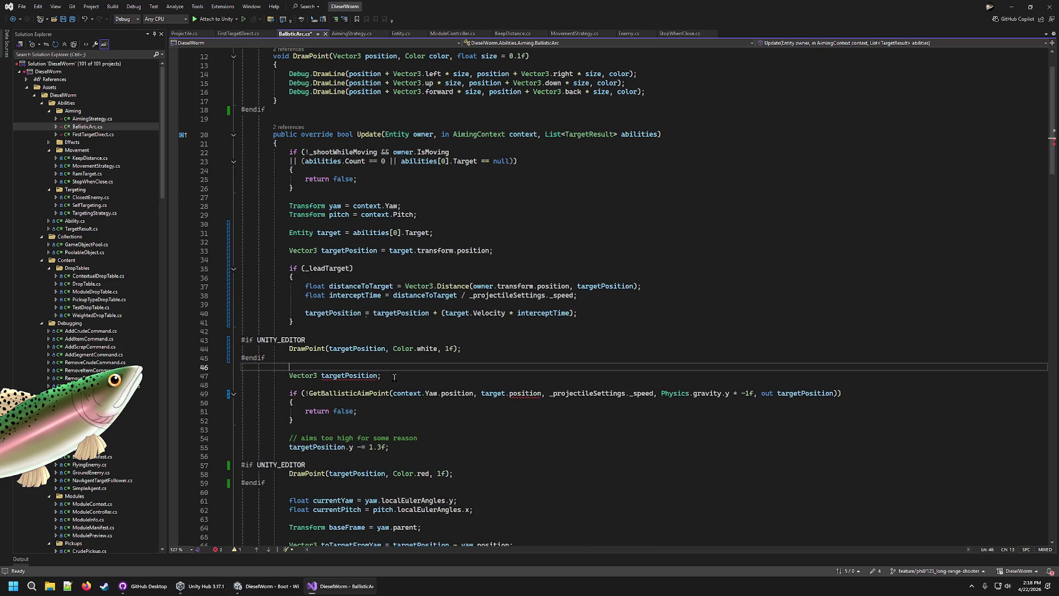
Delete the duplicate targetPosition declaration, keeping the original target.position reference
mouse_move(394, 375)
left_mouse_down()
mouse_move(464, 345)
mouse_move(490, 353)
mouse_move(407, 361)
left_mouse_up()
key("Delete")
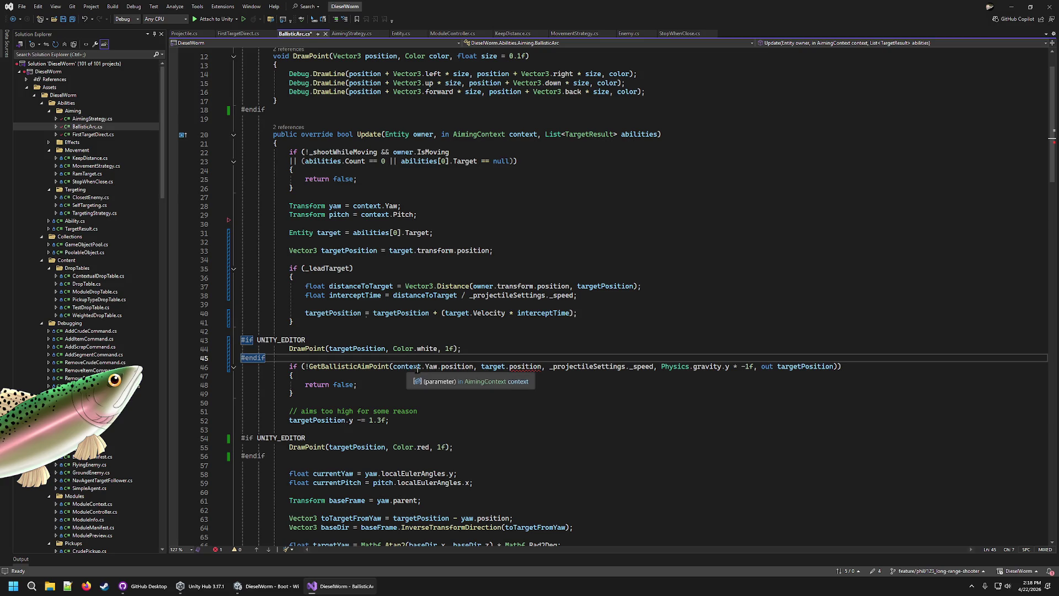
key("Right")
left_click(536, 376)
key("BackSpace")
key("Delete")
type("P")
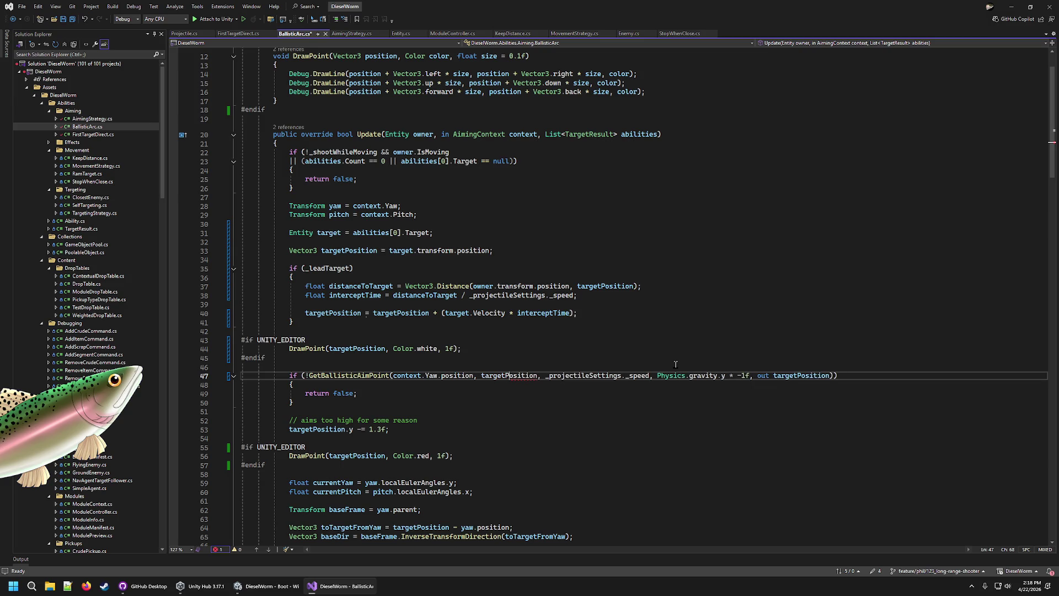
key("ctrl+z")
key("ctrl+z")
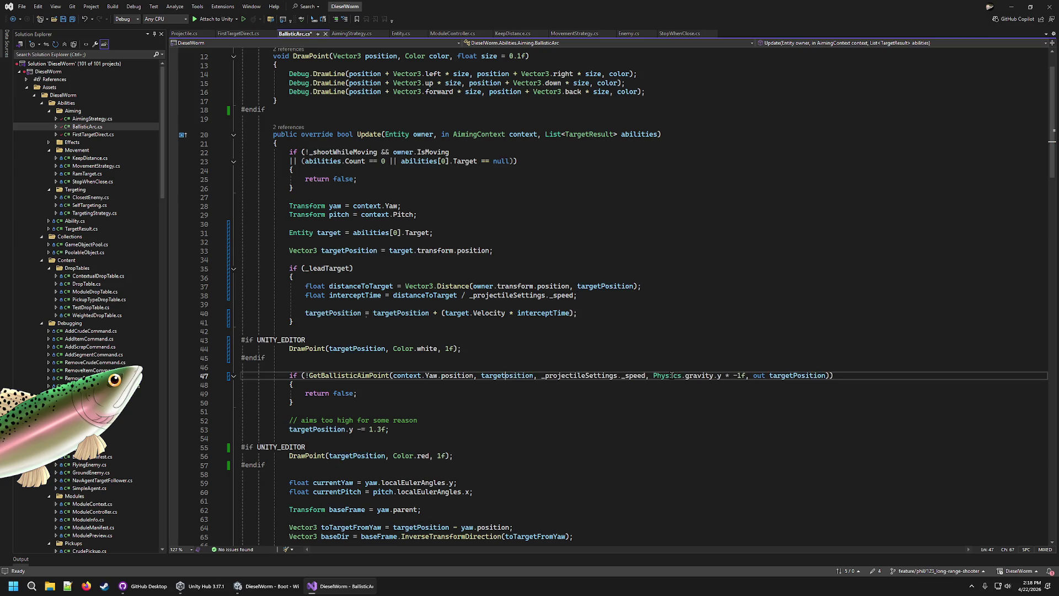
key("ctrl+z")
Start a new Vector3 declaration line below the #endif
left_click(343, 359)
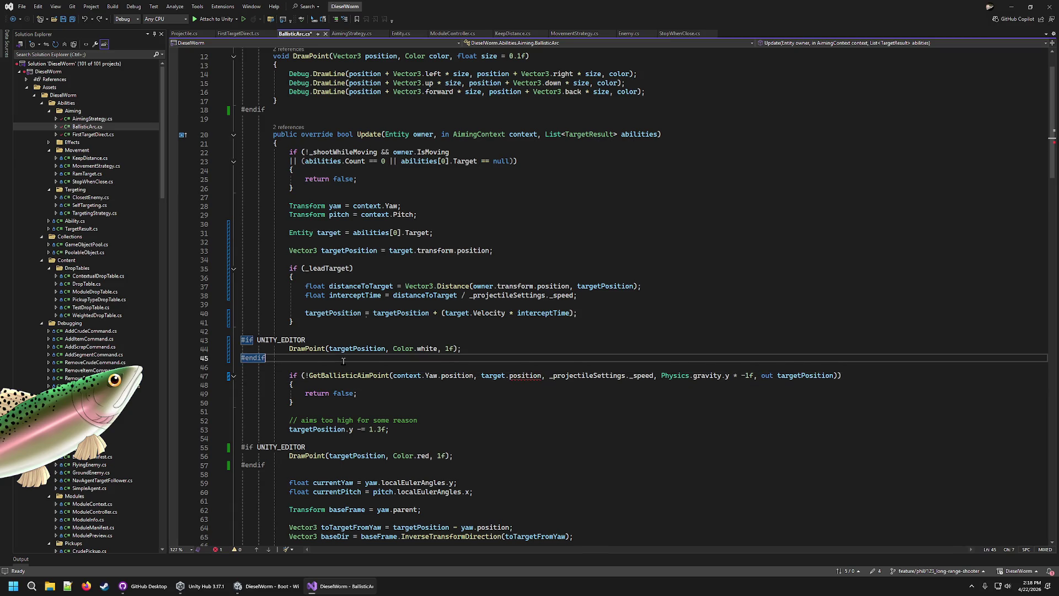
key("Return")
key("Return")
key("Up")
type("Vec")
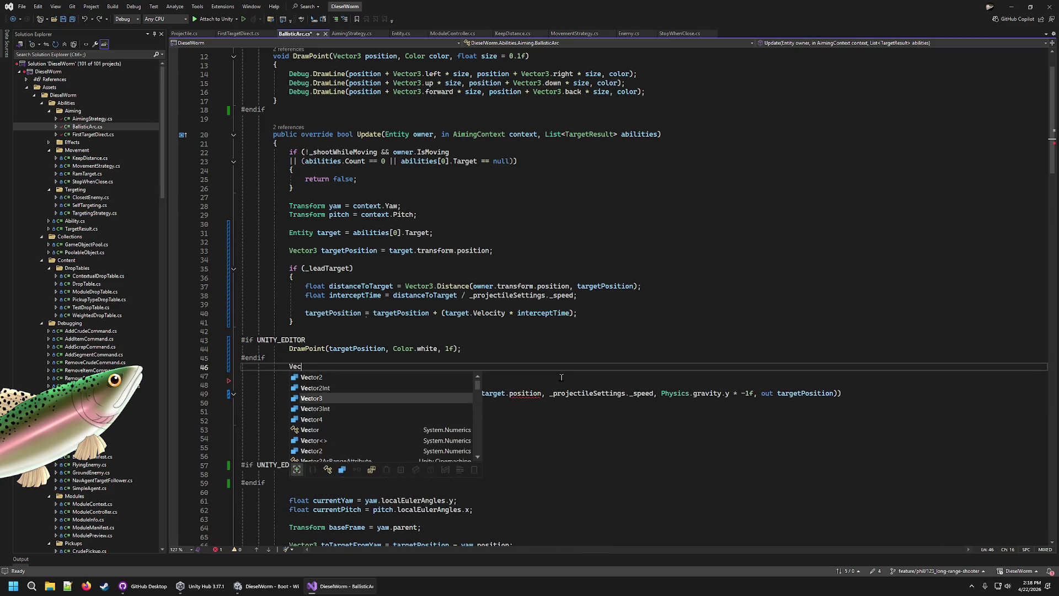
type("tor3")
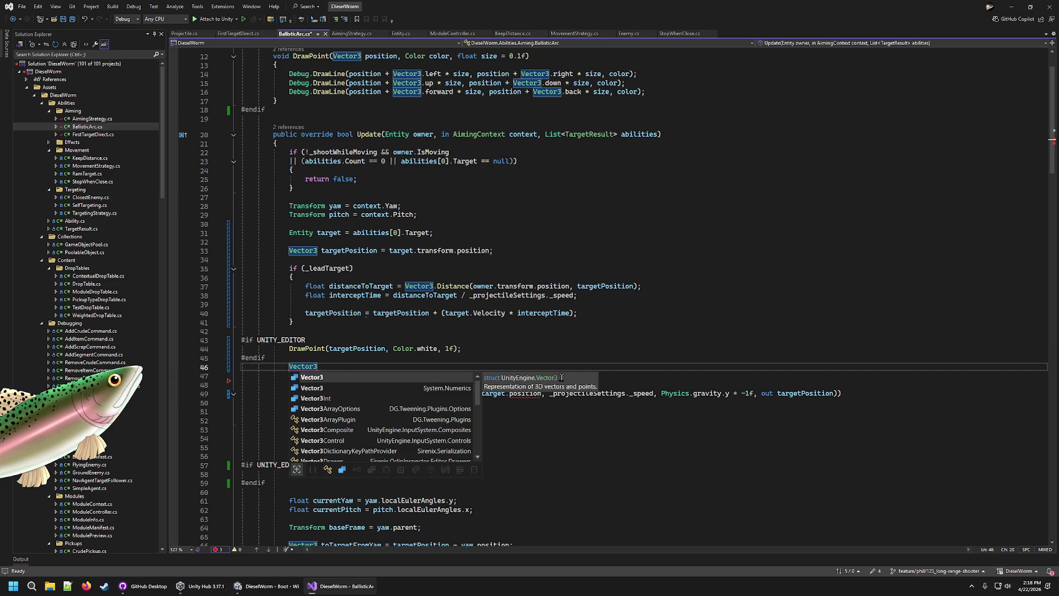
type(" new")
key("BackSpace")
key("BackSpace")
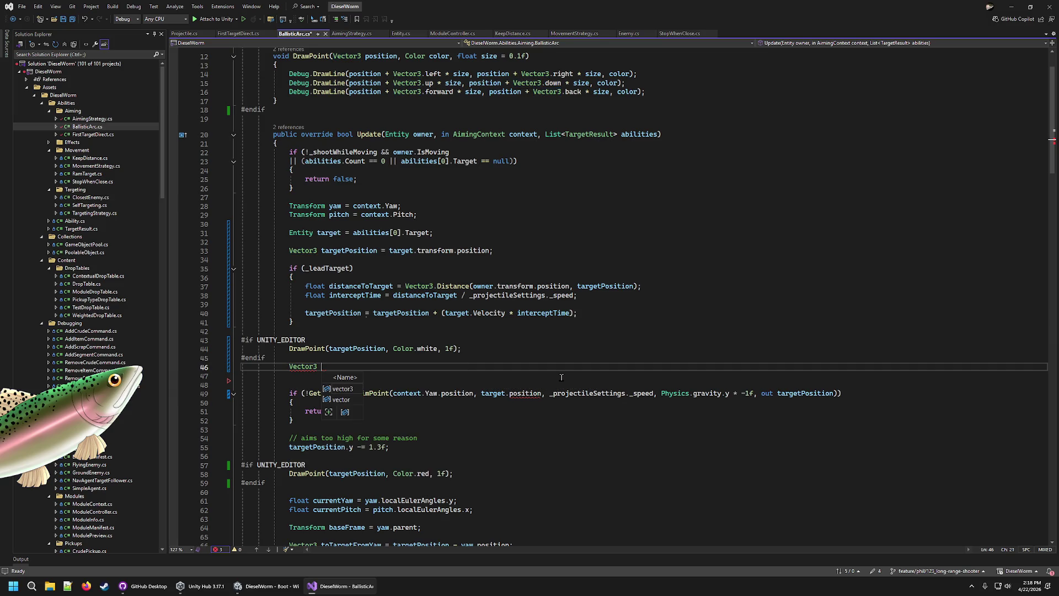
type("calulc")
key("BackSpace")
key("BackSpace")
key("BackSpace")
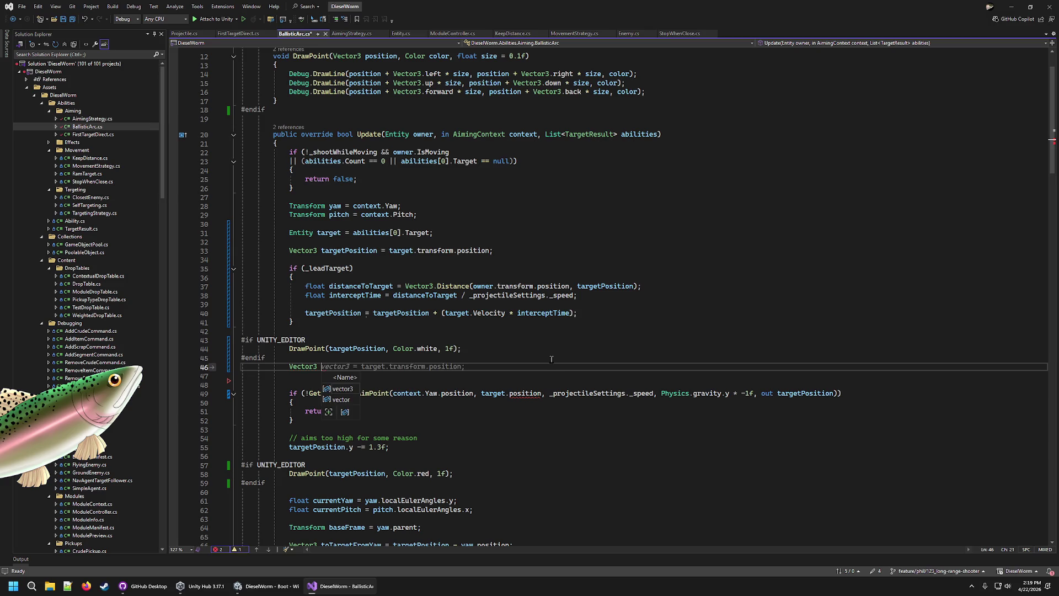
left_click(313, 375)
Declare the new variable as Vector3 ballisticTargetPosition;
left_click(816, 393)
scroll(526, 390, "down", 13)
scroll(527, 391, "up", 5)
left_click(343, 149)
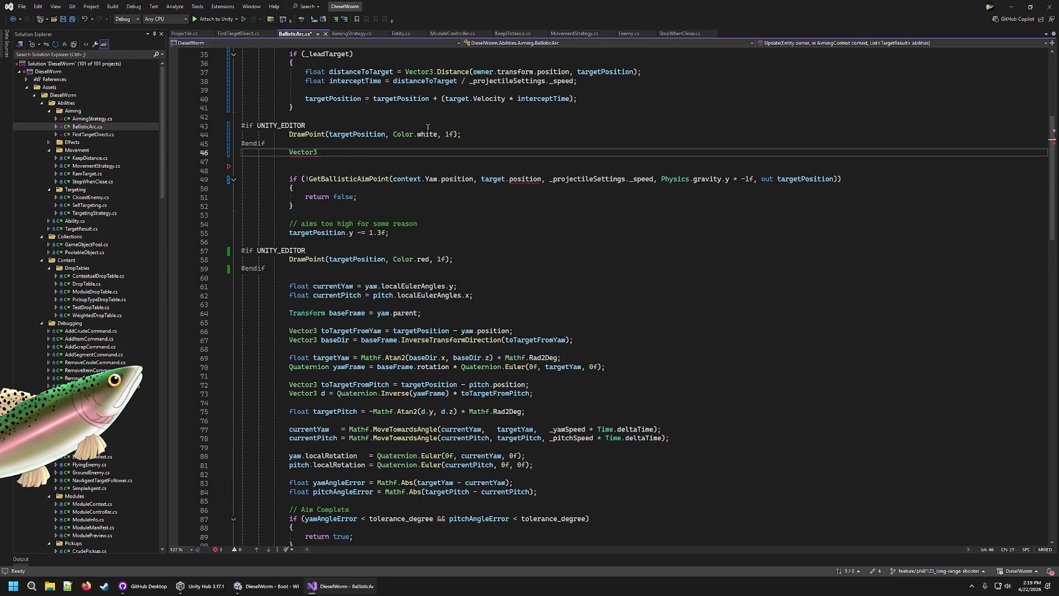
type("newTarget")
key("BackSpace")
key("BackSpace")
key("BackSpace")
type("bal")
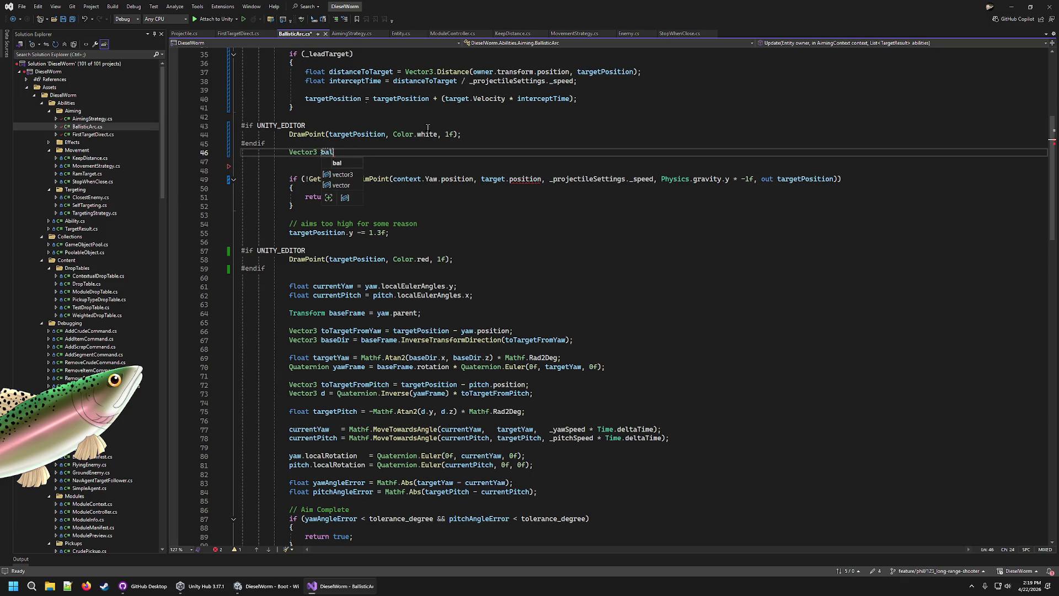
type("listicTarget")
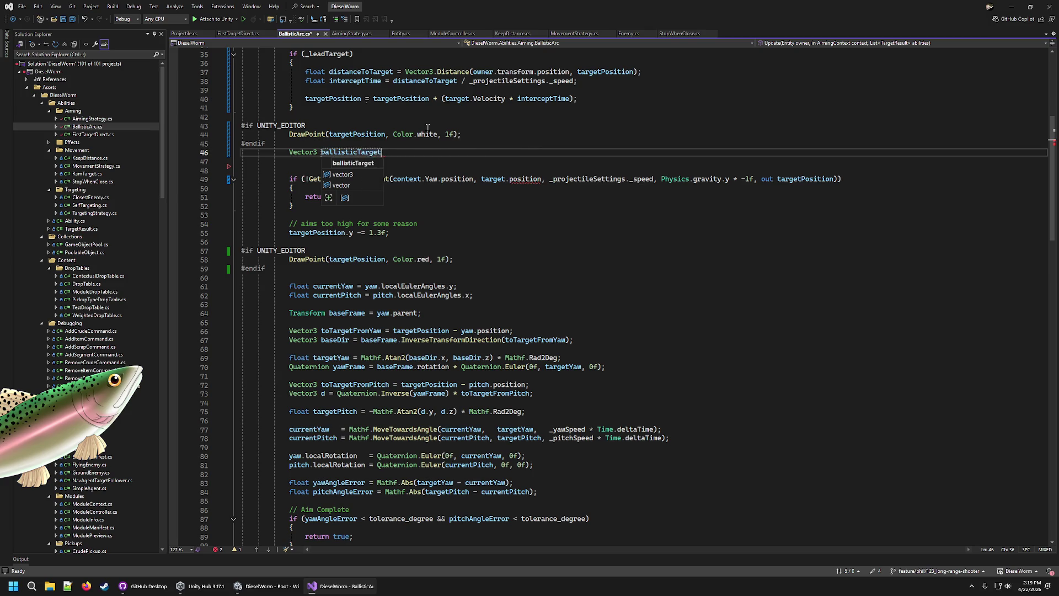
type("Position")
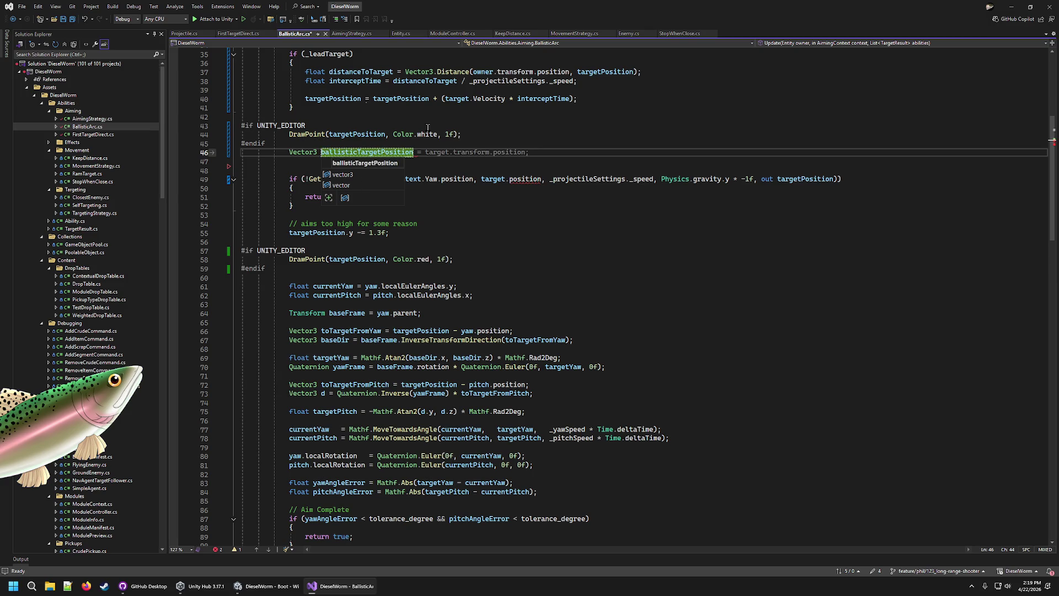
key("Escape")
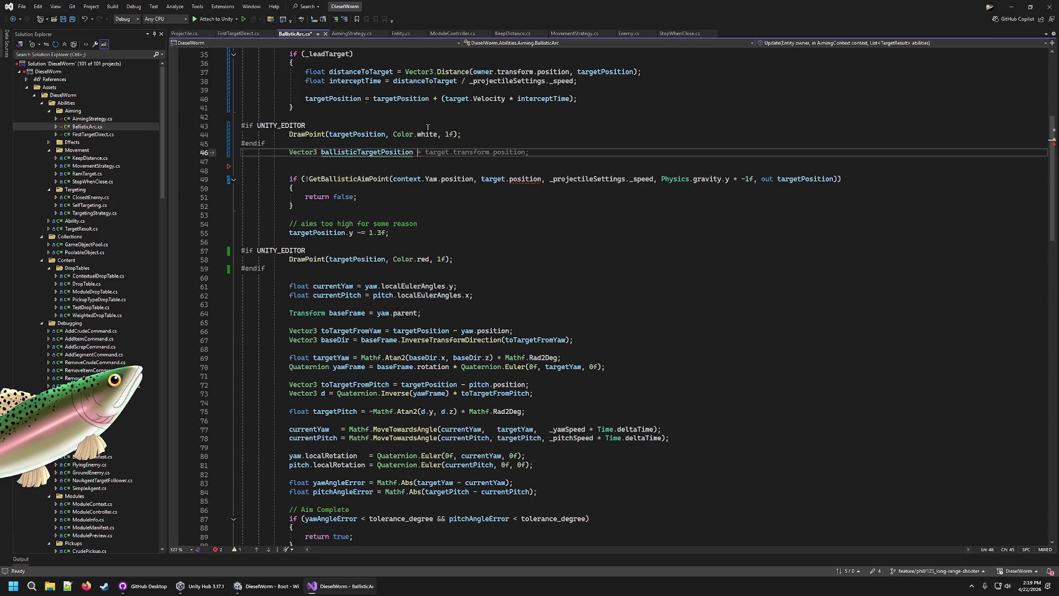
type(";")
Use ballisticTargetPosition in the out argument, height adjustment, red debug point, yaw and pitch calculations
key("Down")
key("Down")
key("Down")
double_click(803, 179)
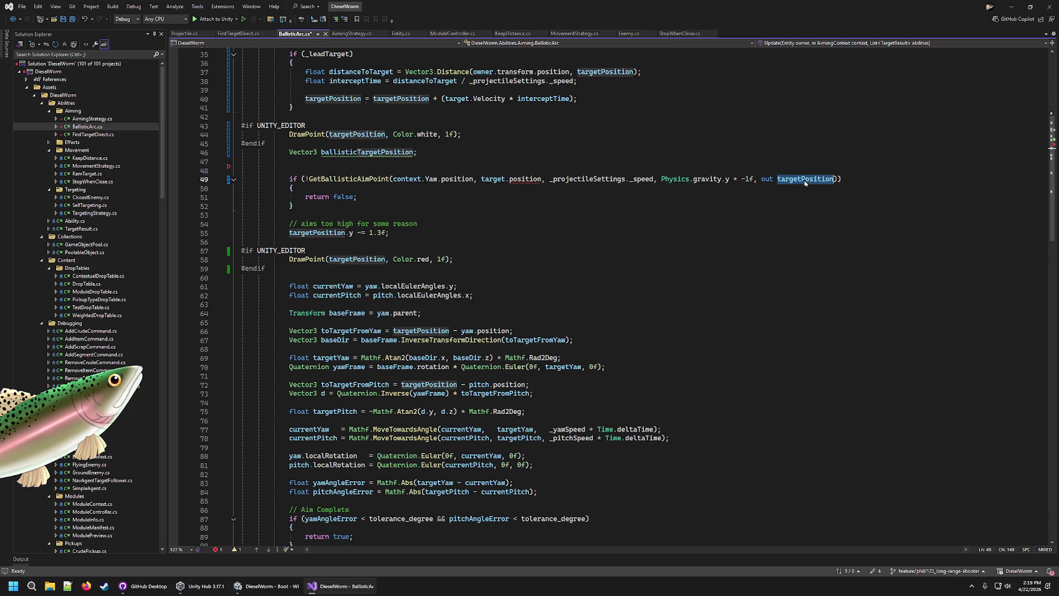
type("ballisticTargetPosition")
double_click(325, 232)
type("ballisticTargetPosition")
double_click(357, 259)
type("ballisticTargetPosition")
left_click(418, 331)
type("ballisticTargetPosition")
double_click(428, 384)
type("ballisticTargetPosition")
scroll(628, 427, "down", 8)
scroll(493, 276, "up", 12)
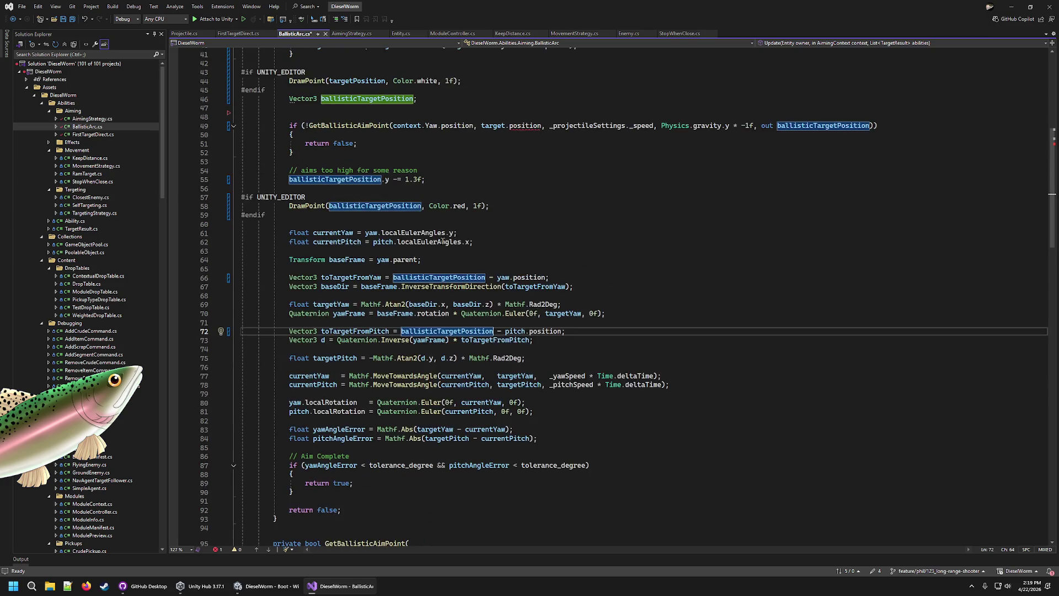
Review the remaining targetPosition uses and UNITY_EDITOR debug blocks, and remove an extra blank line
left_click(375, 144)
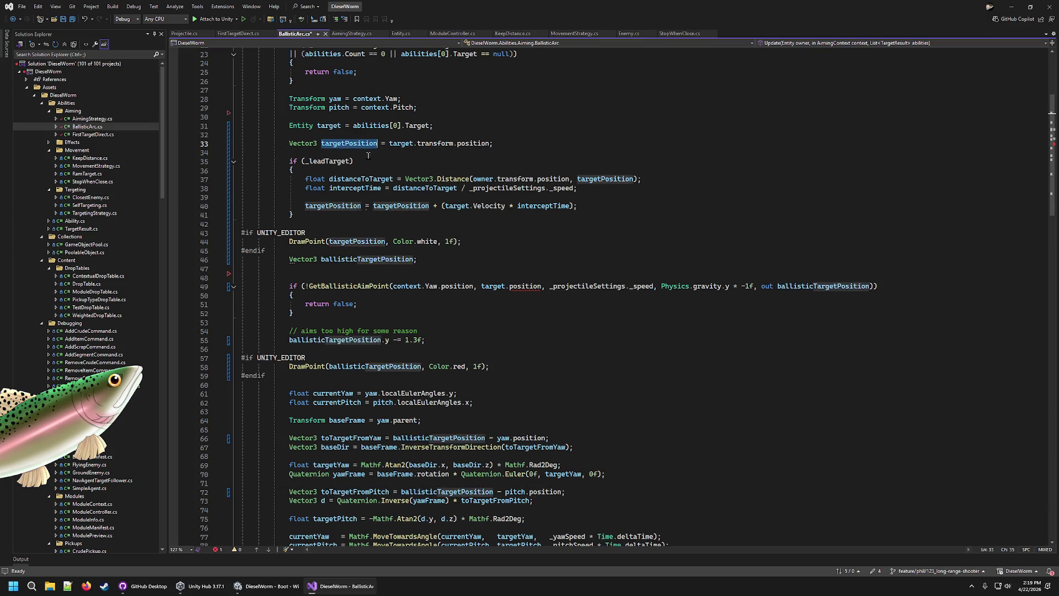
scroll(527, 321, "down", 9)
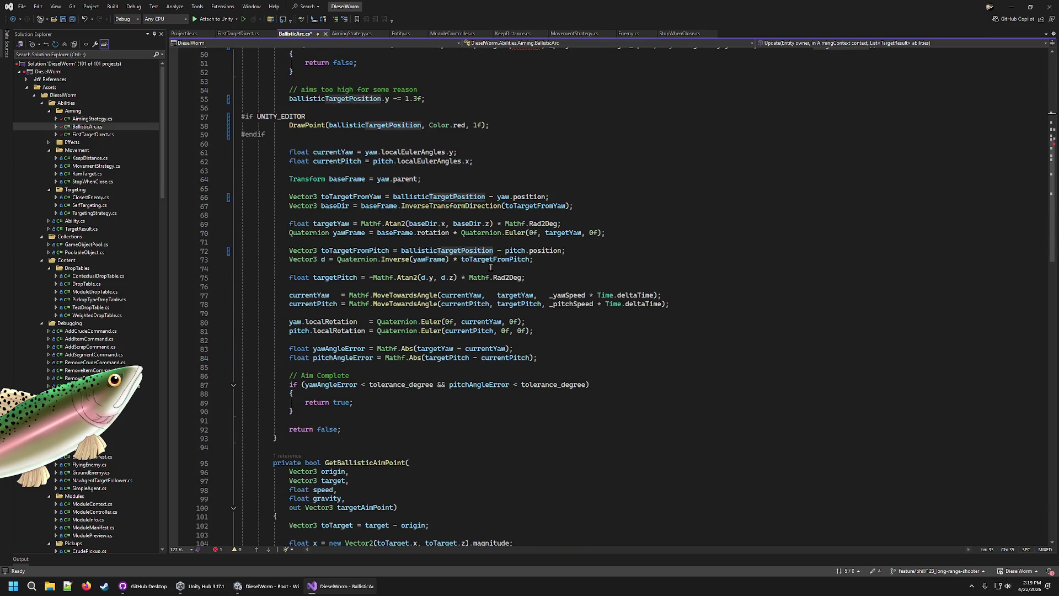
scroll(489, 267, "down", 12)
scroll(485, 299, "up", 20)
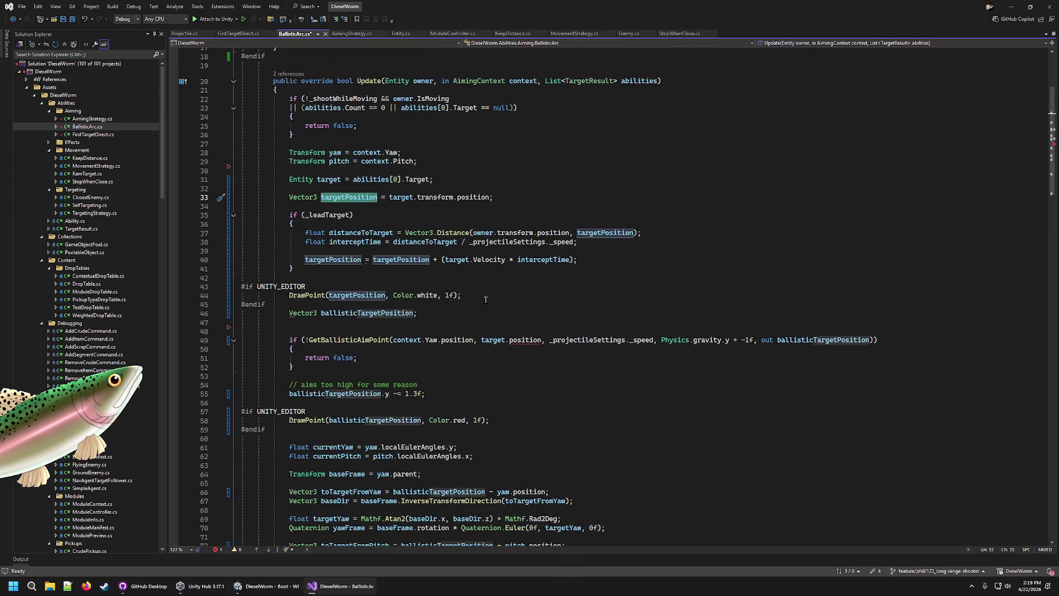
left_click(370, 287)
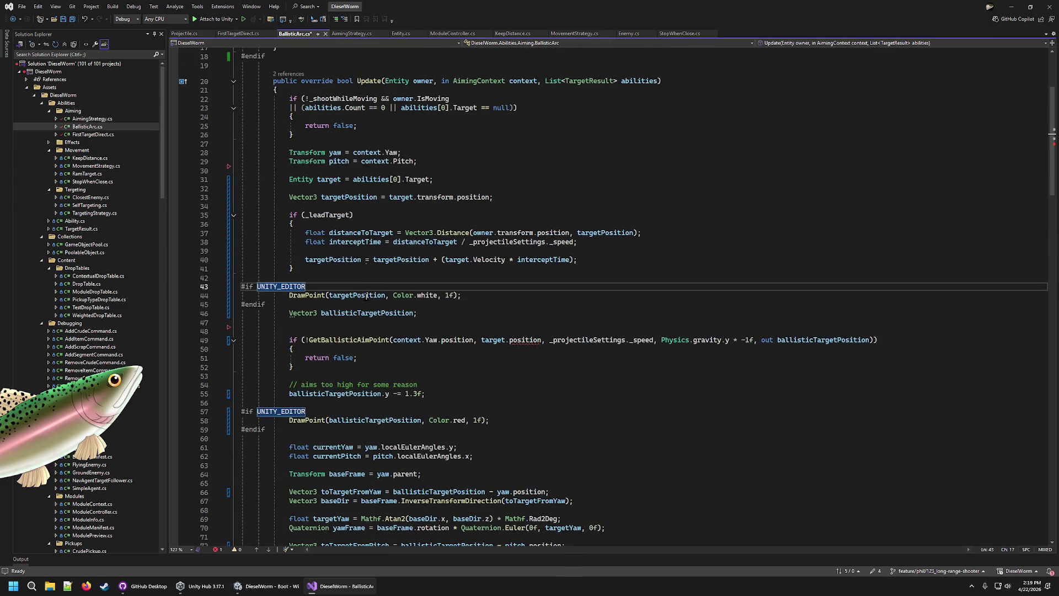
left_click(395, 321)
left_click(510, 340)
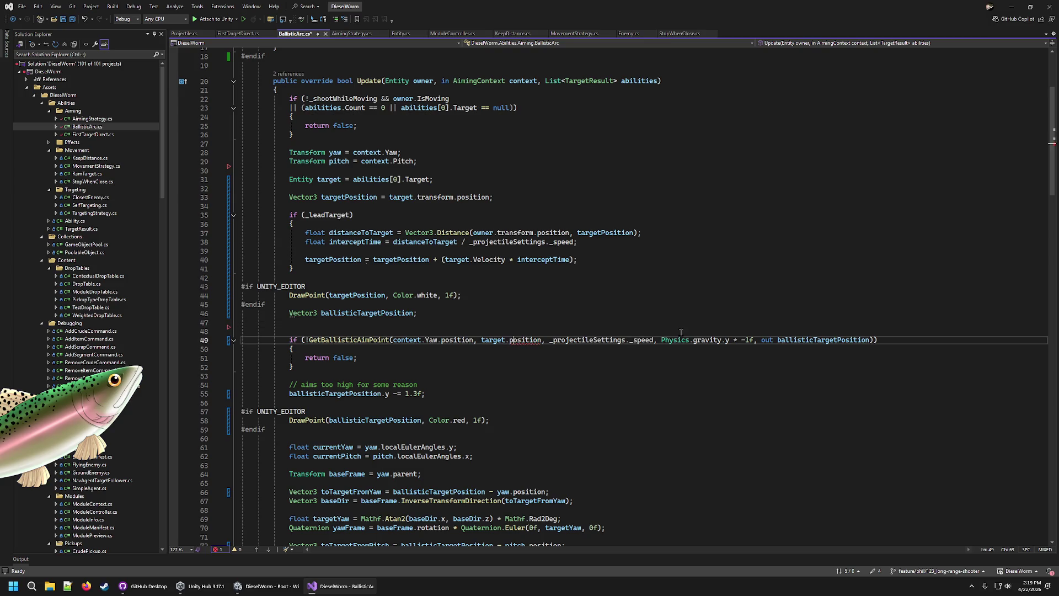
type("P")
left_click(681, 332)
key("BackSpace")
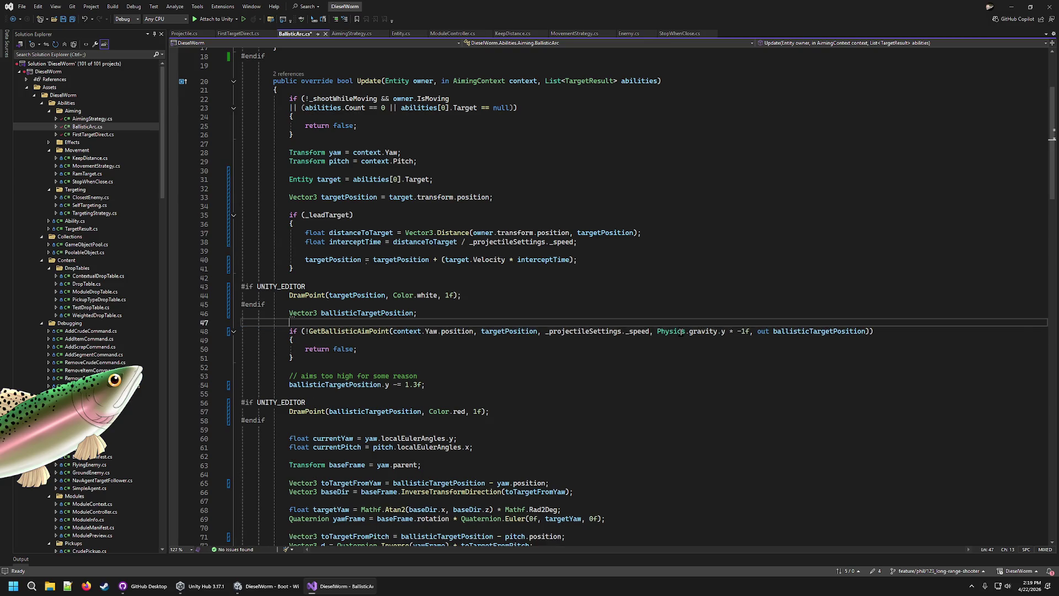
mouse_move(665, 336)
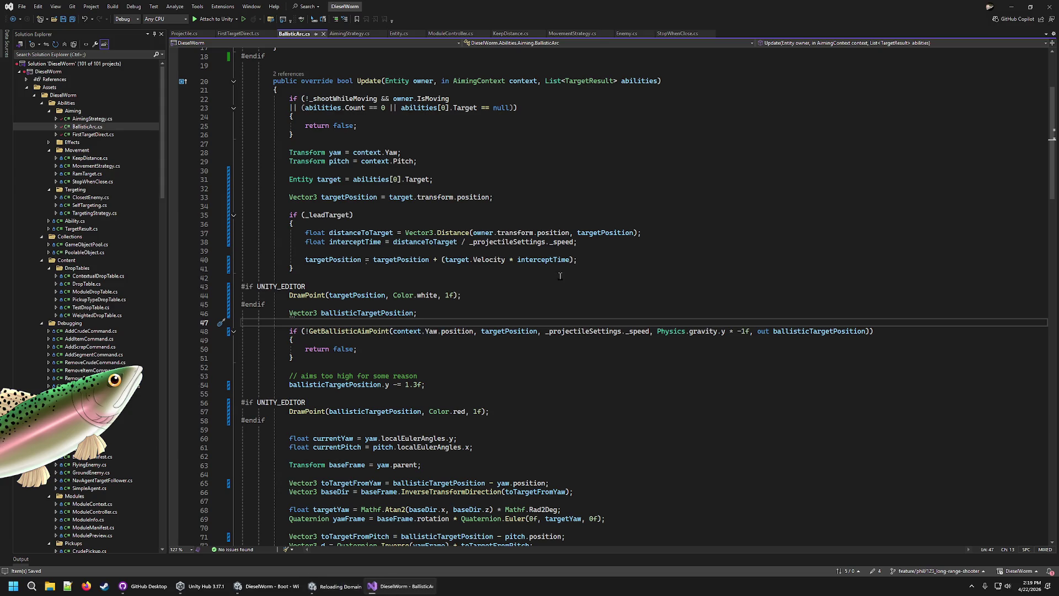
mouse_move(275, 584)
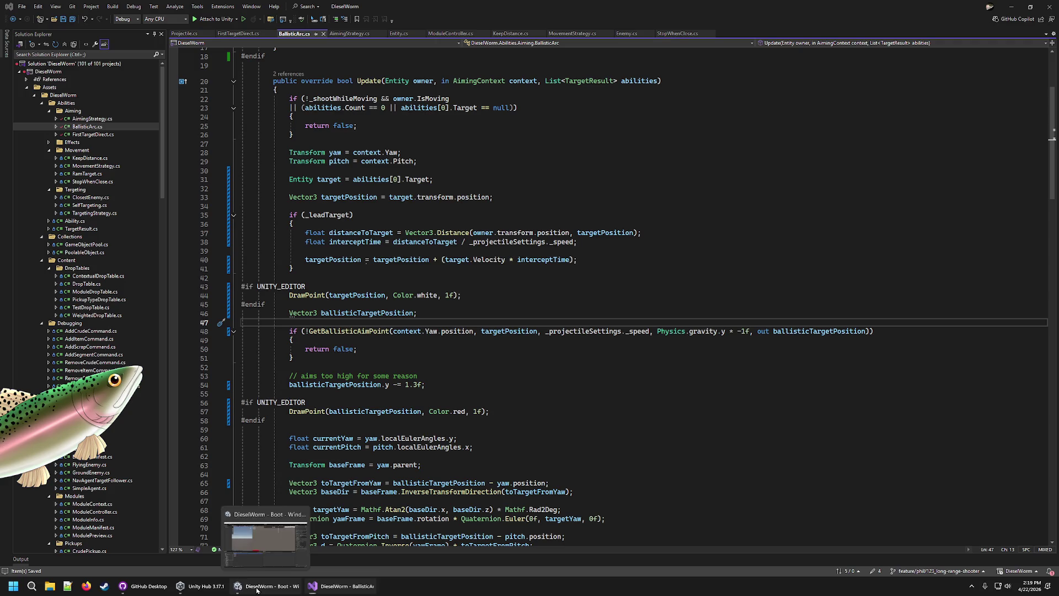
left_click(259, 589)
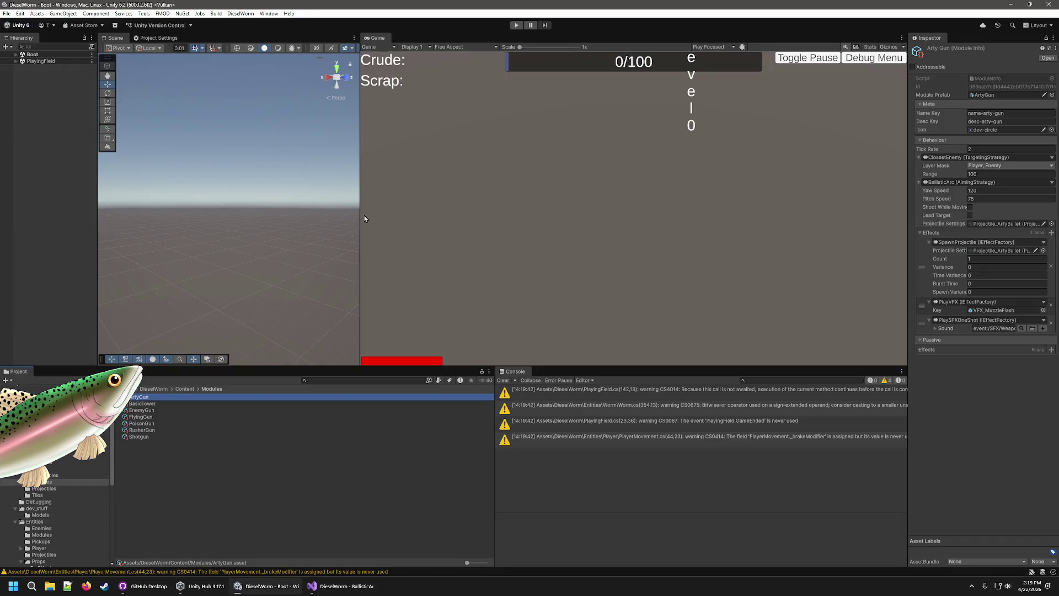
Widen the Scene view, Console panel and Game view by dragging their dividers
left_click_drag(359, 216, 494, 209)
left_click_drag(493, 472, 466, 473)
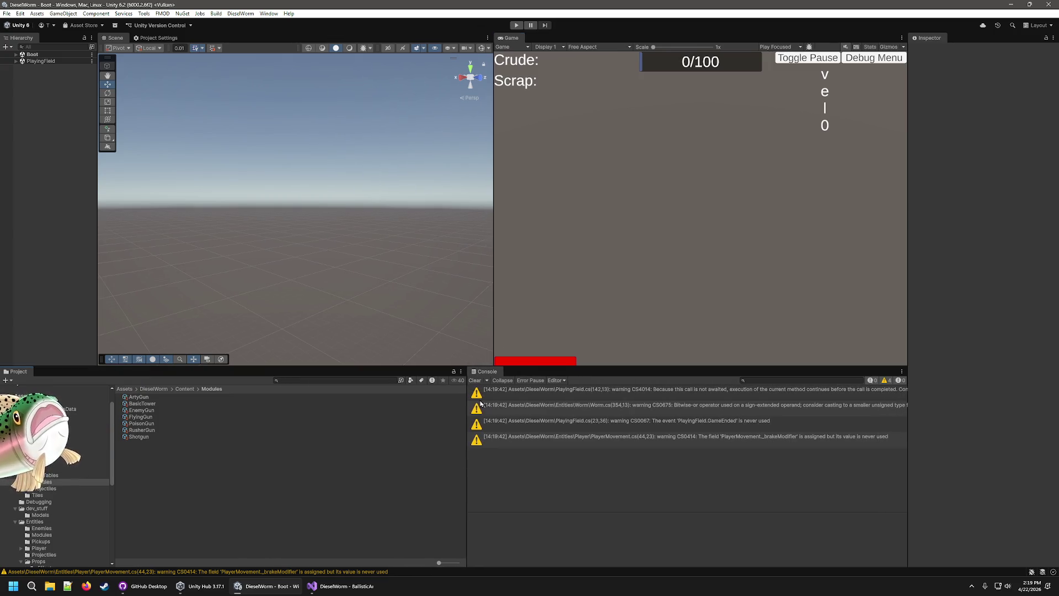
left_click_drag(491, 303, 471, 308)
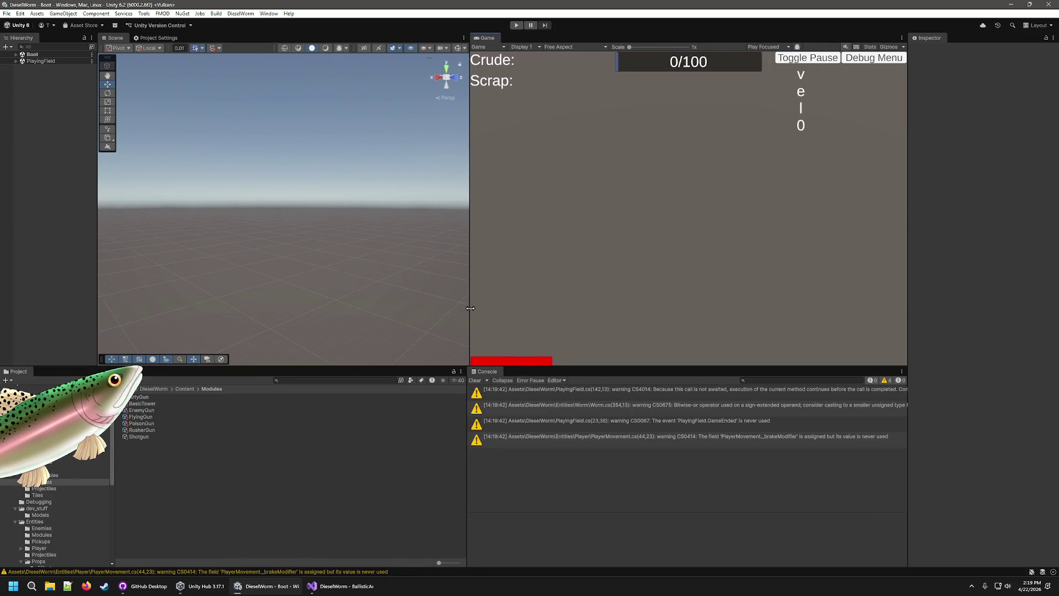
Run the game in Play mode, tilt the Scene camera over the playing field, and pause
left_click(518, 25)
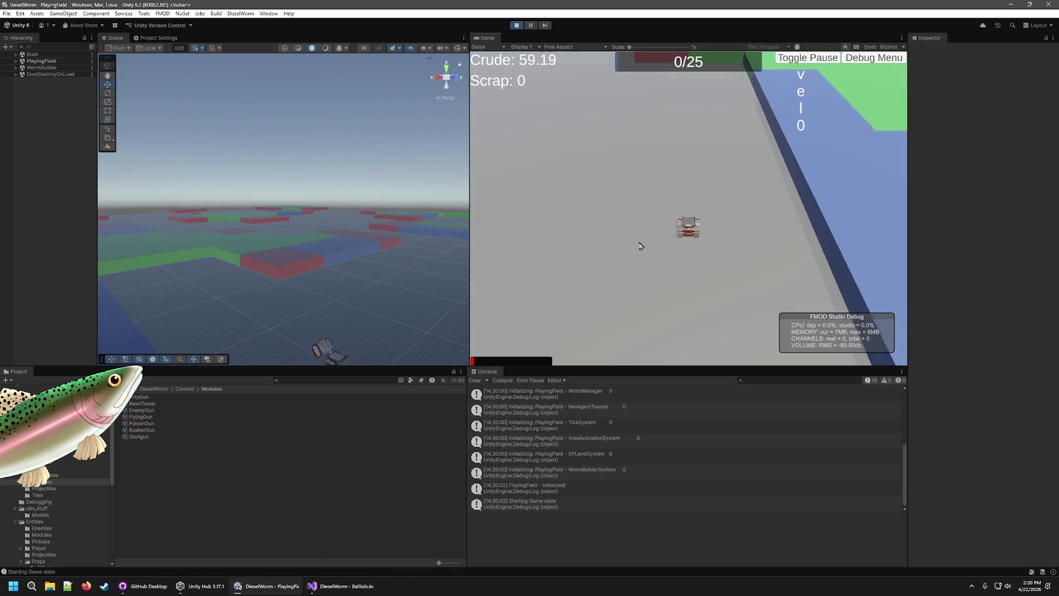
left_click_drag(369, 237, 283, 230)
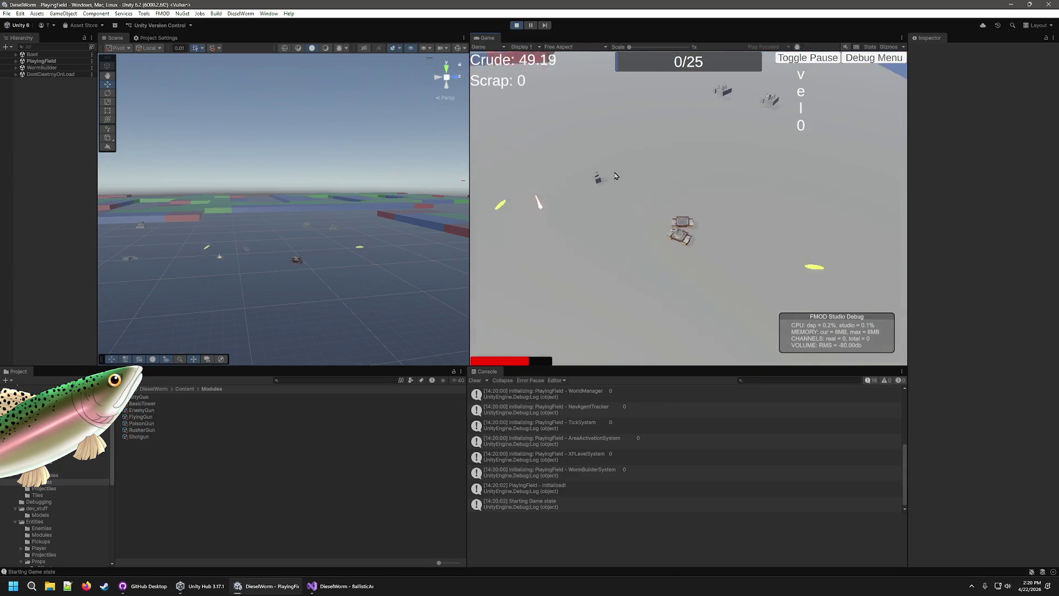
left_click(530, 25)
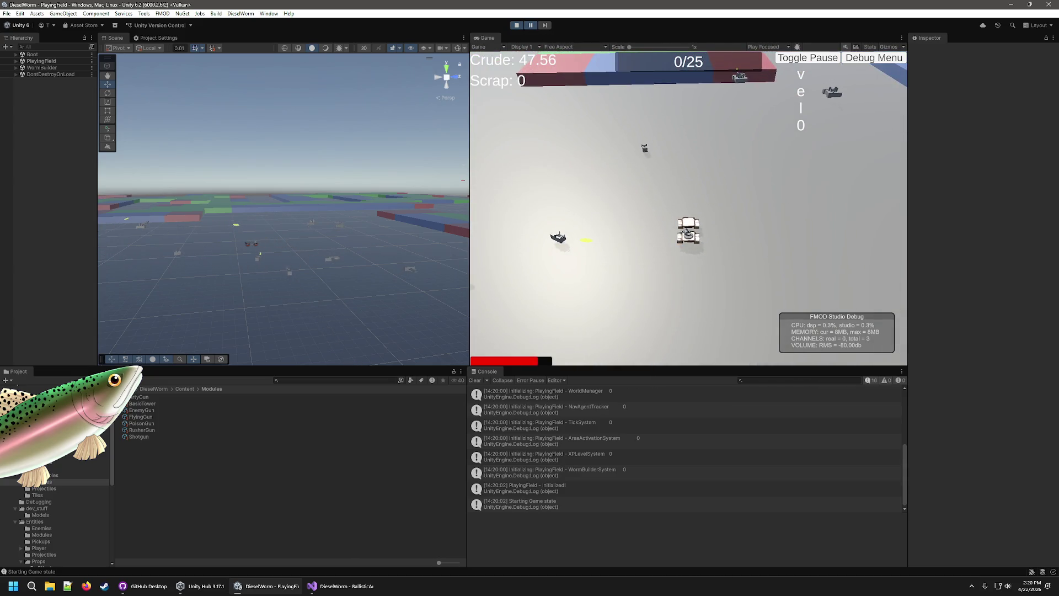
Frame Player(Clone) in the Scene view, zoom in on the tank, and resume the game
left_click(16, 61)
double_click(51, 128)
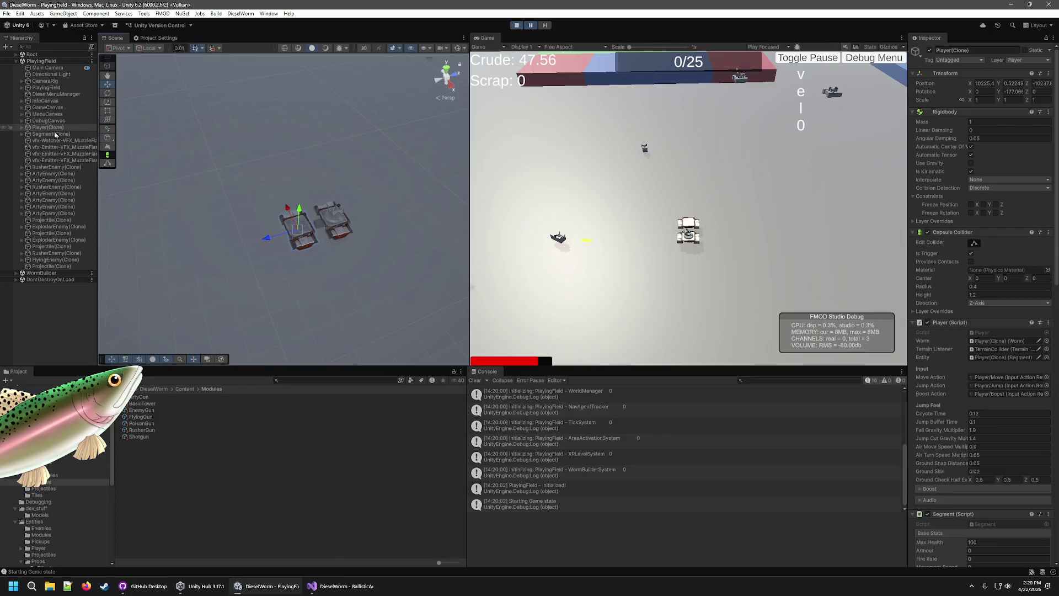
left_click(54, 130, "ctrl")
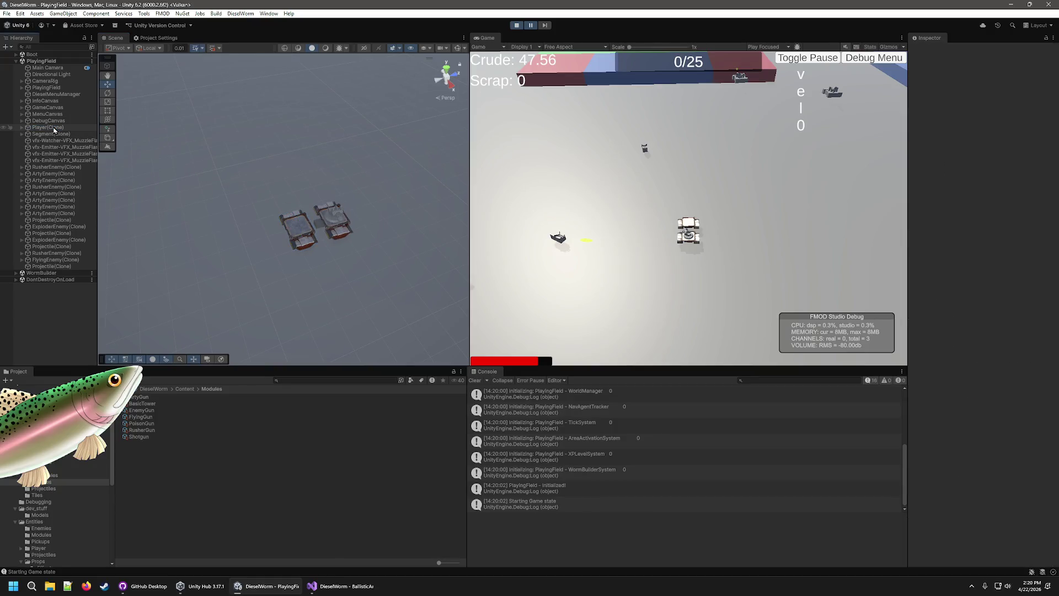
double_click(40, 128)
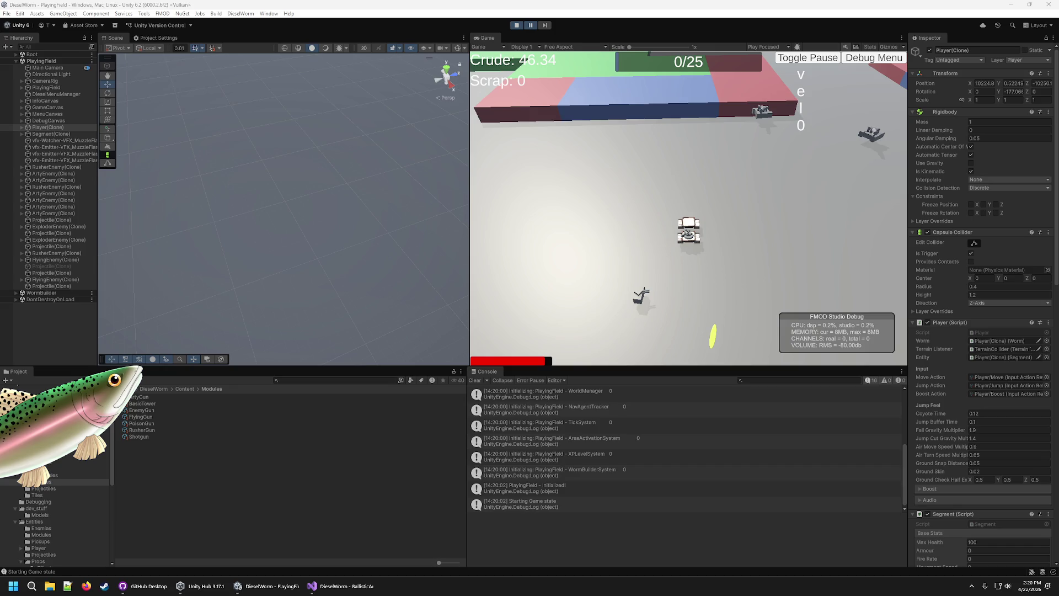
double_click(48, 127)
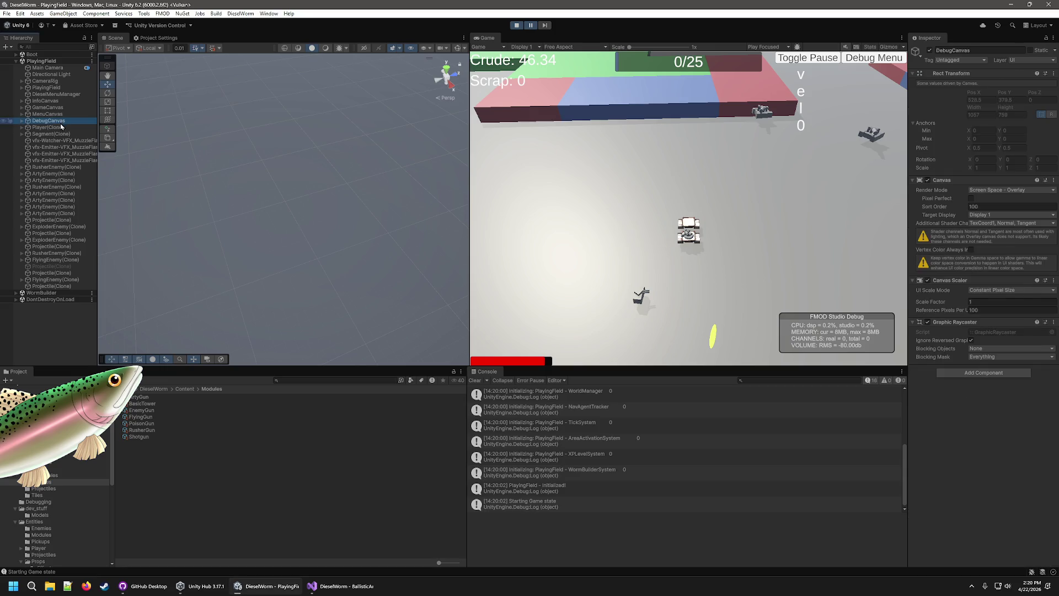
scroll(298, 274, "down", 5)
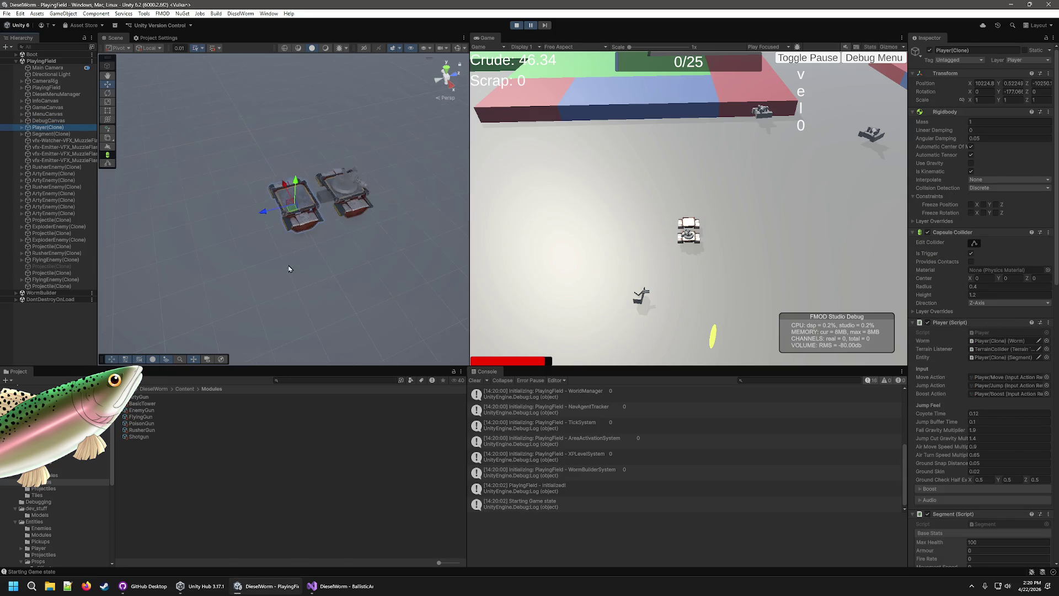
left_click(530, 26)
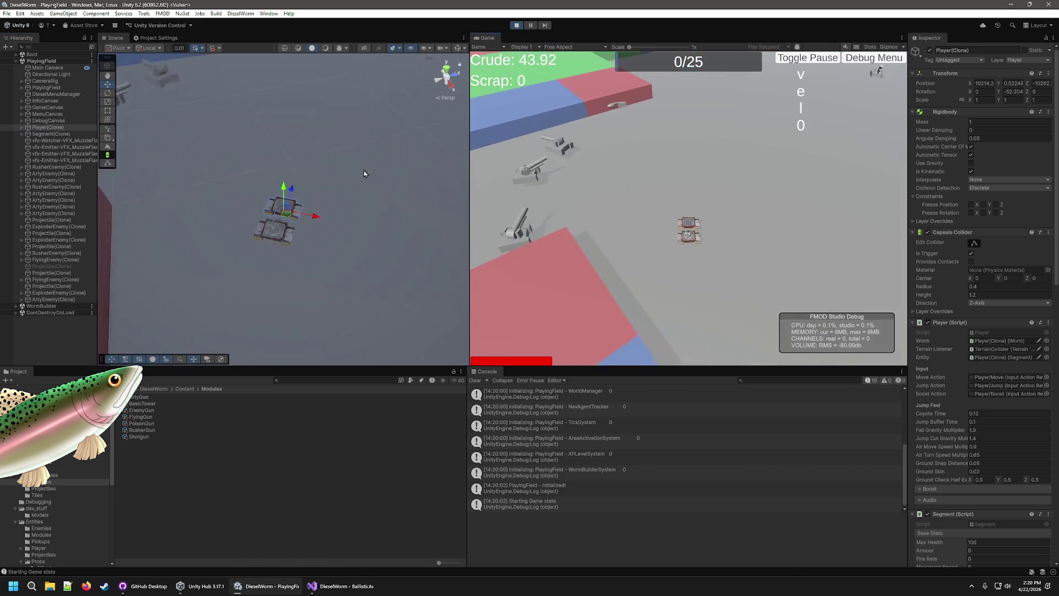
Orbit low to inspect the ground Model tile, reframe the player tank, and unpause
left_click_drag(352, 173, 404, 101)
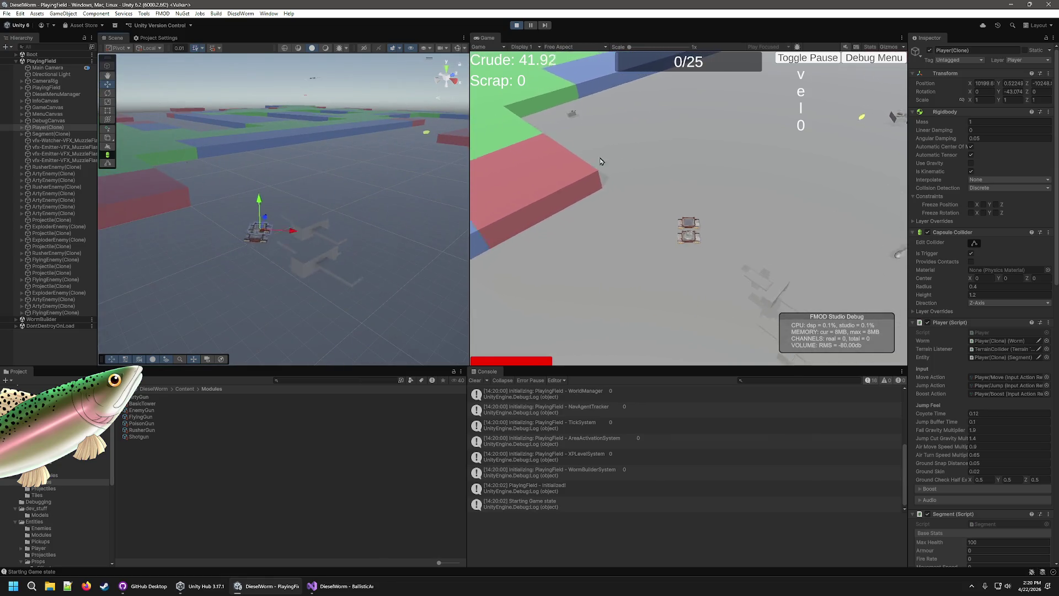
left_click(302, 193)
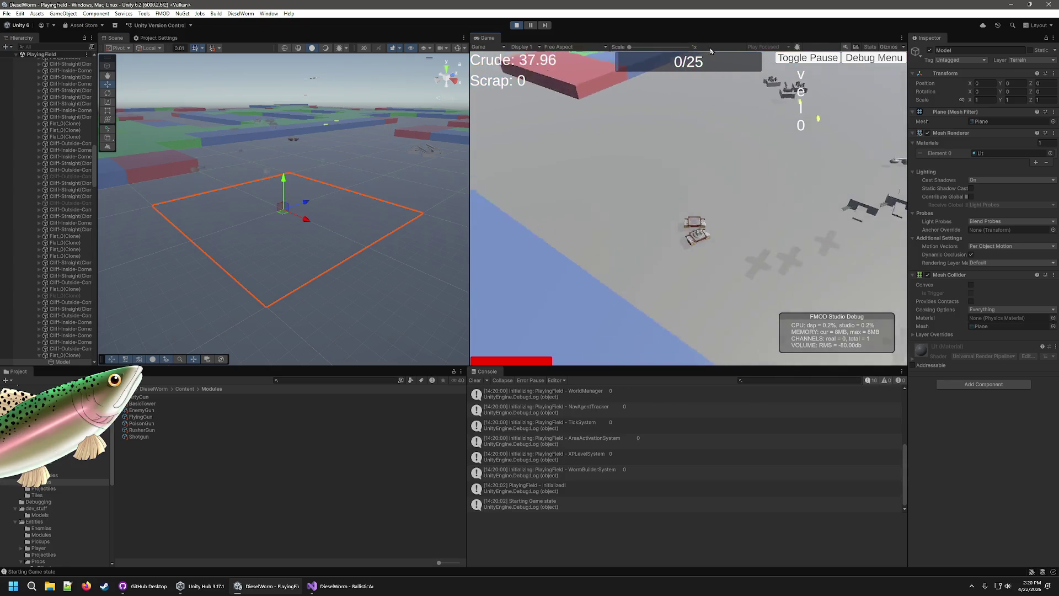
scroll(75, 143, "up", 15)
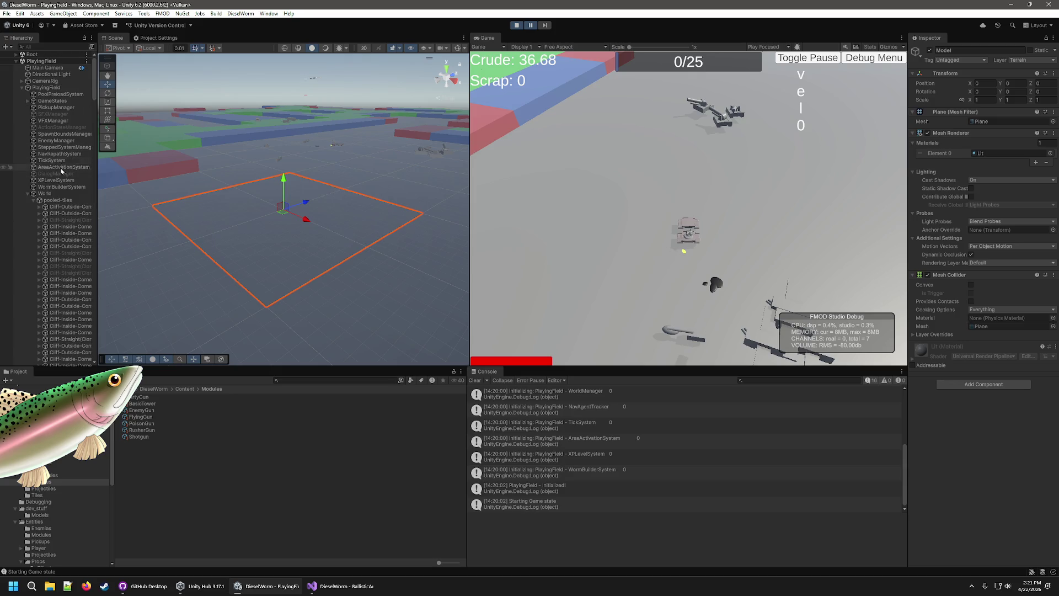
left_click(22, 88)
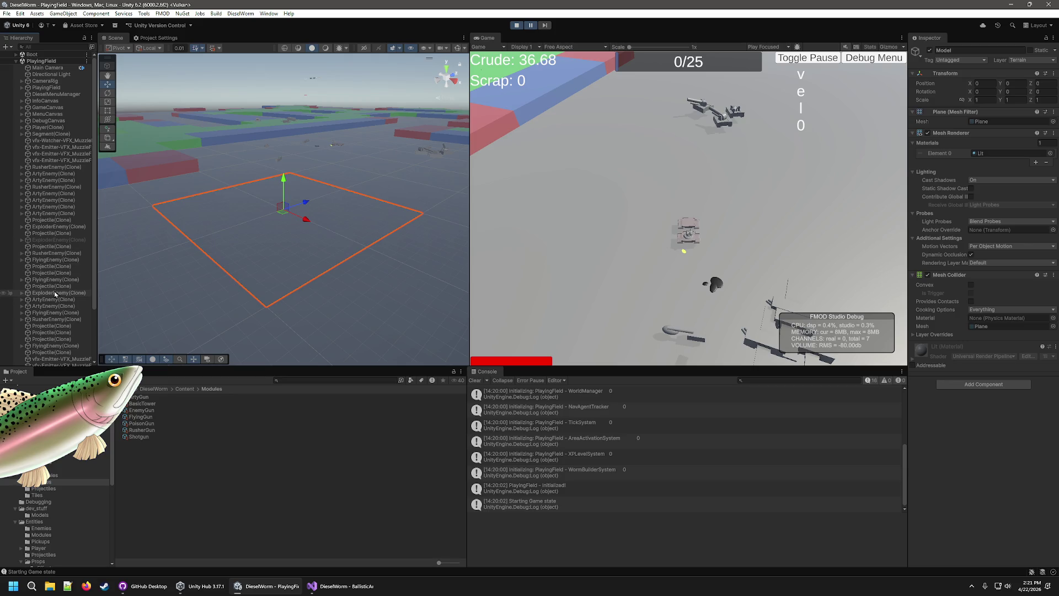
double_click(51, 127)
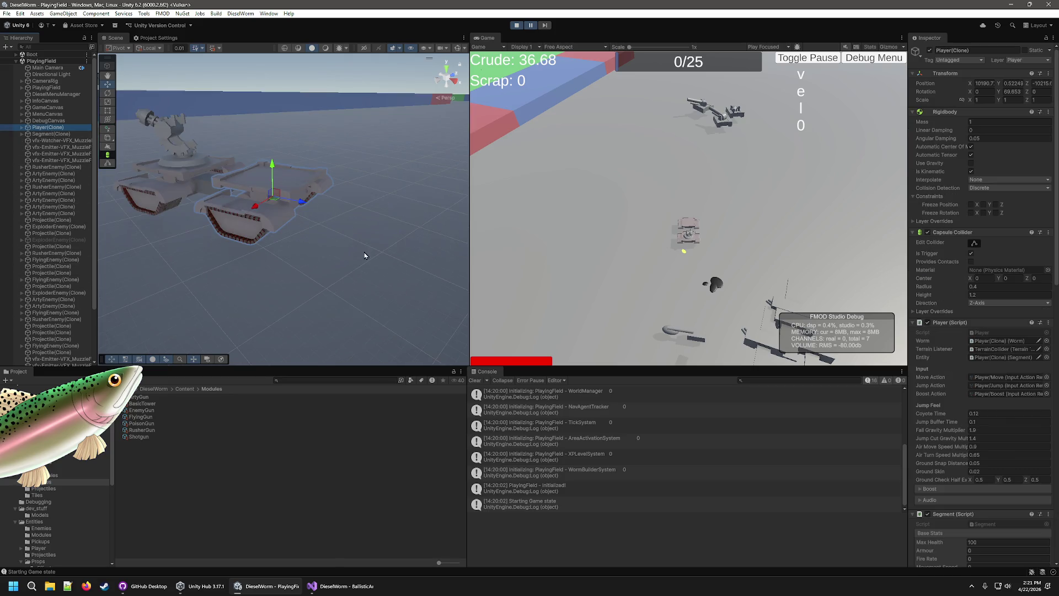
scroll(362, 253, "down", 10)
left_click_drag(291, 224, 304, 183)
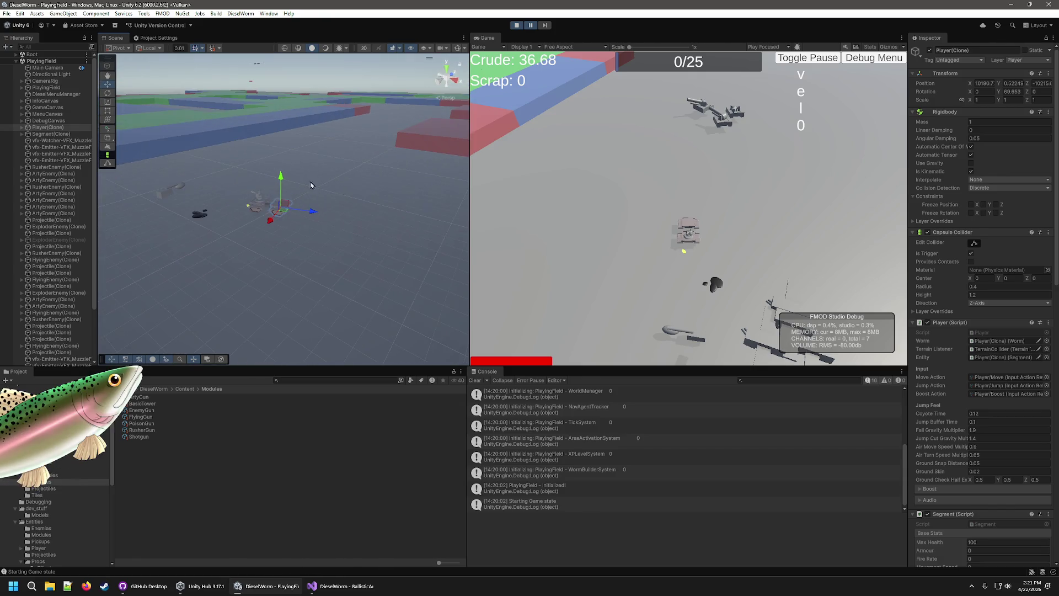
left_click(531, 26)
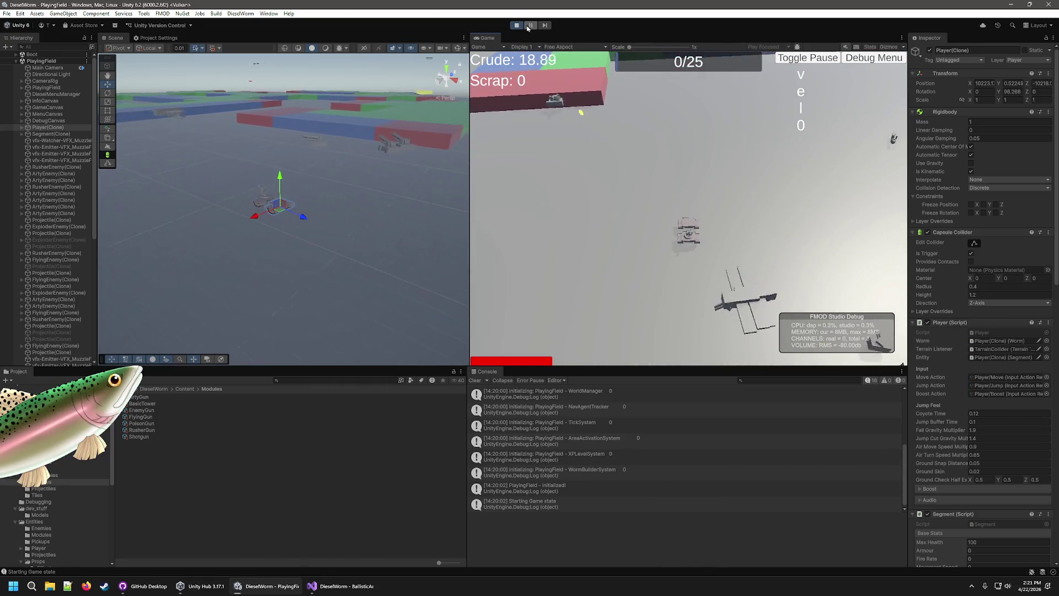
In BallisticArc.cs, comment out the UNITY_EDITOR guards around the white DrawPoint call and DrawPoint helper
left_click(327, 586)
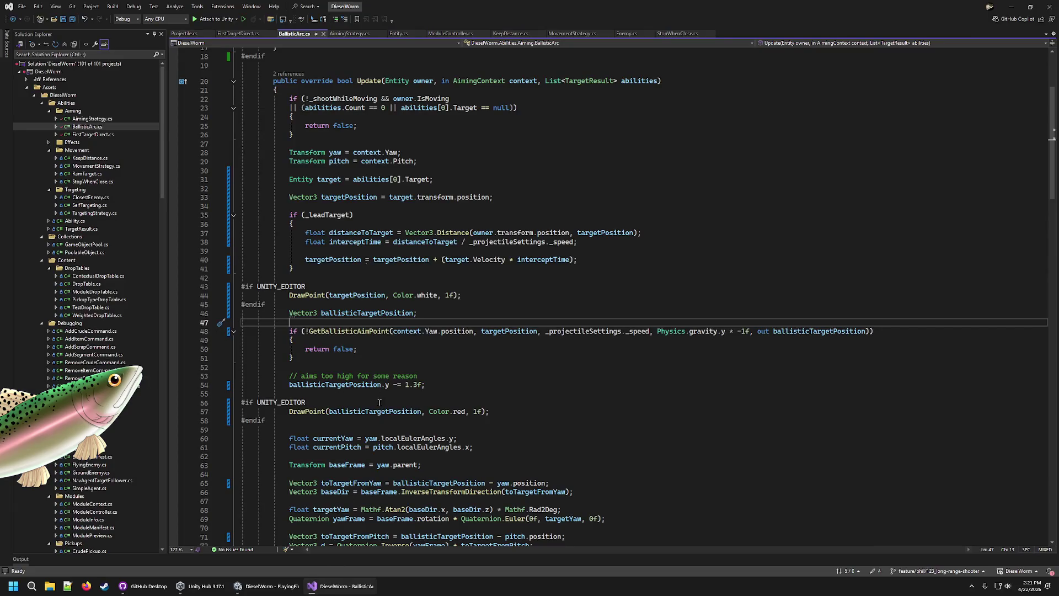
left_click(345, 291)
left_click(502, 306)
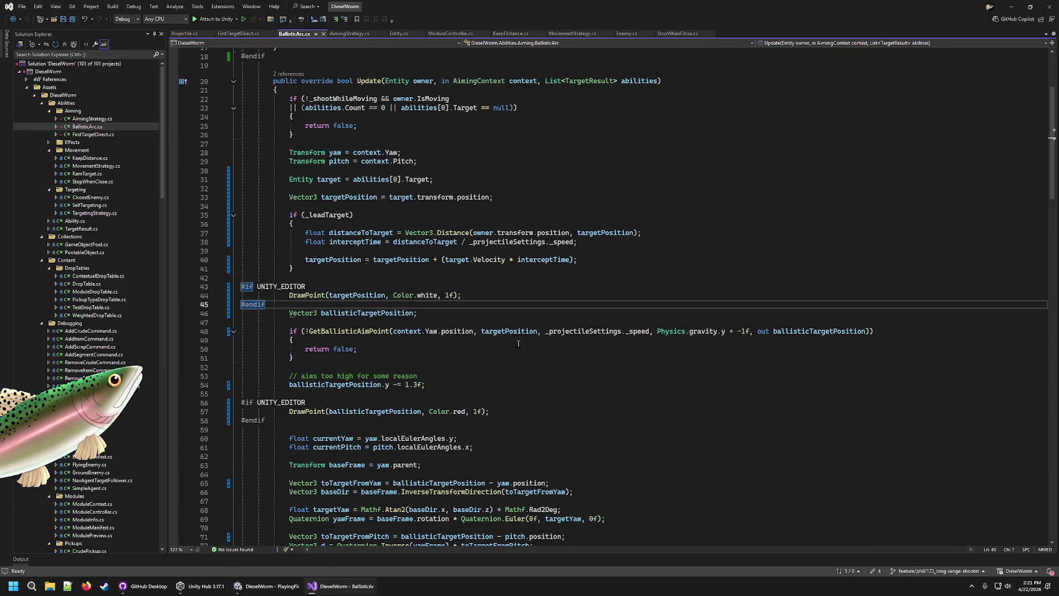
type("//")
key("Up")
key("Up")
scroll(518, 344, "up", 6)
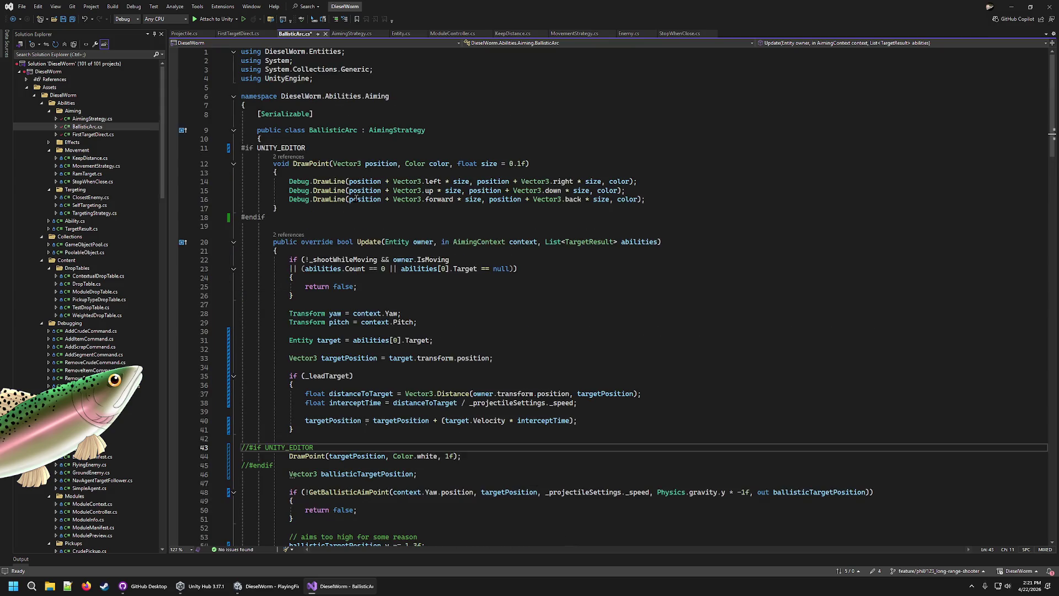
left_click(287, 217)
key("Up")
key("Up")
key("Up")
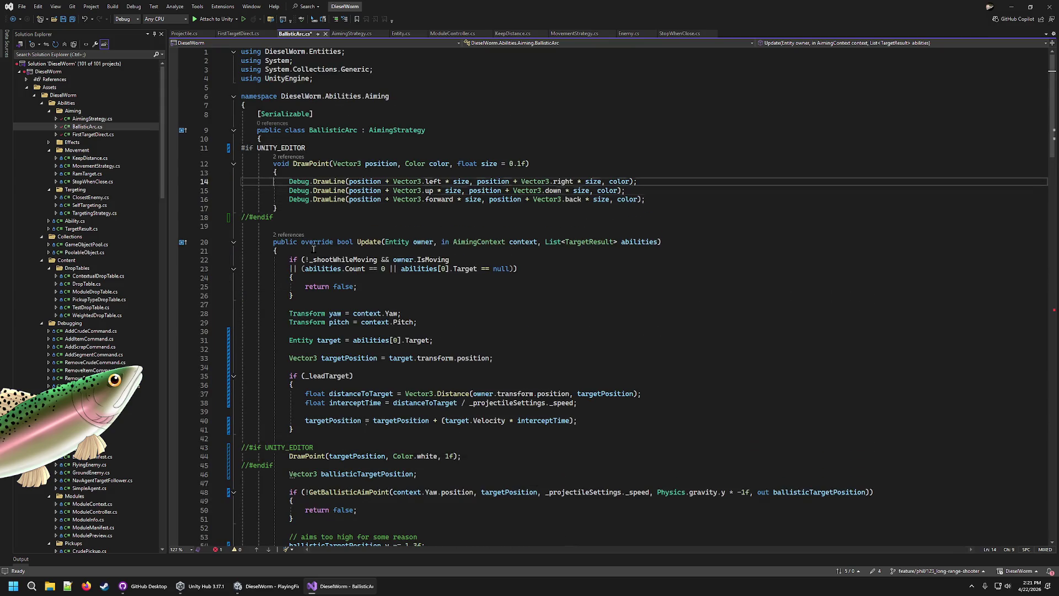
key("Down")
key("ctrl+k")
key("ctrl+c")
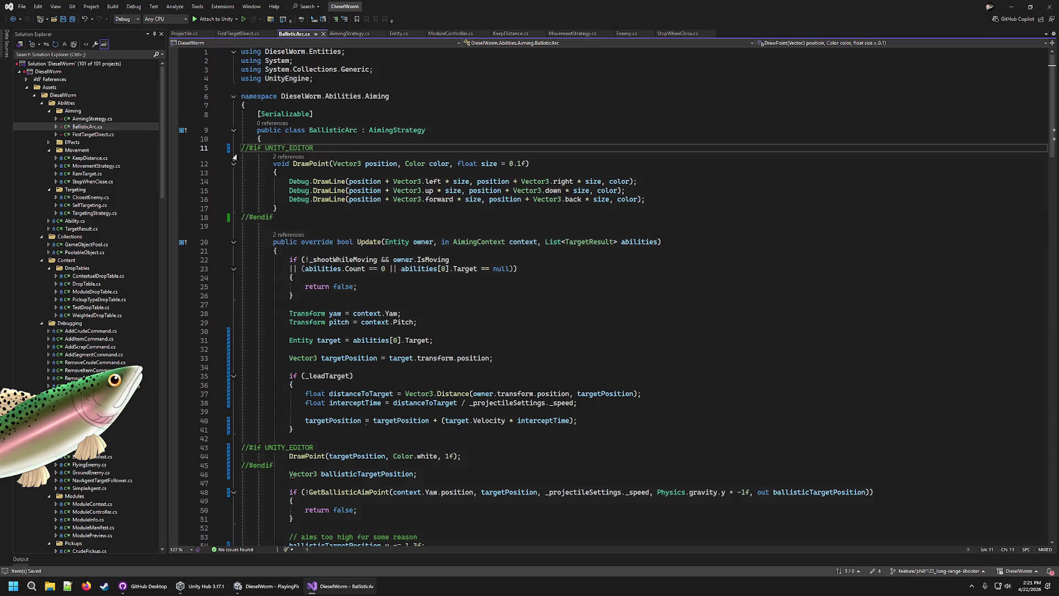
In FirstTargetDirect.cs, comment out the UNITY_EDITOR guards around the DrawPoint call and helper
left_click(238, 34)
left_click(285, 331)
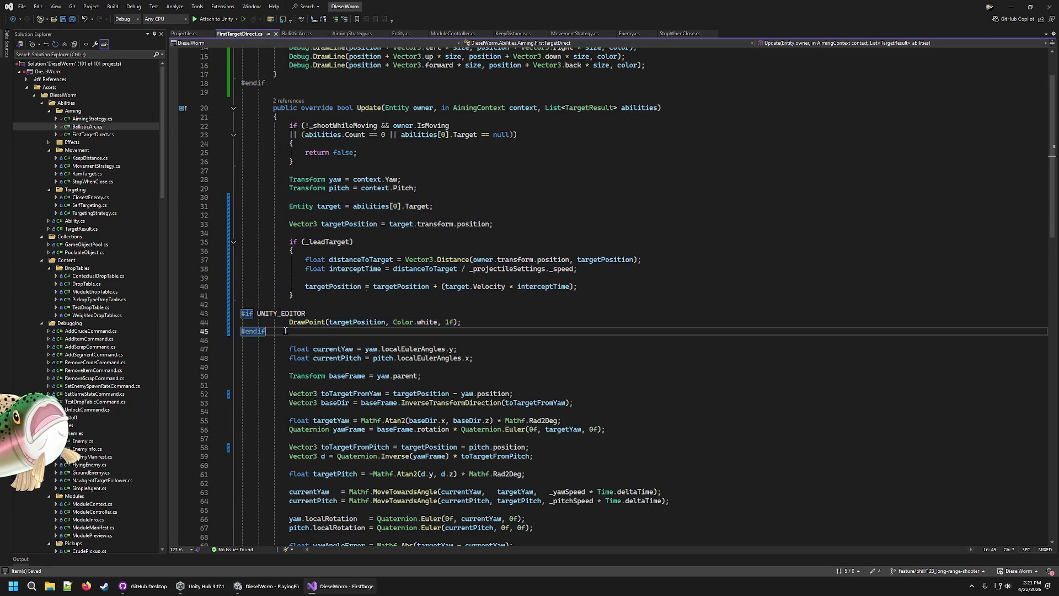
key("Up")
key("Up")
key("ctrl+k")
key("ctrl+c")
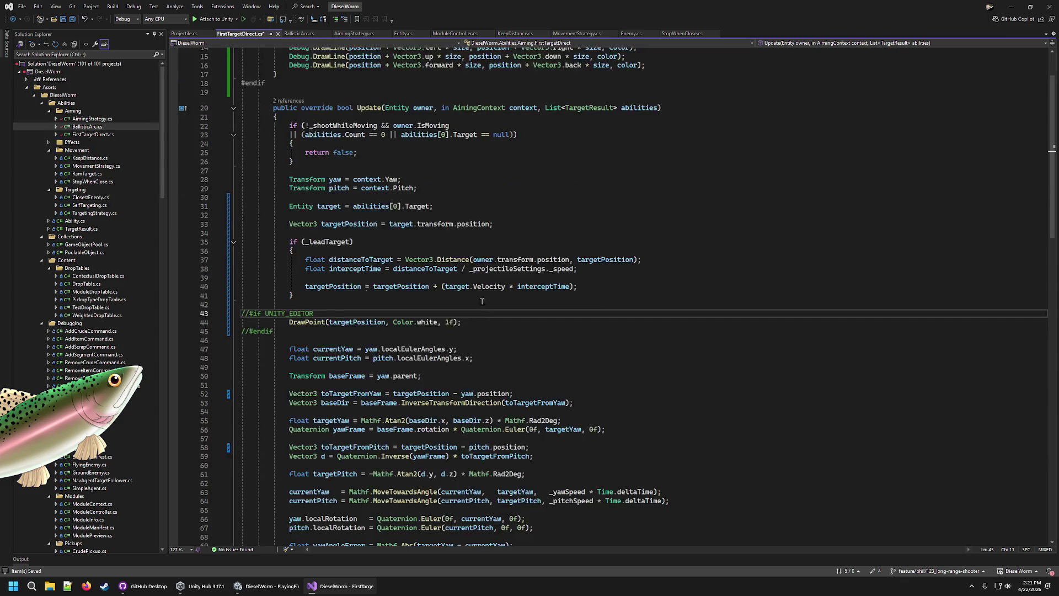
scroll(482, 314, "up", 5)
left_click(282, 216)
key("ctrl+k")
key("ctrl+c")
key("Up")
key("Up")
key("Up")
scroll(302, 223, "down", 10)
scroll(302, 222, "up", 6)
Comment out the guard around BallisticArc's red DrawPoint call, then stop Unity's Play mode
left_click(299, 35)
scroll(315, 404, "down", 5)
left_click(315, 404)
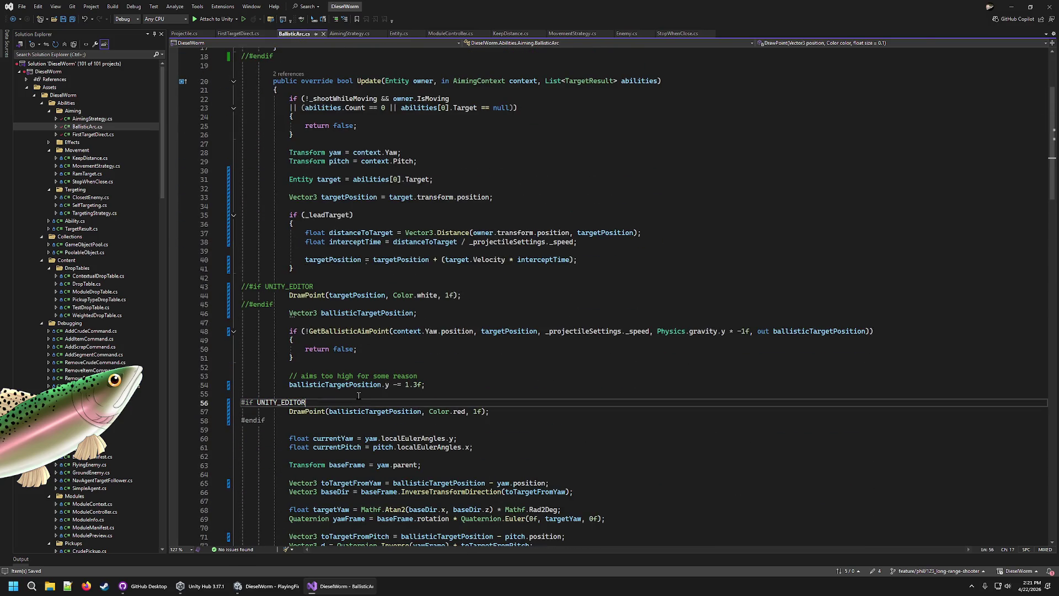
key("Down")
key("Down")
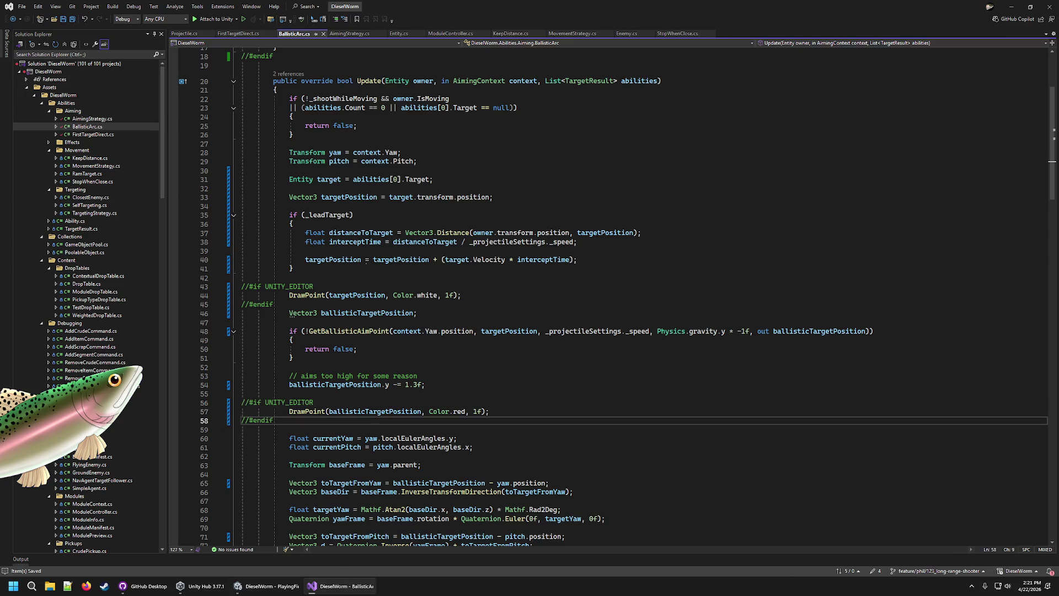
left_click(270, 584)
left_click(516, 25)
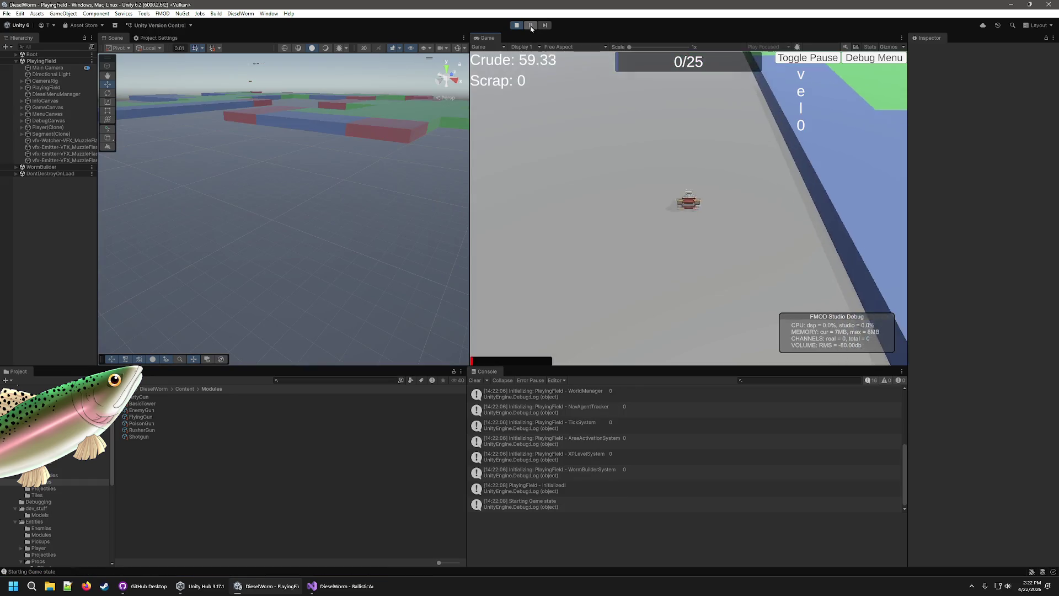
Frame Player(Clone) in the Scene view, zoom out, and toggle a Scene view display option
double_click(66, 130)
scroll(264, 183, "down", 6)
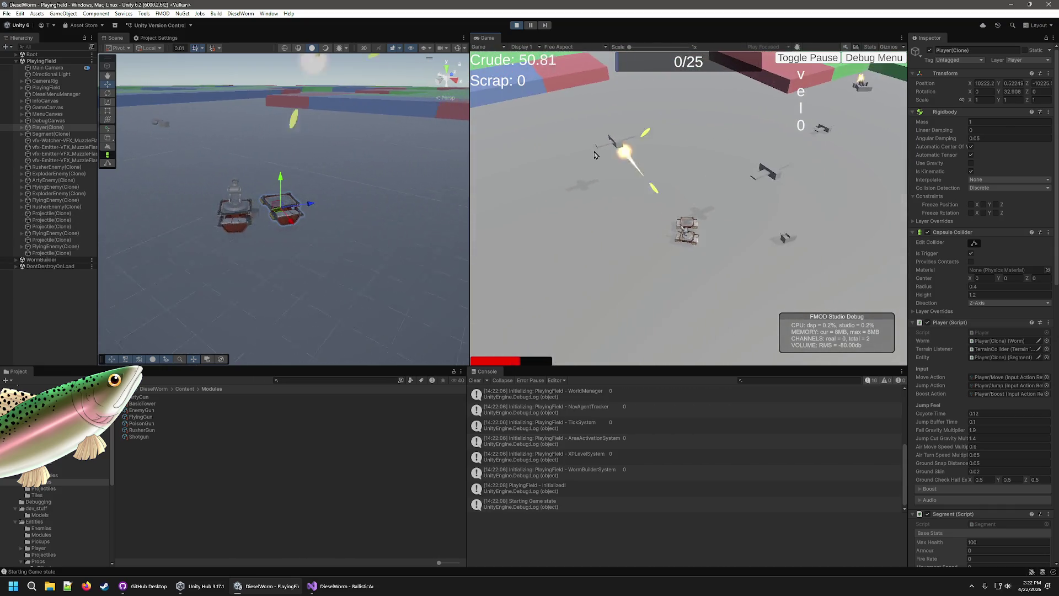
left_click(458, 49)
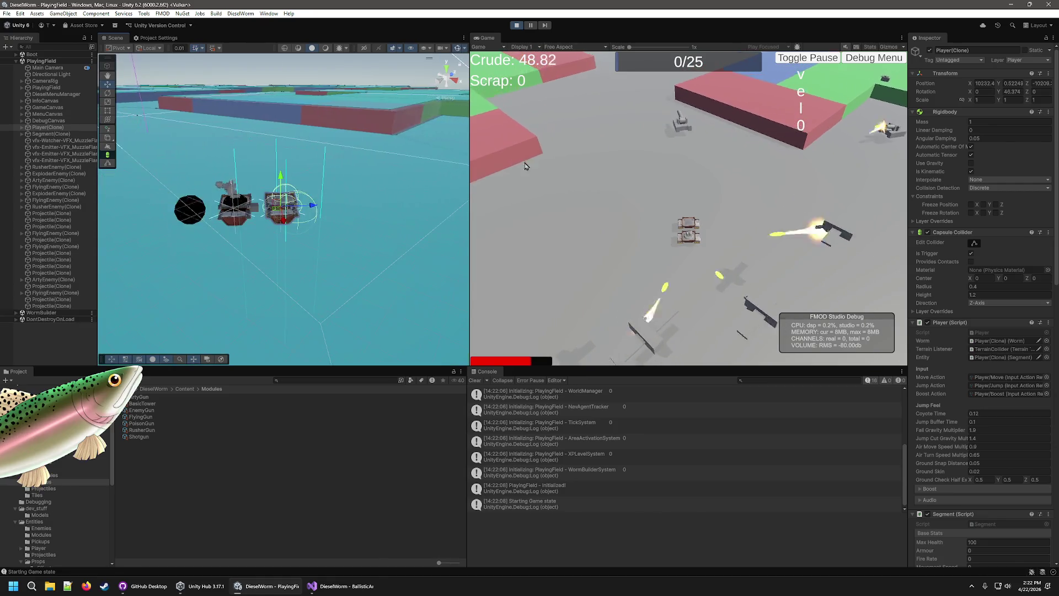
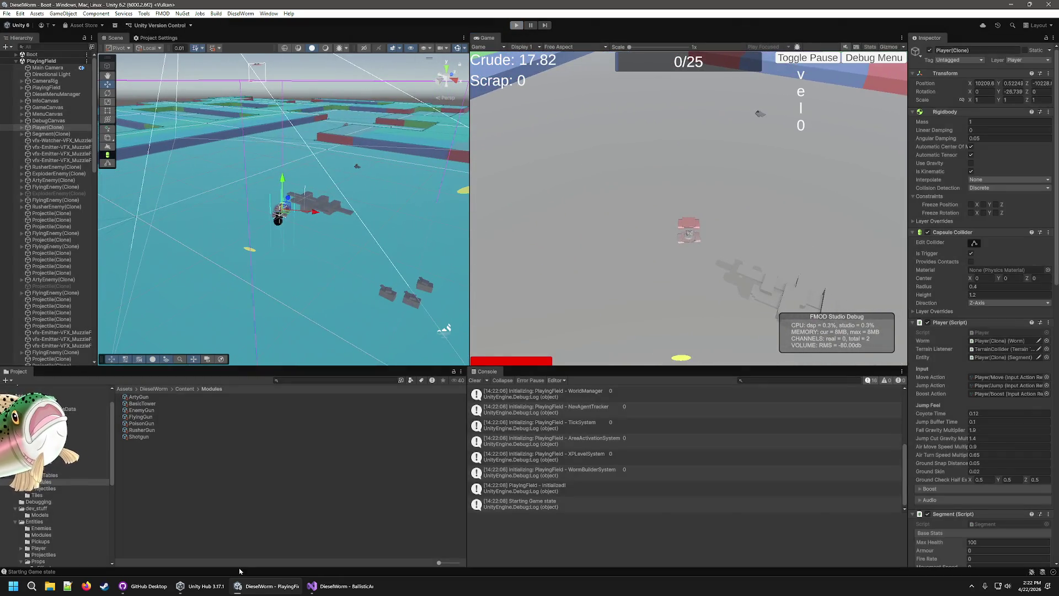
Stop the playtest and bring up BallisticArc.cs at the 1.3f aim-height correction on line 53
left_click(517, 26)
key("alt+Tab")
left_click(433, 376)
Open FirstTargetDirect.cs and highlight targetPosition references in the debug block and on line 40
scroll(398, 50, "up", 4)
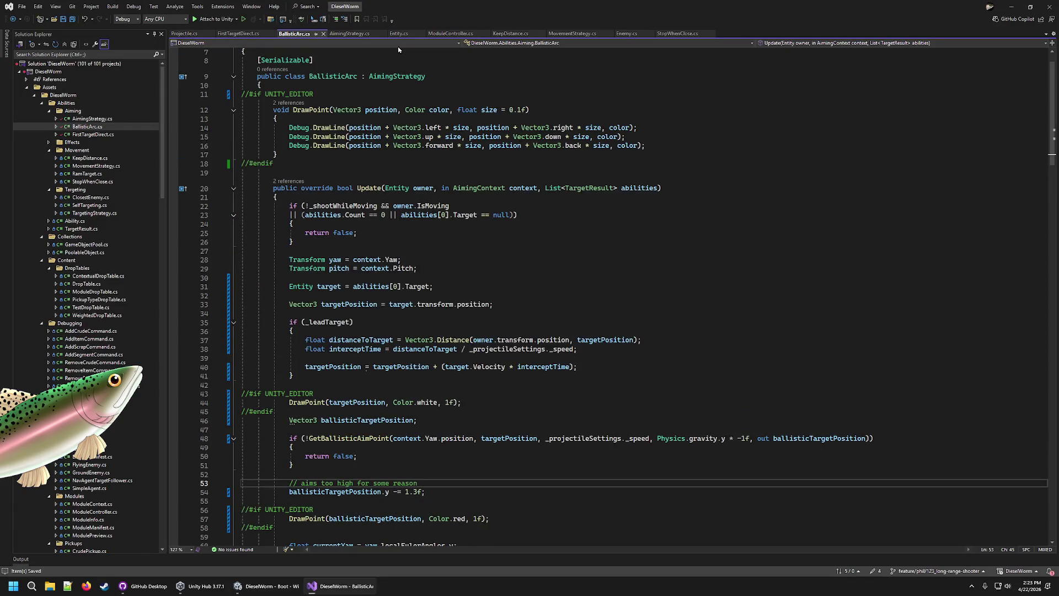
left_click(243, 34)
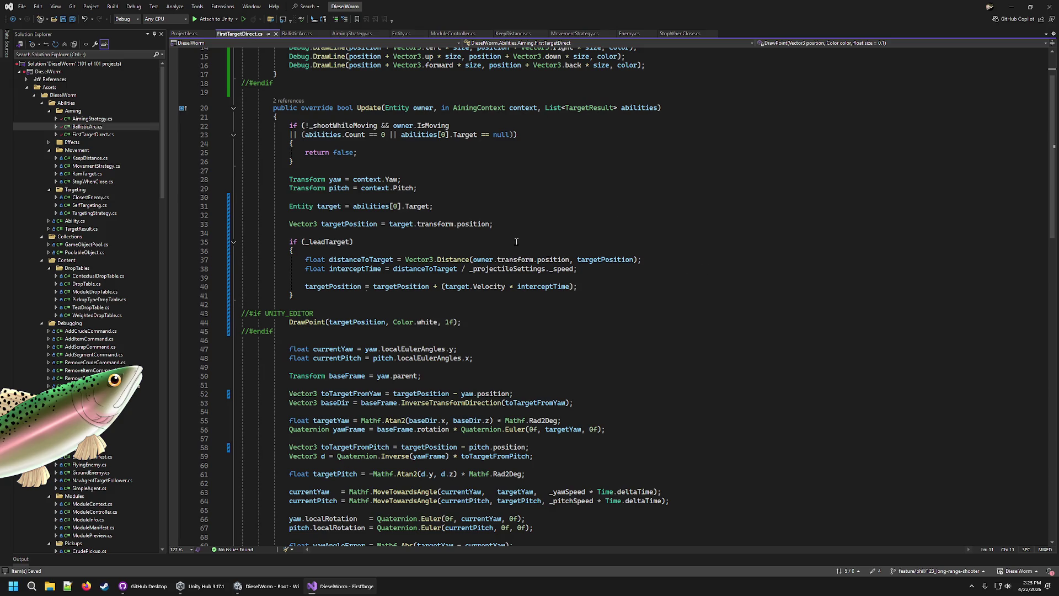
left_click(348, 315)
double_click(349, 322)
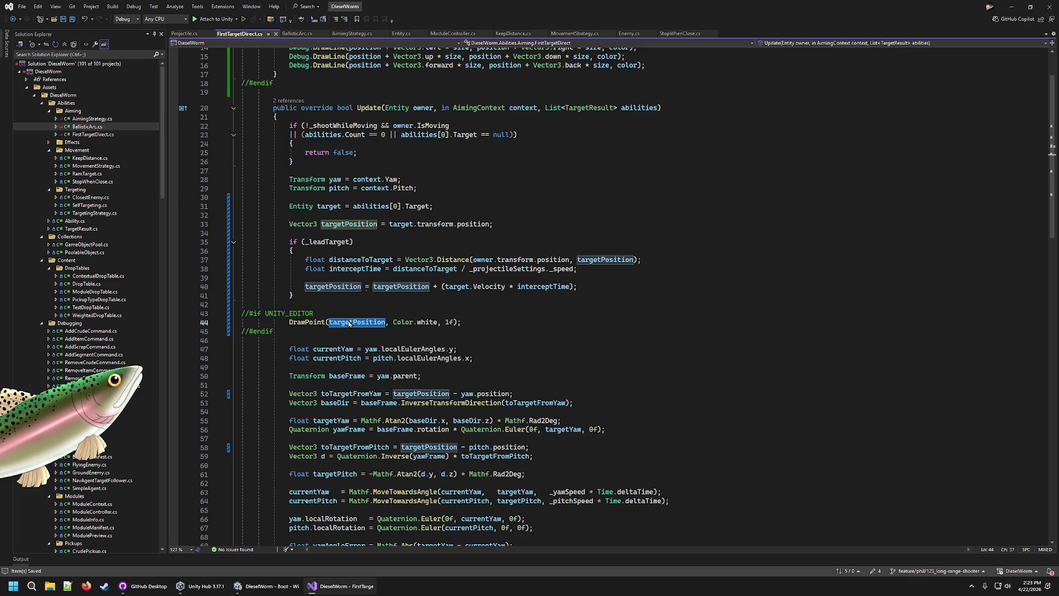
left_click(600, 285)
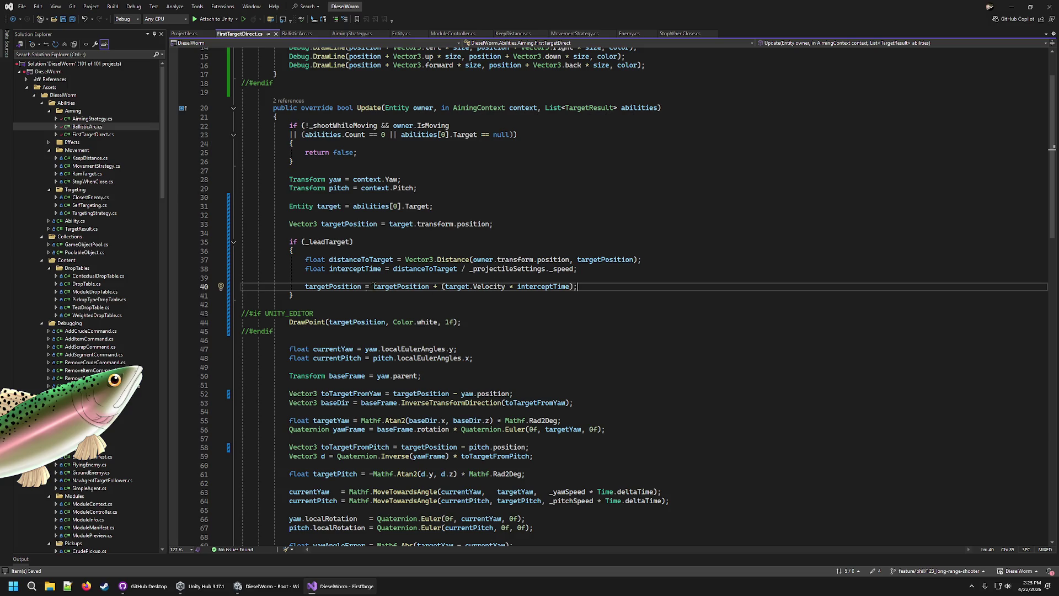
double_click(398, 286)
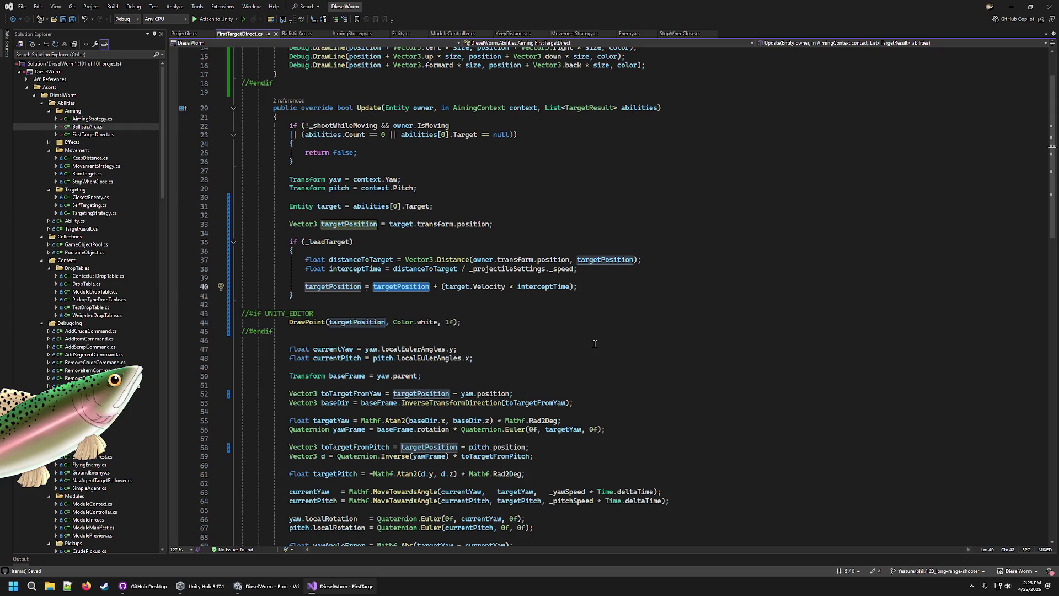
key("Right")
key("Right")
key("Right")
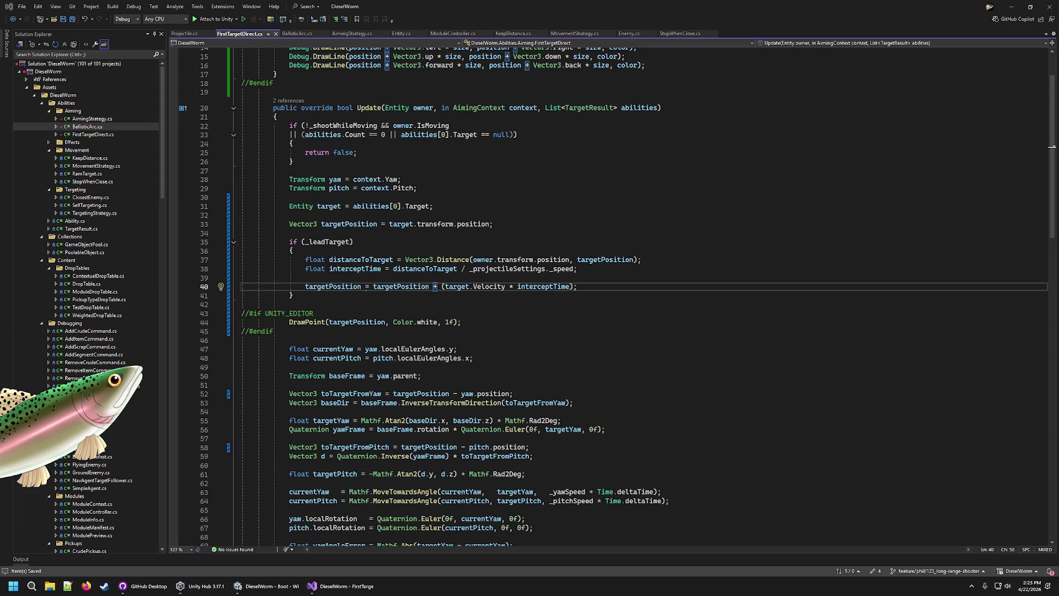
double_click(401, 286)
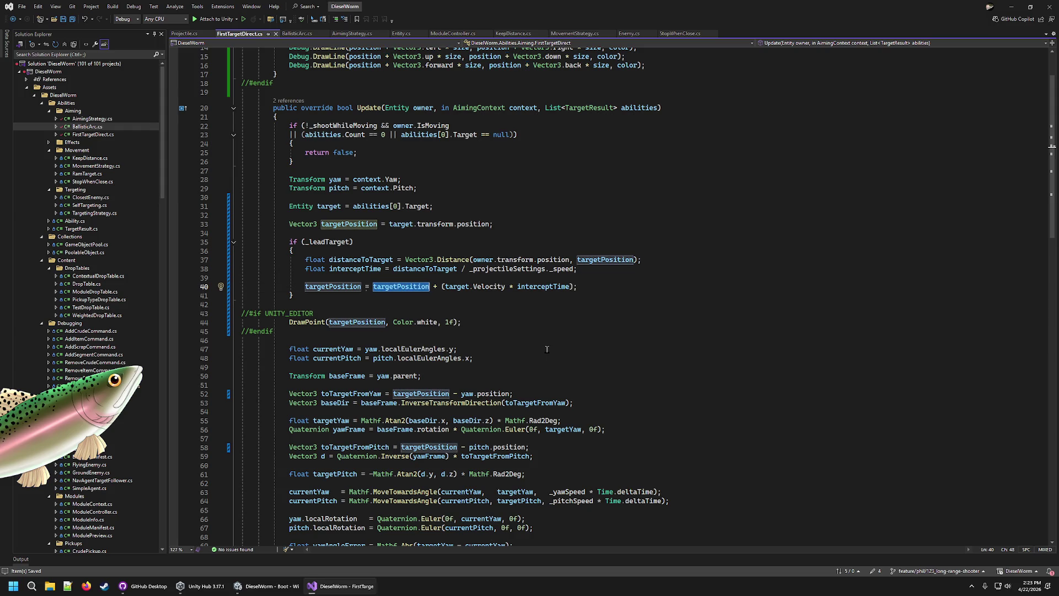
scroll(538, 351, "down", 5)
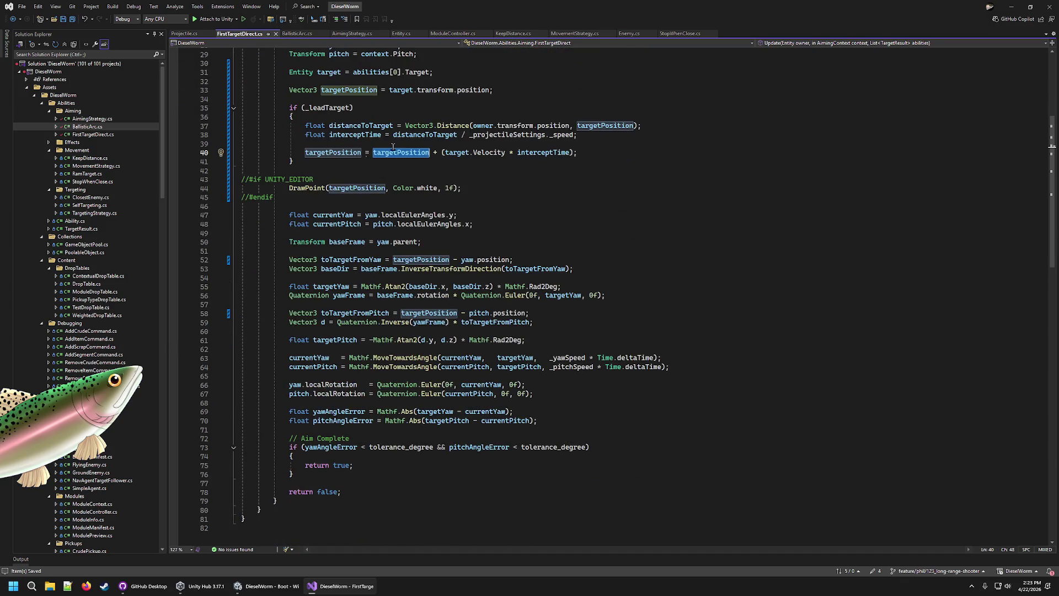
Select the lead-target calculation on lines 37–40, then return to the Unity Editor
key("alt+Tab")
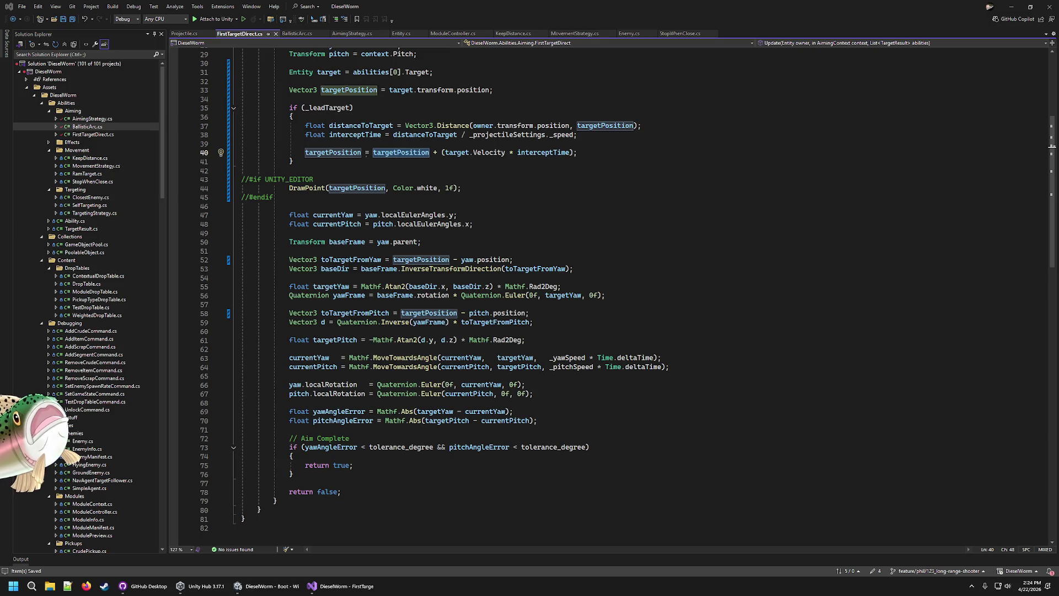
mouse_move(577, 153)
left_mouse_down()
mouse_move(331, 147)
mouse_move(305, 126)
left_mouse_up()
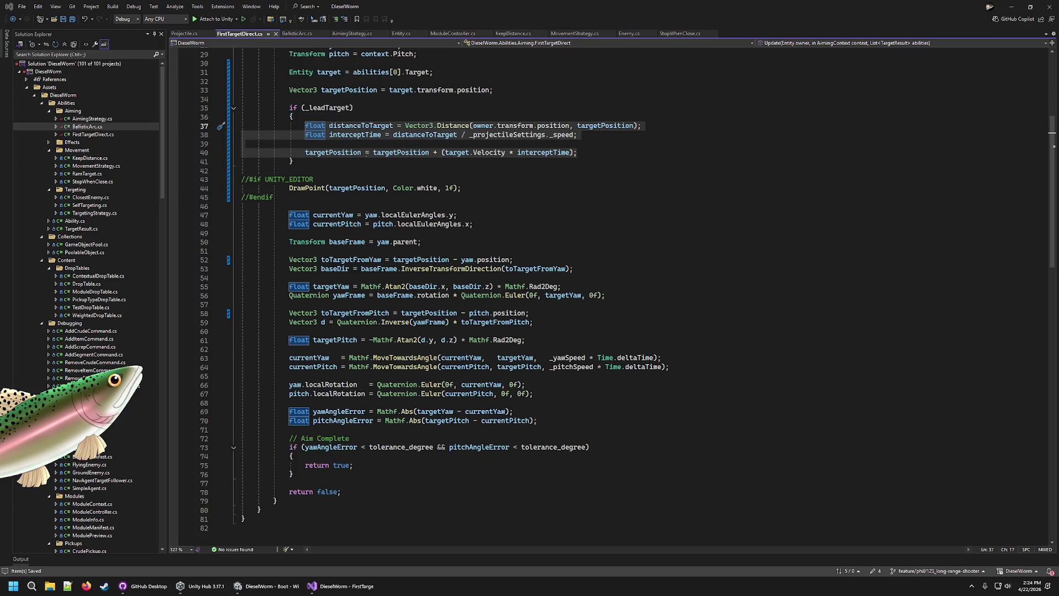
left_click(530, 215)
scroll(532, 164, "up", 10)
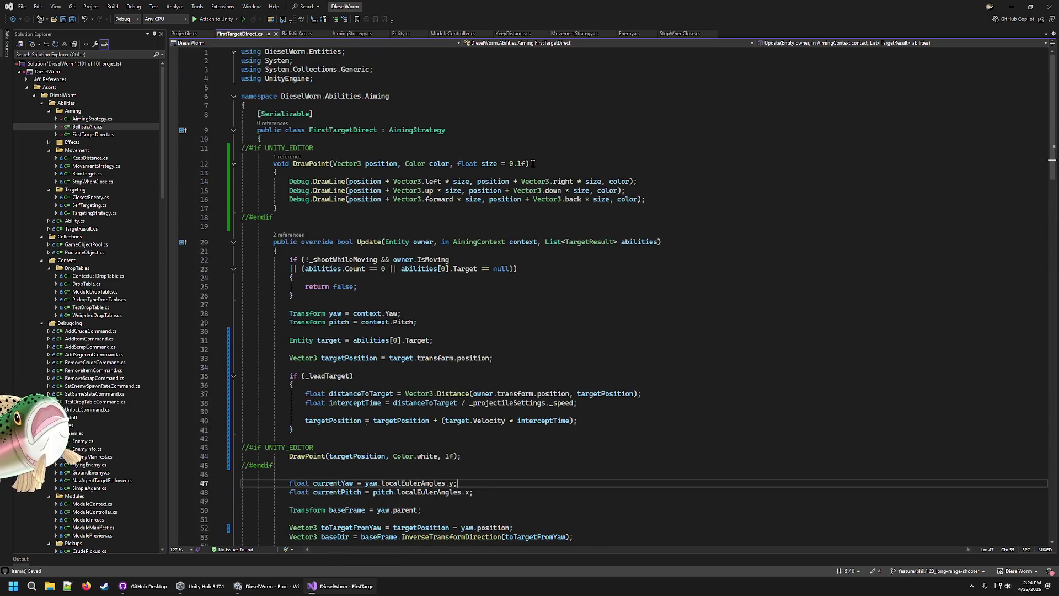
left_click(298, 585)
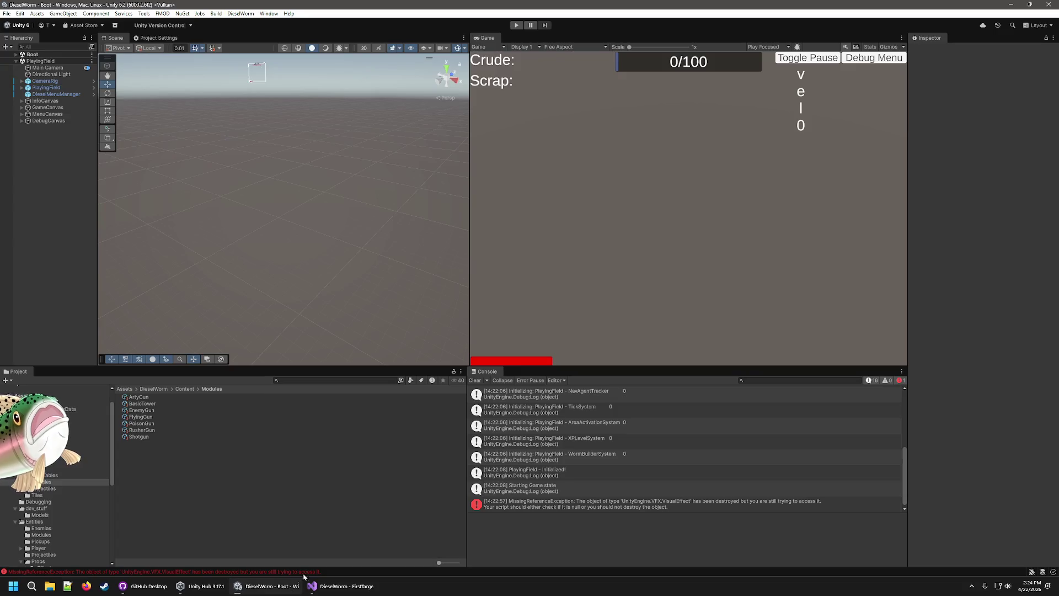
Enable Lead Target on the ArtyGun, FlyingGun and RusherGun module assets
left_click(141, 397)
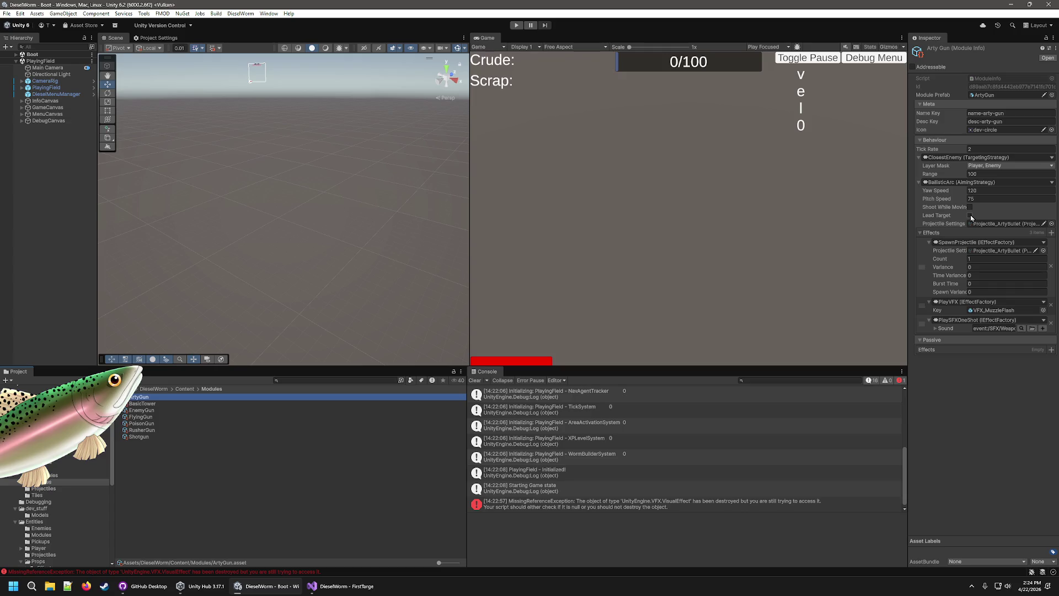
left_click(971, 216)
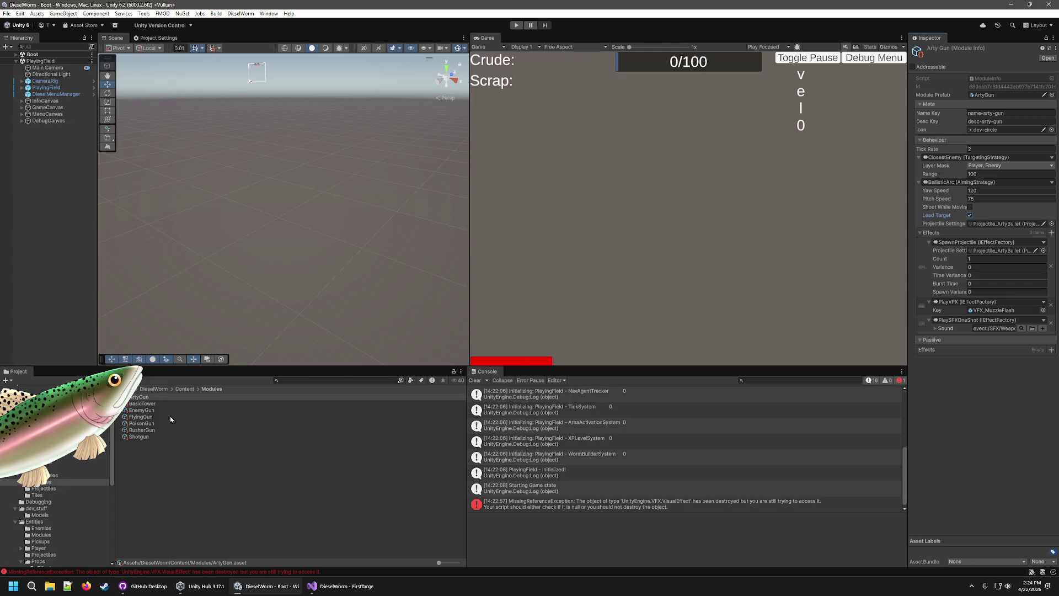
left_click(146, 417)
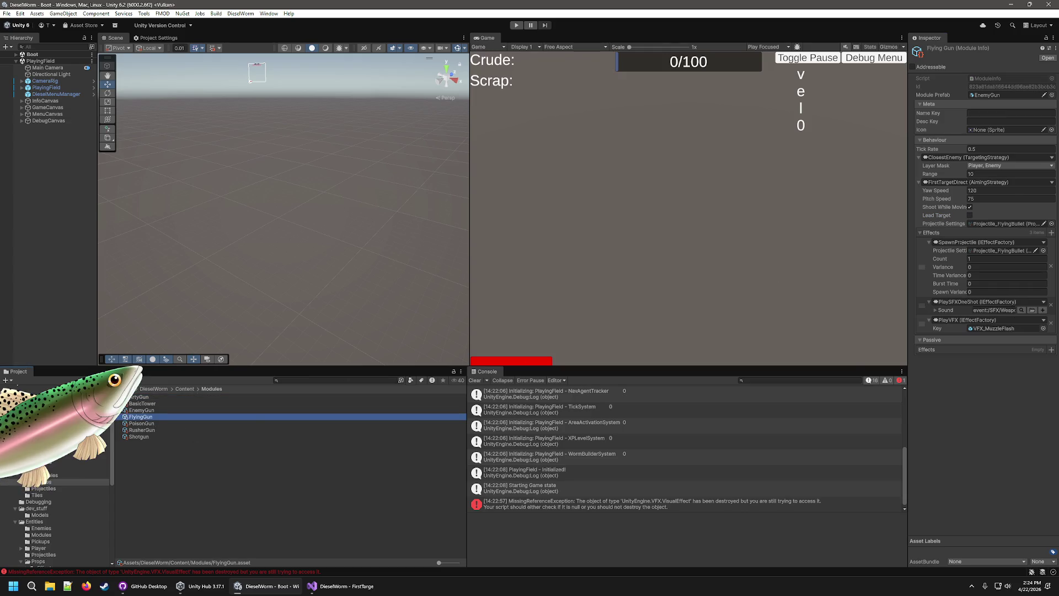
left_click(970, 215)
left_click(165, 430)
left_click(970, 216)
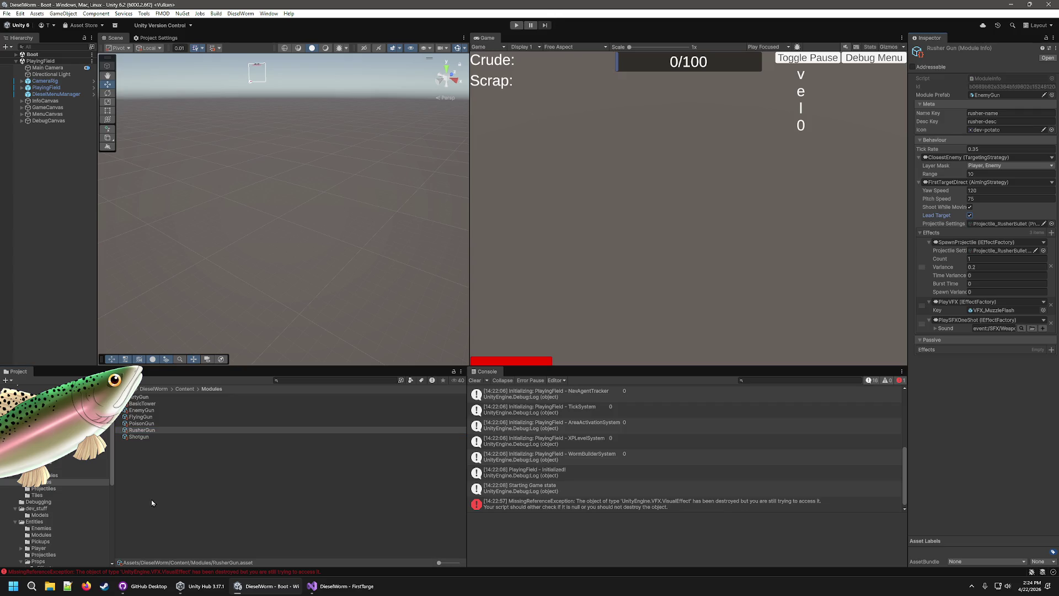
Inspect the Shotgun, PoisonGun and BasicTower modules, then enable Lead Target on EnemyGun
left_click(144, 438)
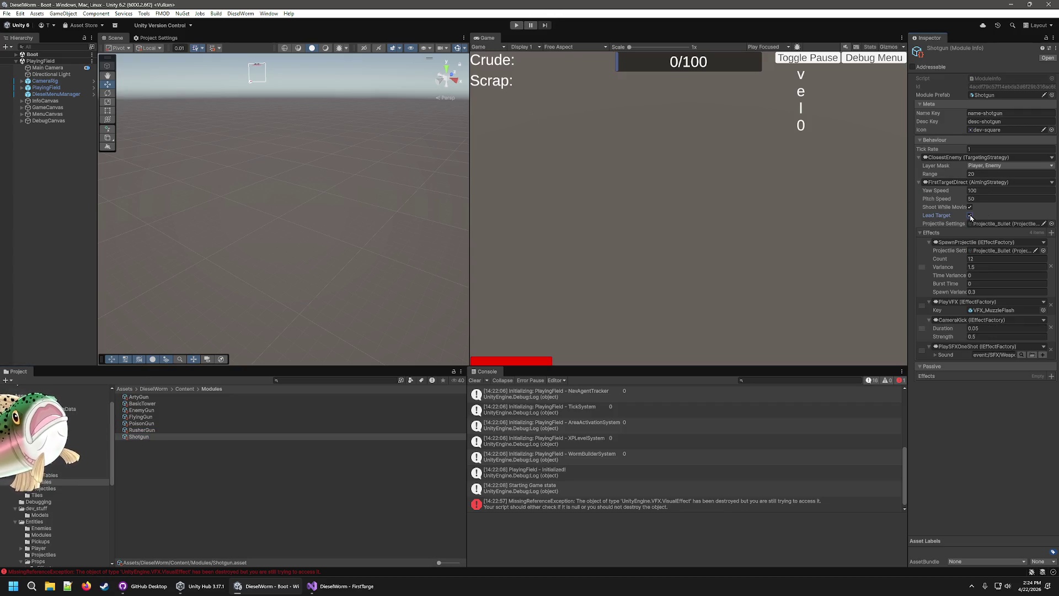
left_click(218, 416)
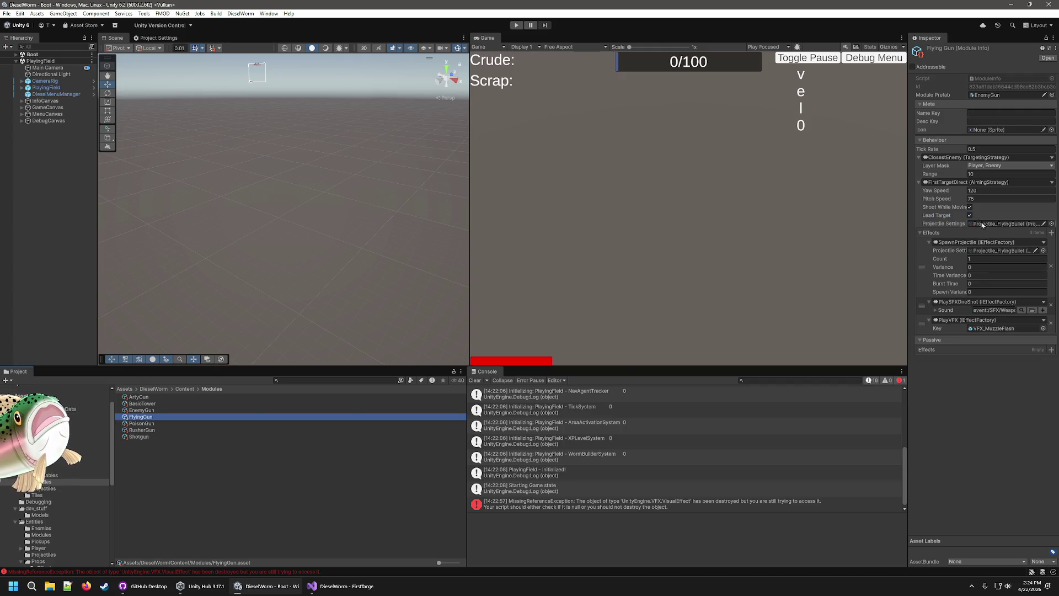
left_click(218, 423)
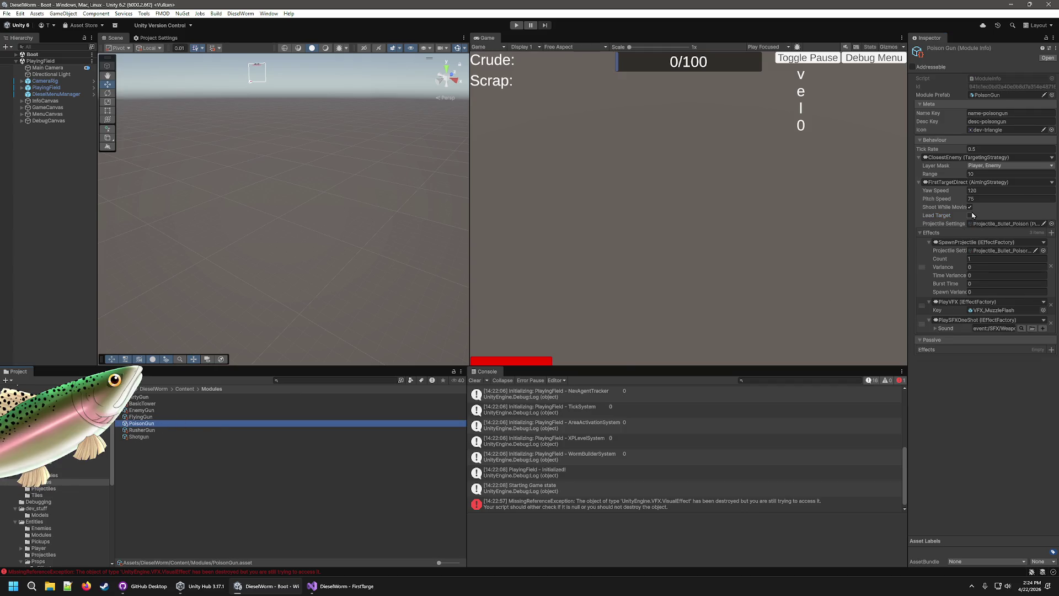
left_click(145, 404)
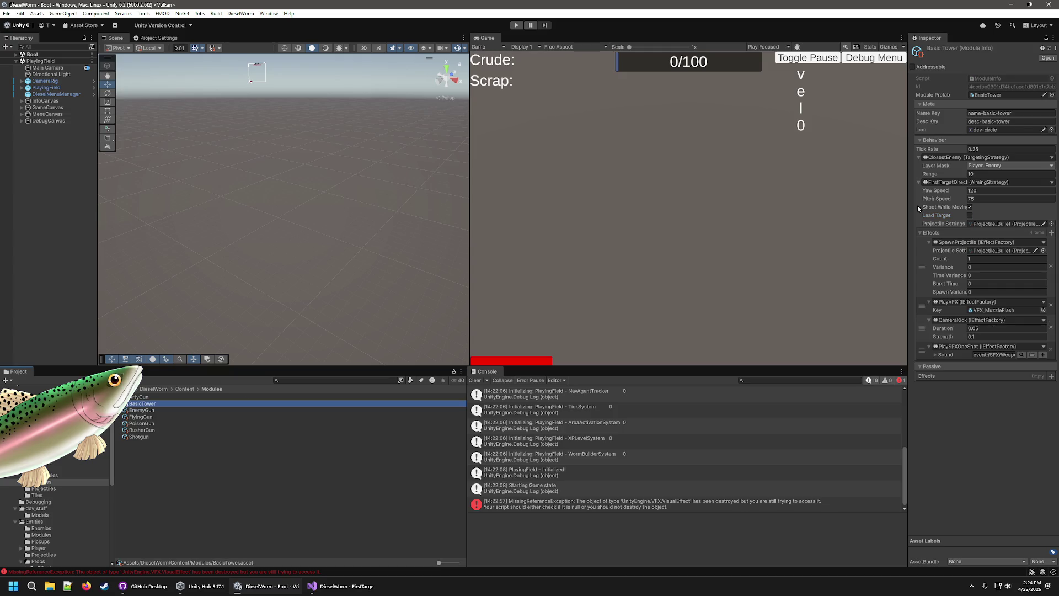
left_click(143, 410)
left_click(970, 215)
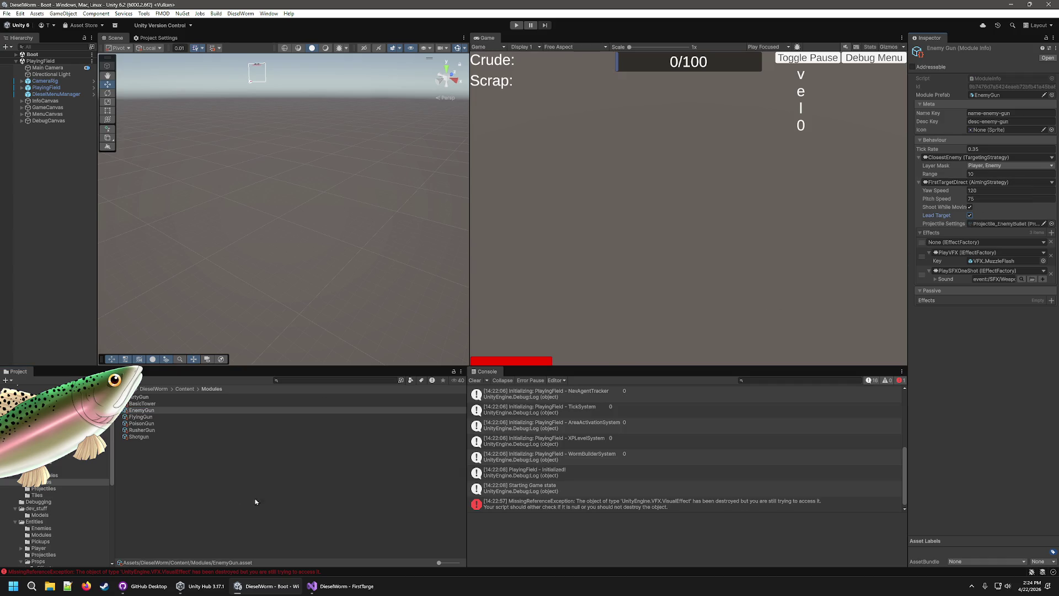
left_click(138, 397)
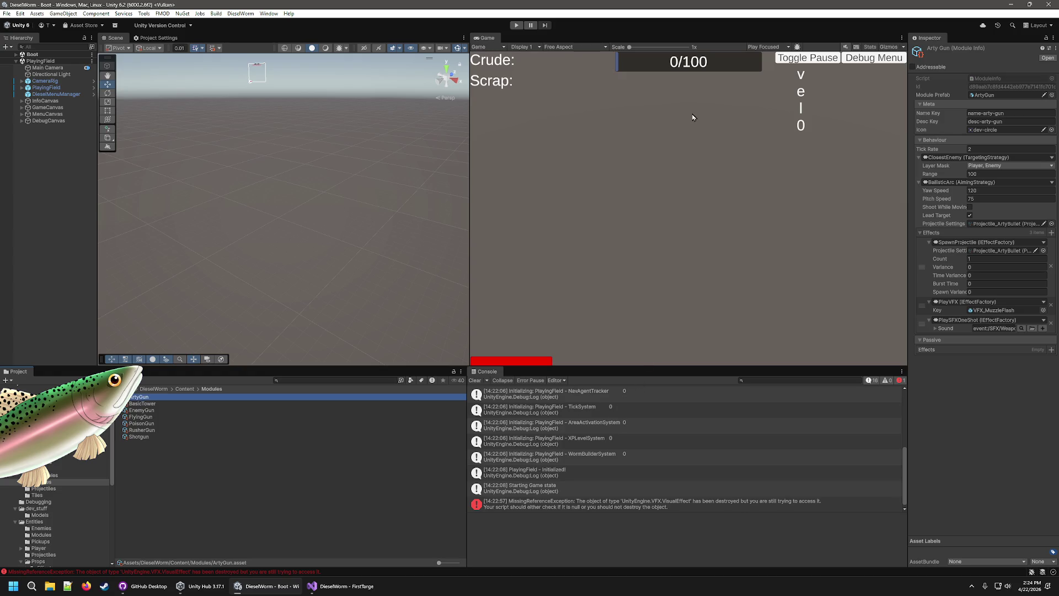
Start a playtest with Ctrl+P and frame the player tank
key("ctrl+p")
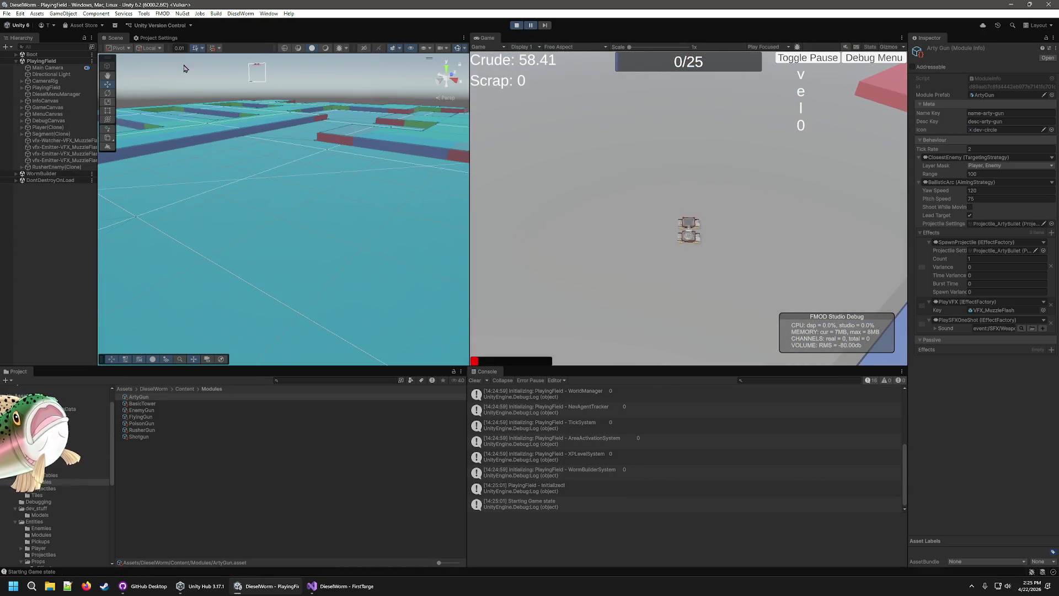
double_click(48, 127)
scroll(360, 227, "down", 5)
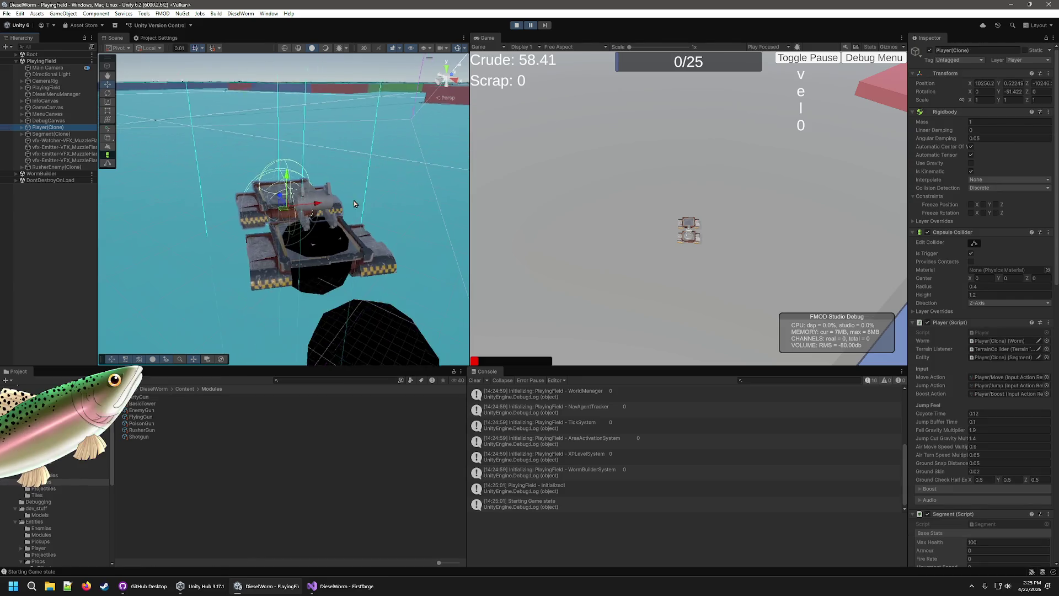
scroll(361, 228, "up", 5)
scroll(359, 215, "down", 8)
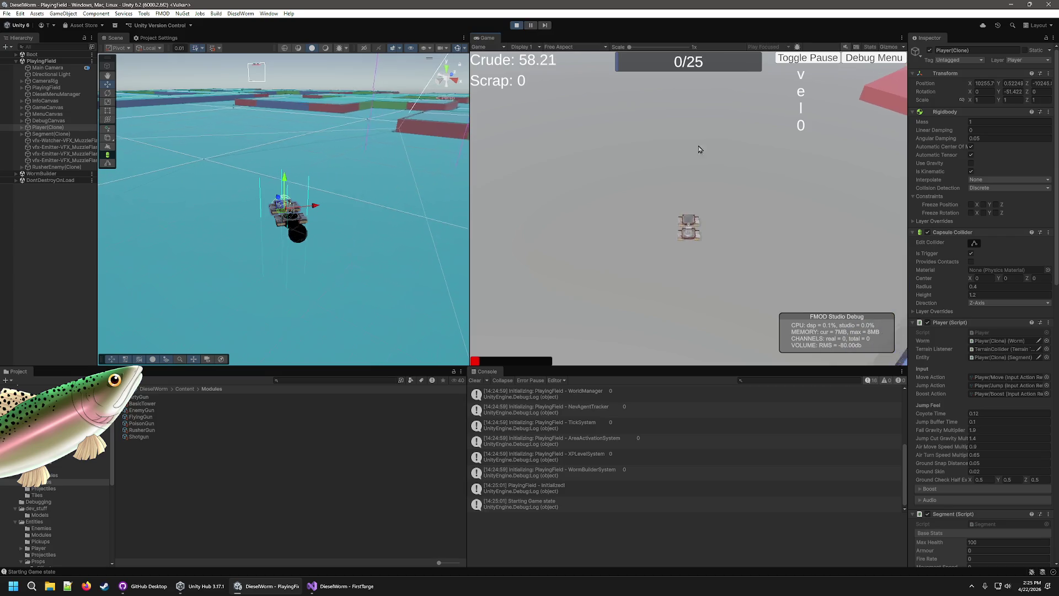
Steer the tank left and right around the enemies, then stop and return to Visual Studio
key("d")
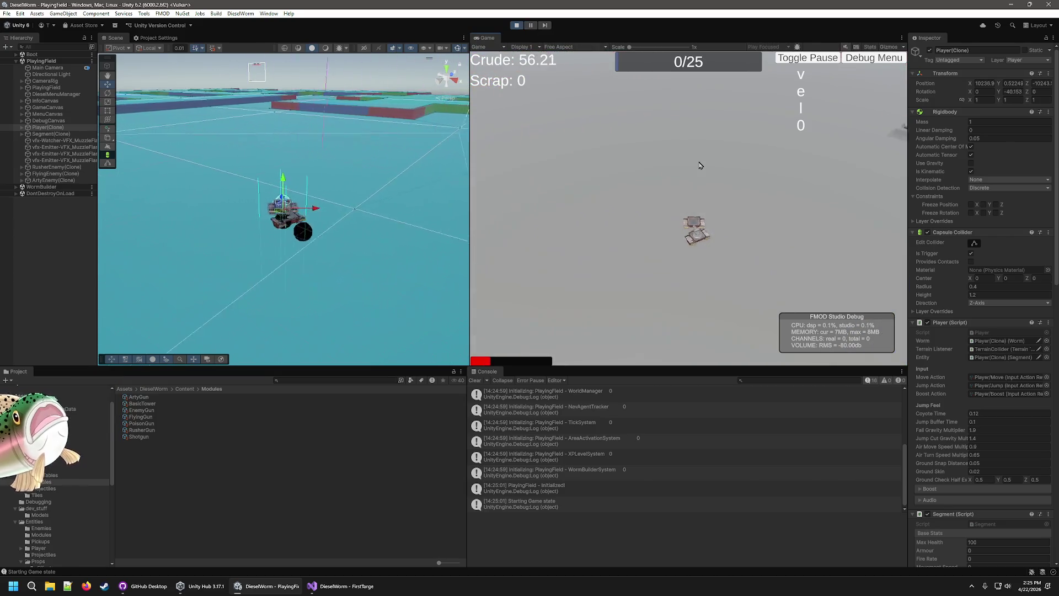
key("a")
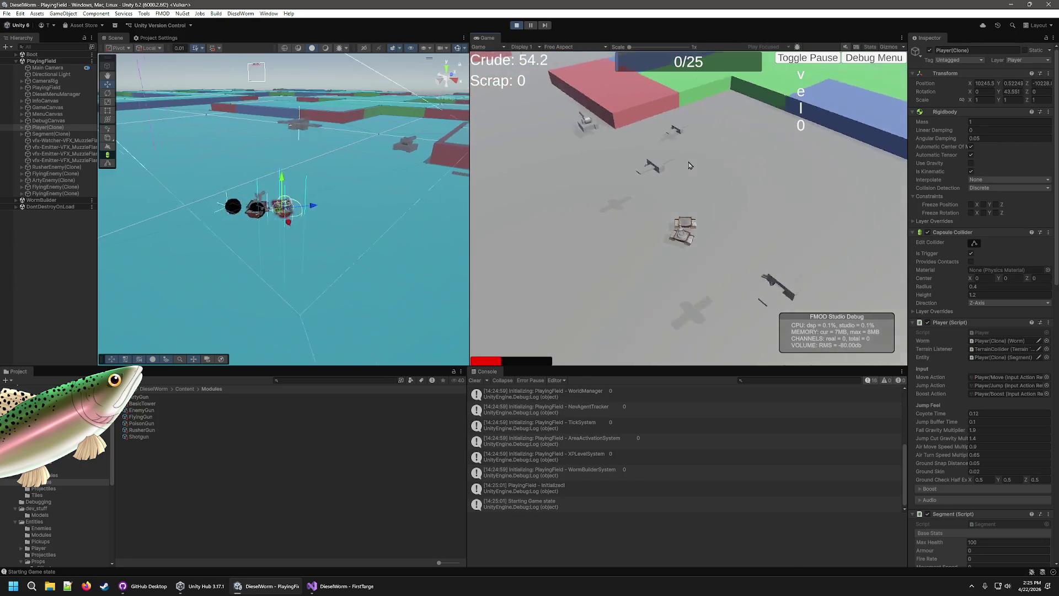
key("a")
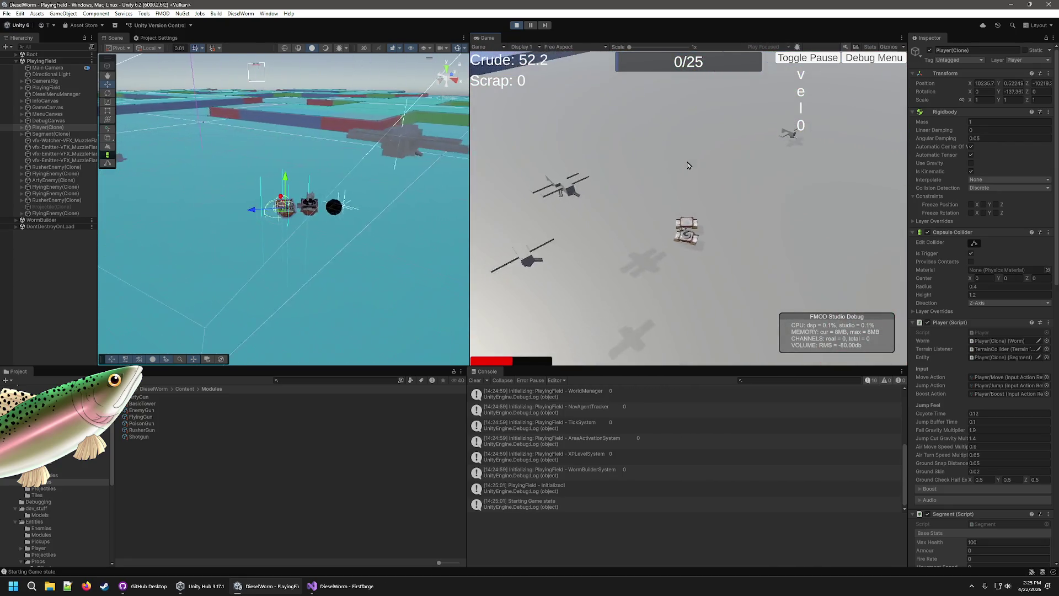
key("d")
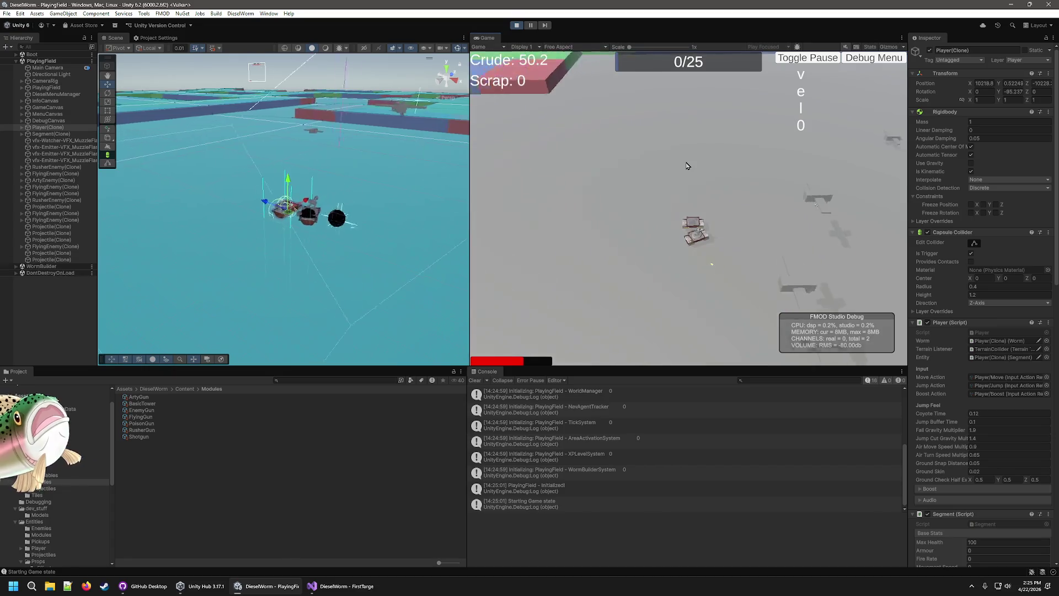
key("d")
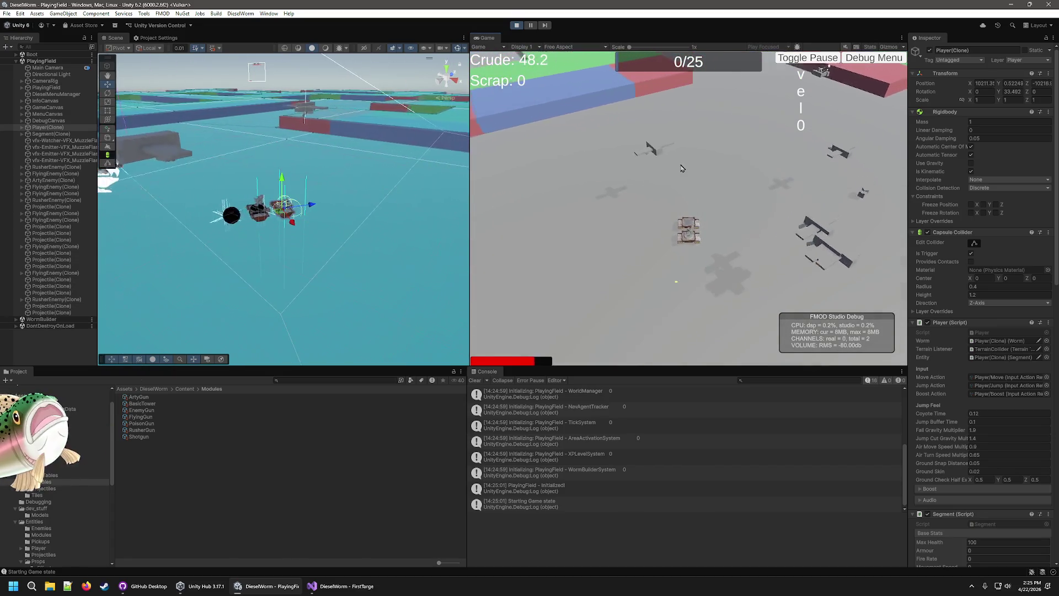
key("d")
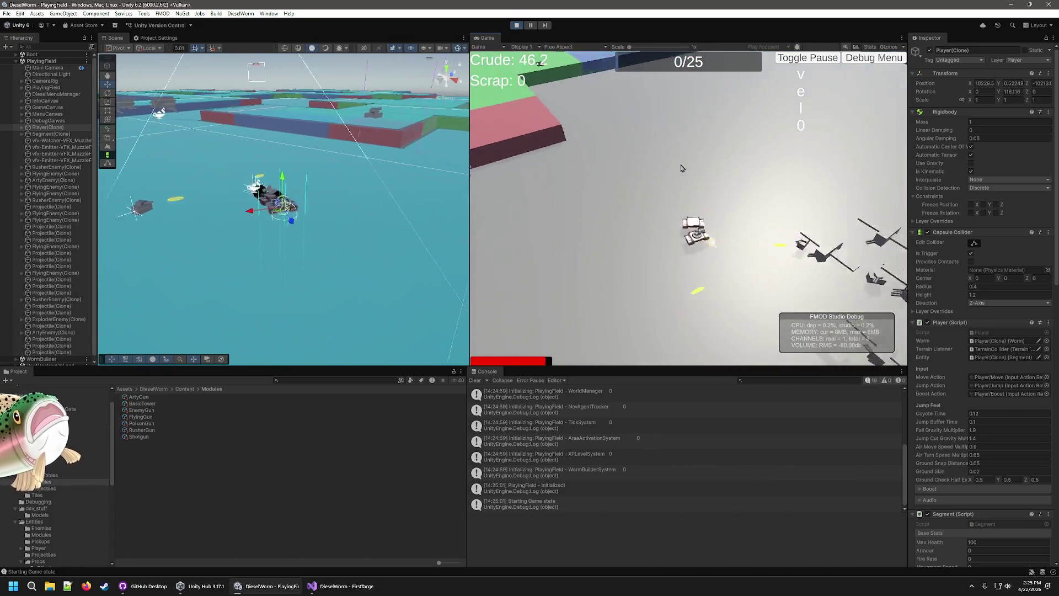
key("d")
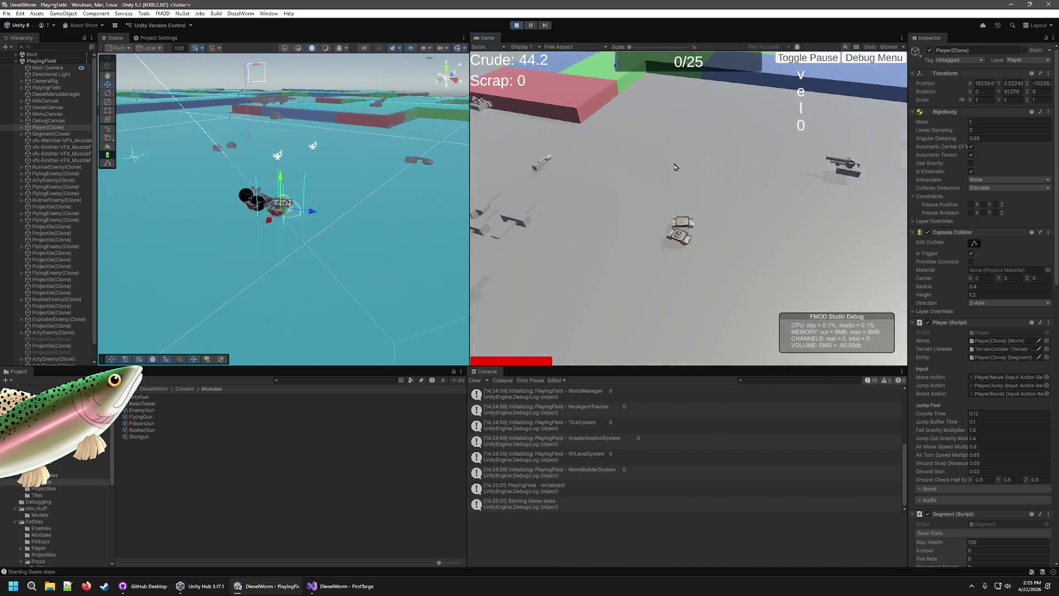
key("a")
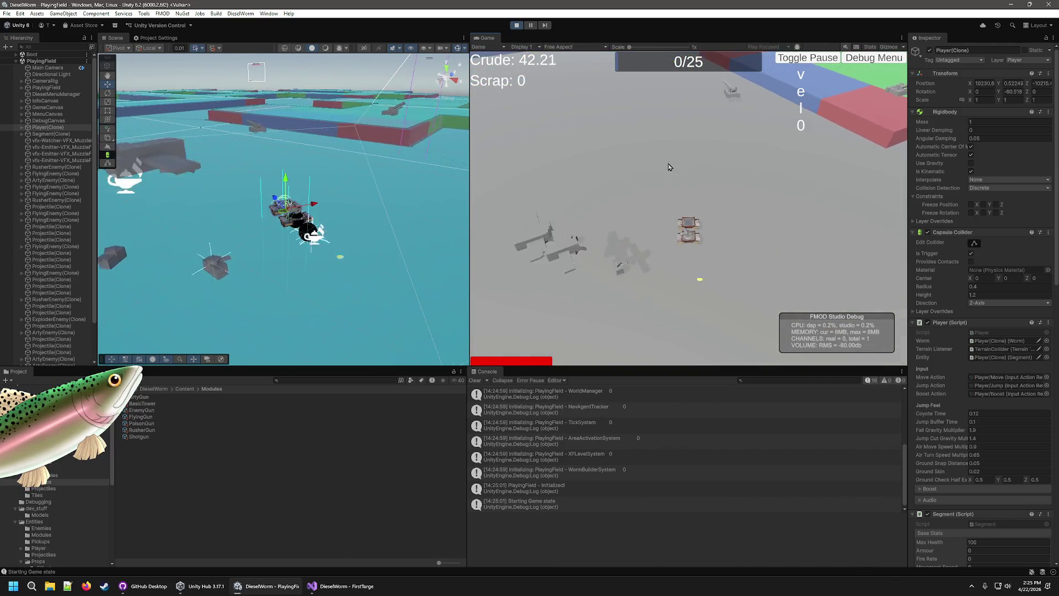
key("a")
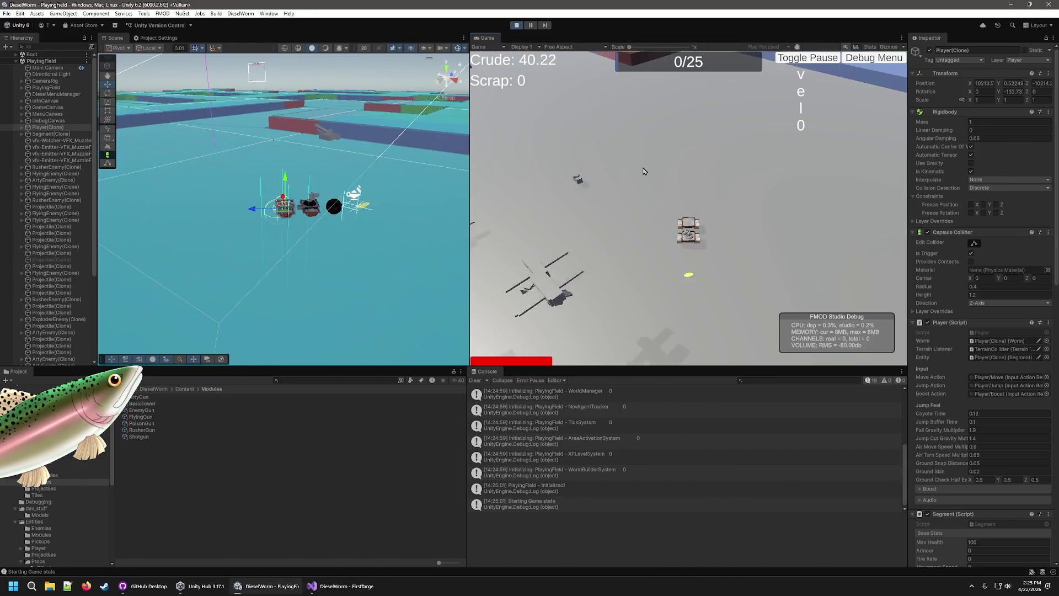
key("a")
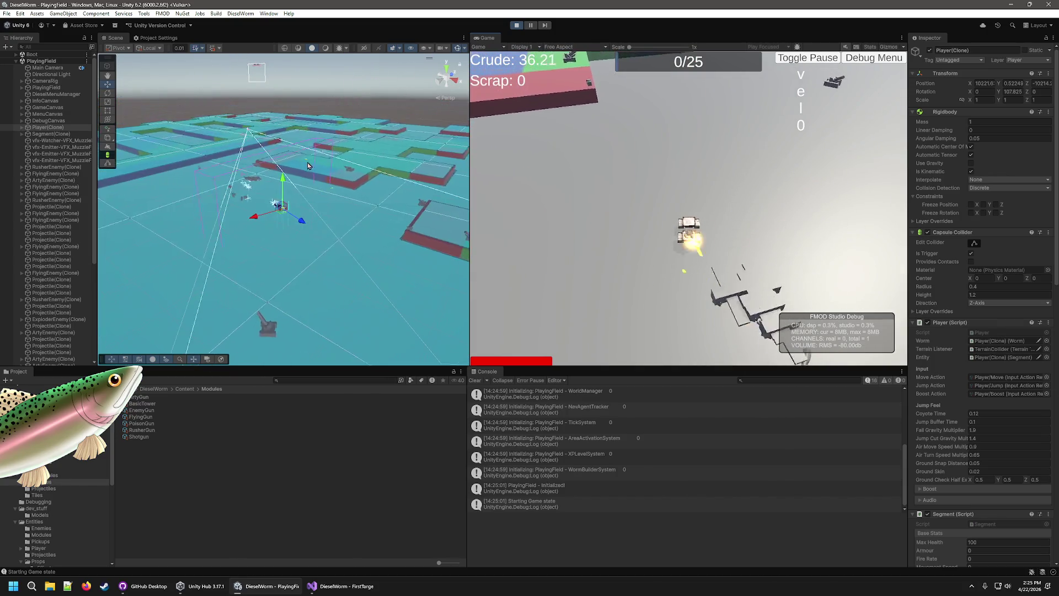
key("d")
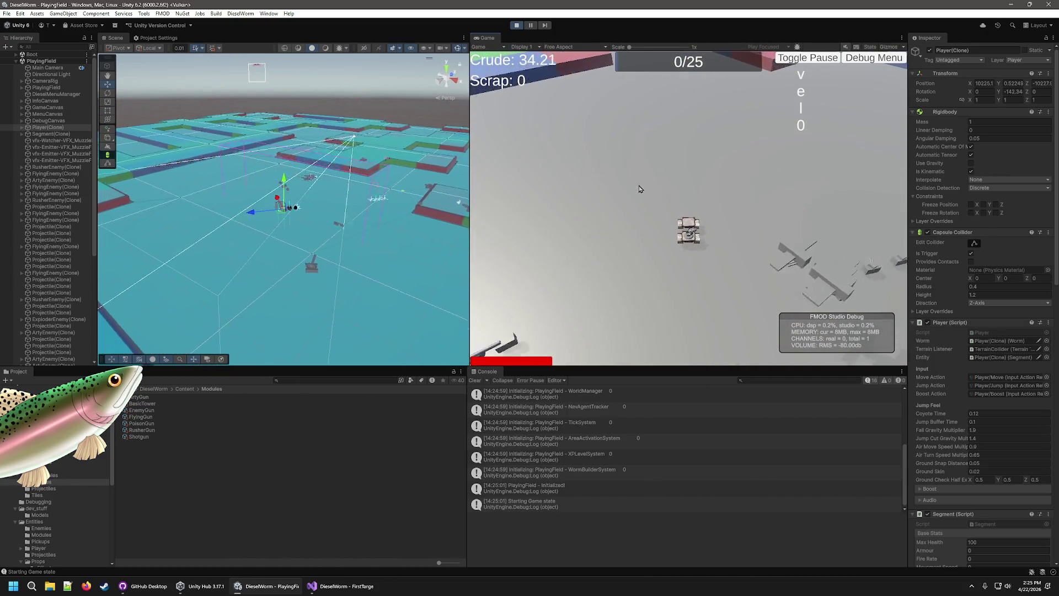
left_click(516, 25)
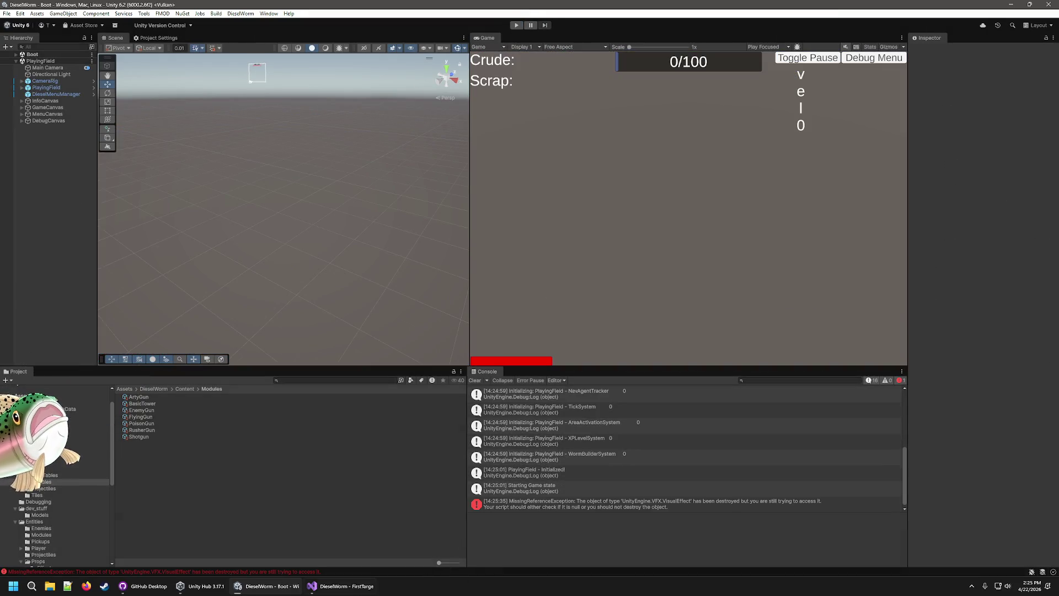
left_click(342, 586)
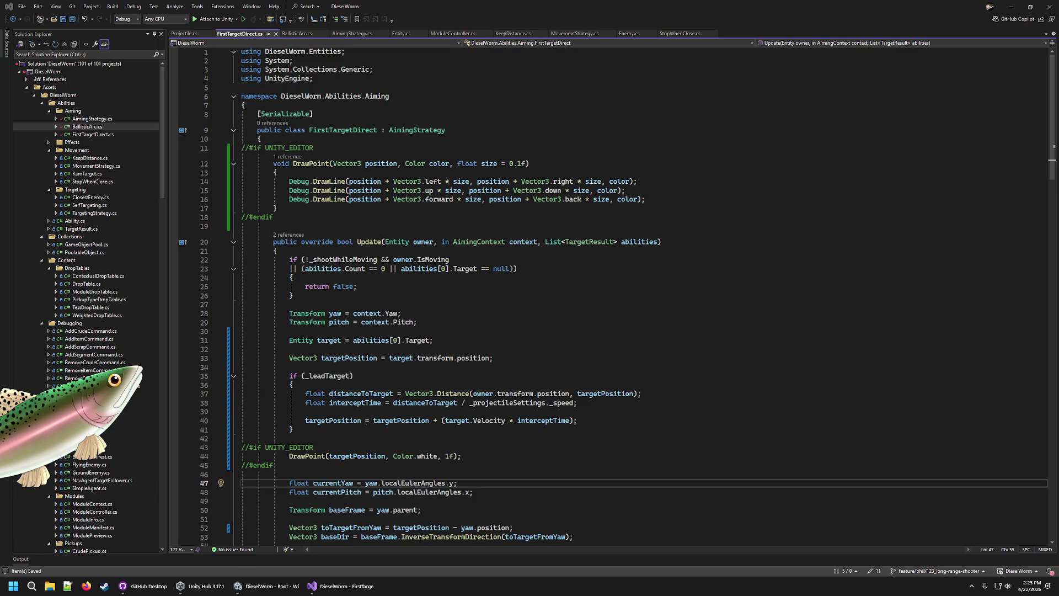
Review the velocity-times-intercept-time offset on lines 37–40, then switch to BallisticArc.cs
scroll(570, 404, "down", 1)
mouse_move(577, 394)
left_mouse_down()
mouse_move(248, 367)
mouse_move(307, 369)
left_mouse_up()
key("alt+Tab")
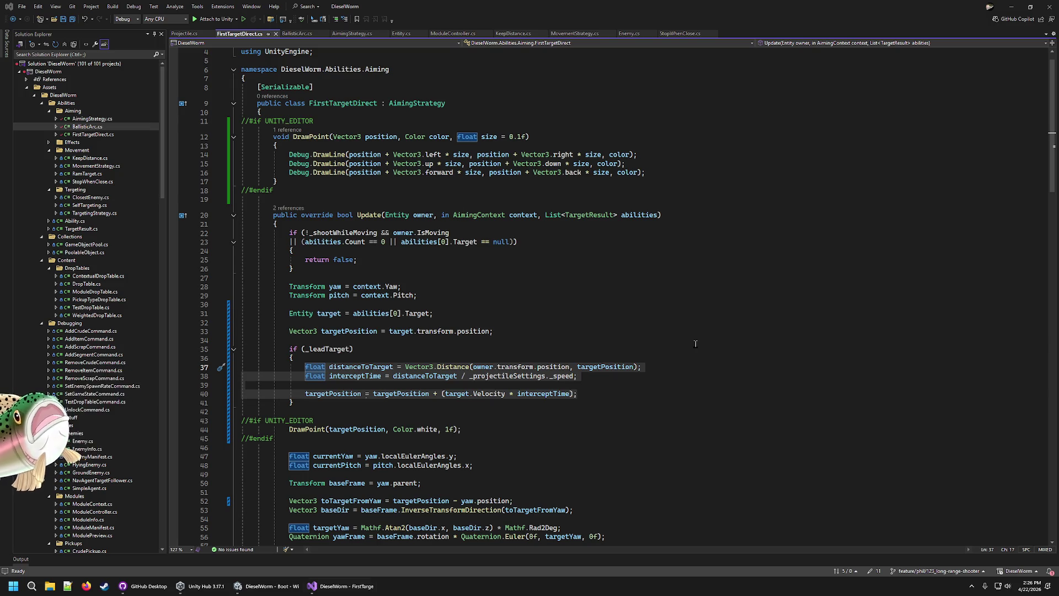
left_click(646, 393)
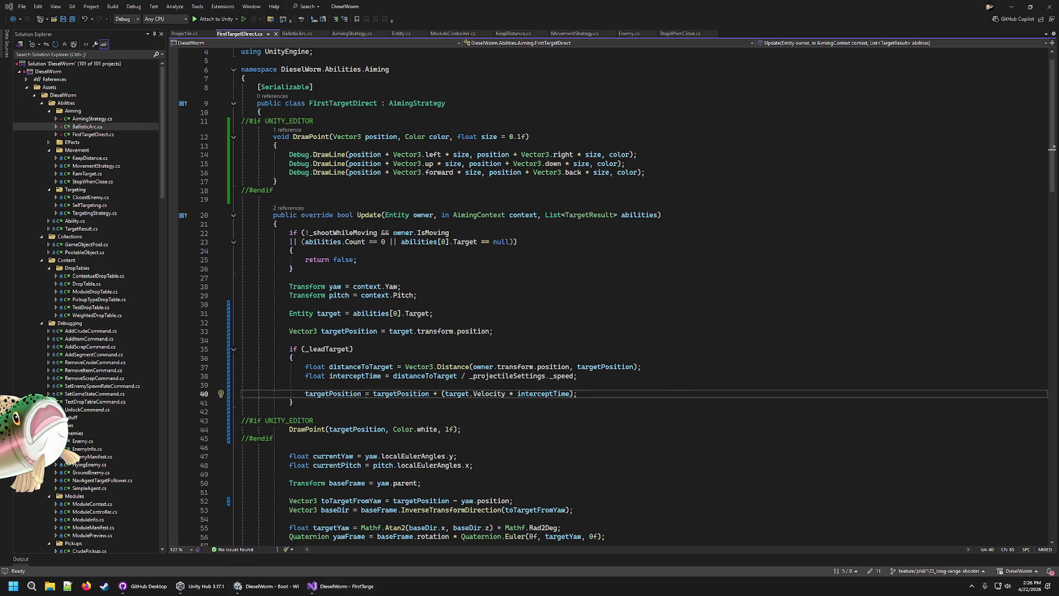
left_click(306, 33)
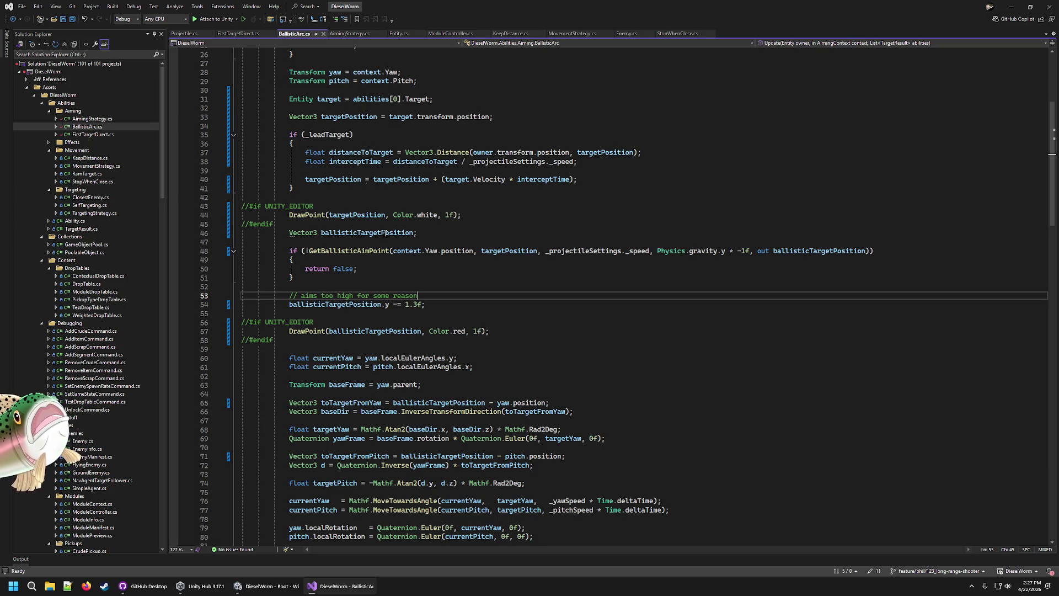
Highlight _speed in BallisticArc.cs, then browse FirstTargetDirect.cs, Projectile.cs, Enemy.cs and Entity.cs
scroll(461, 271, "up", 5)
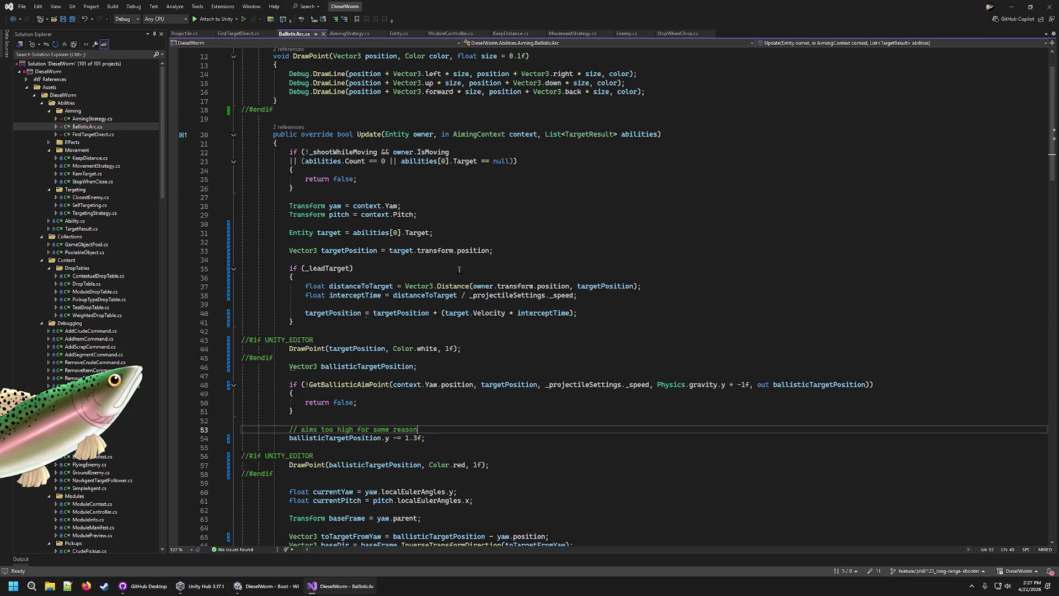
double_click(562, 296)
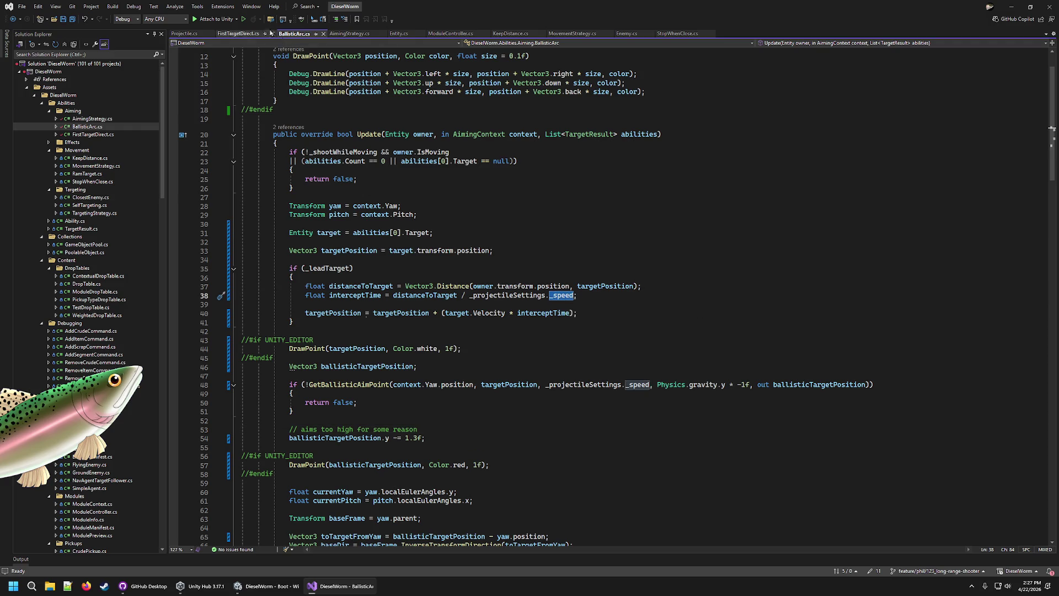
left_click(243, 34)
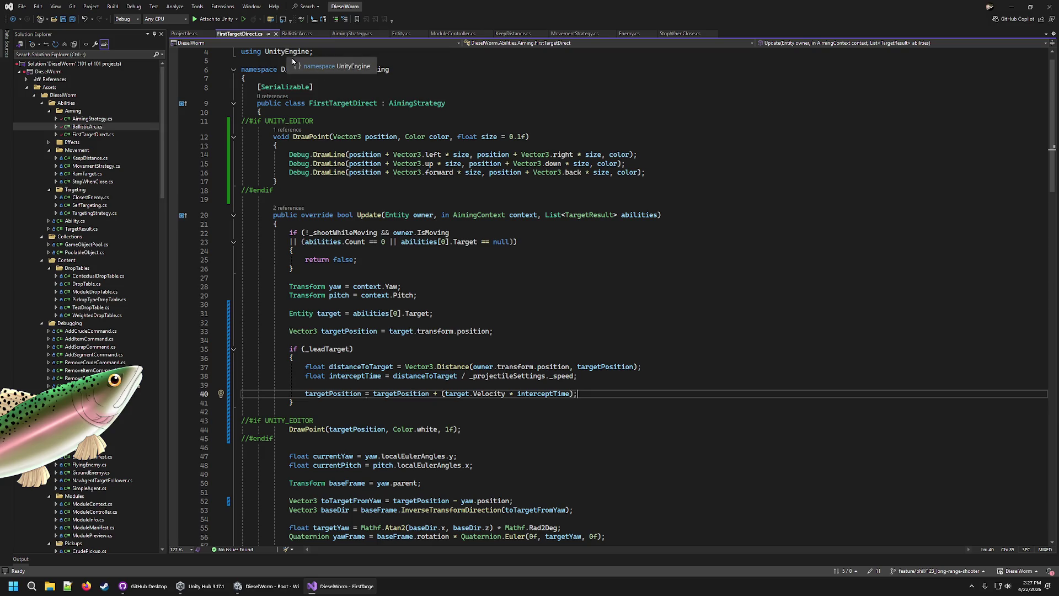
left_click(188, 33)
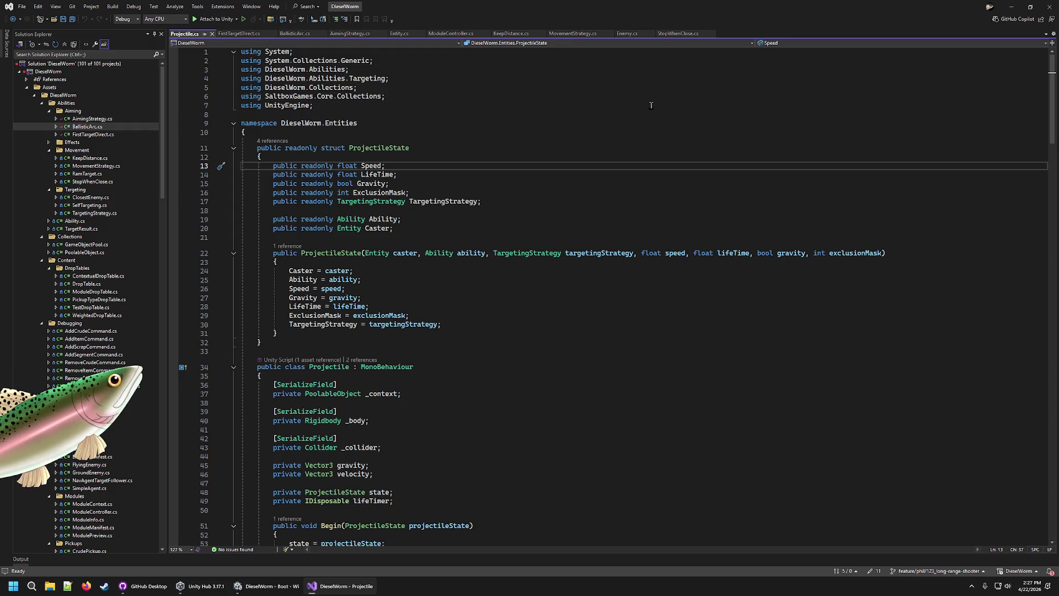
left_click_drag(629, 98, 541, 57)
left_click(562, 78)
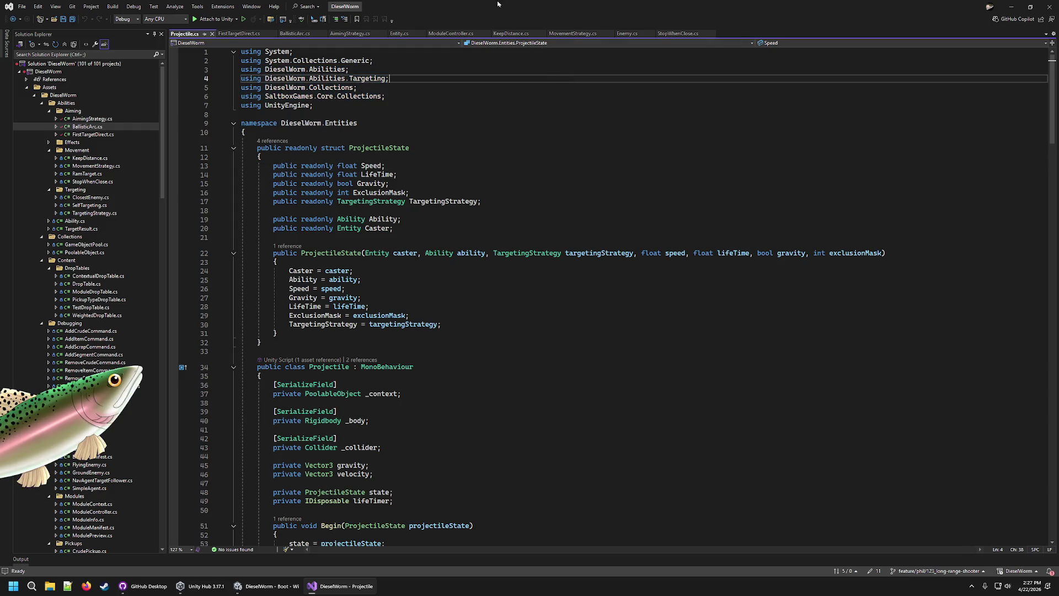
left_click(628, 33)
left_click(398, 33)
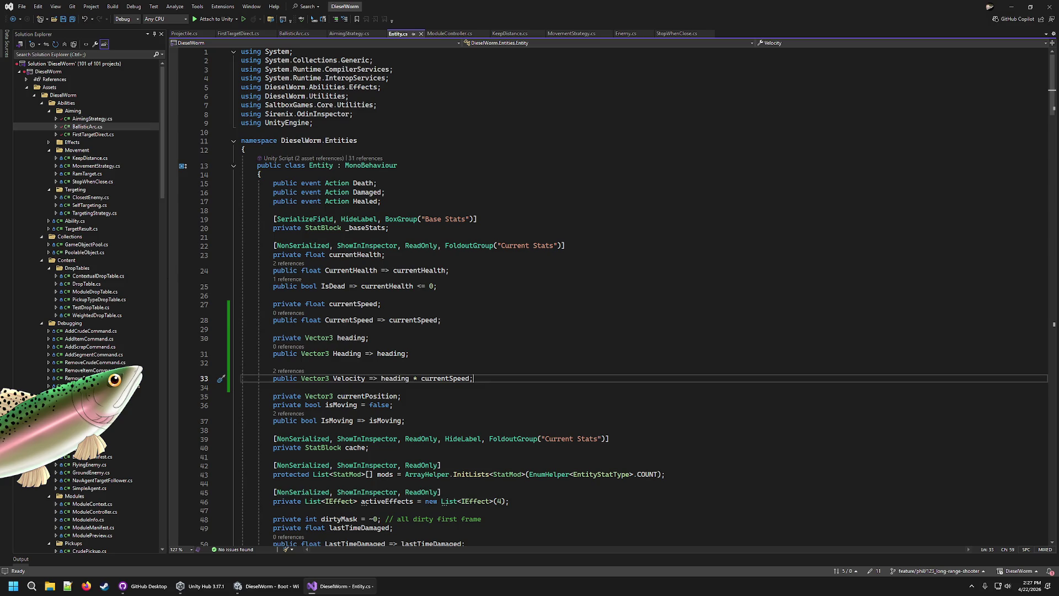
Read Entity.cs from the Heading property through Update, marking deltaTime in the speed calculation
left_click(465, 352)
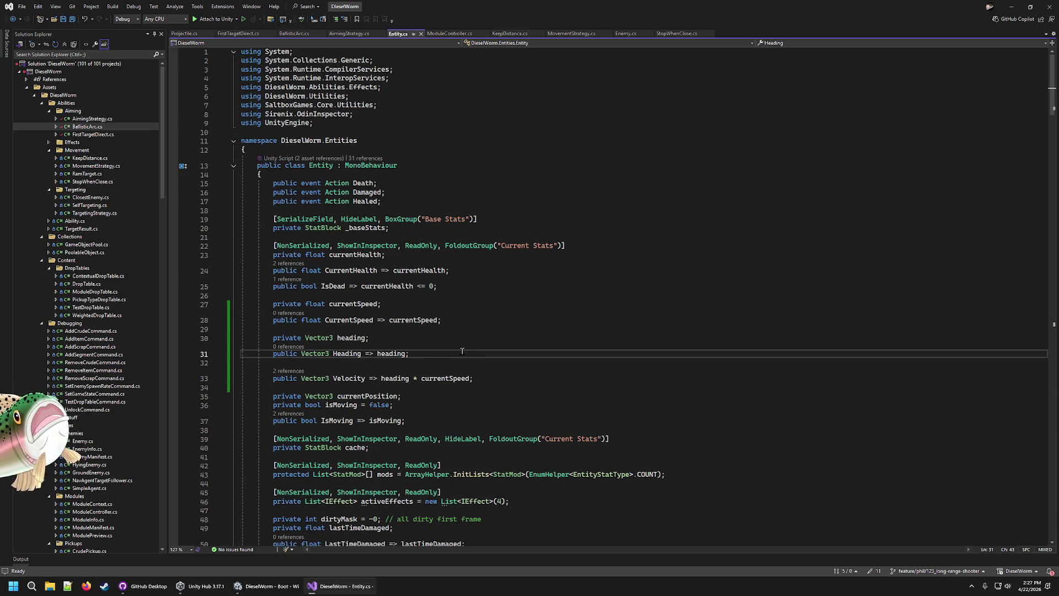
scroll(400, 420, "down", 9)
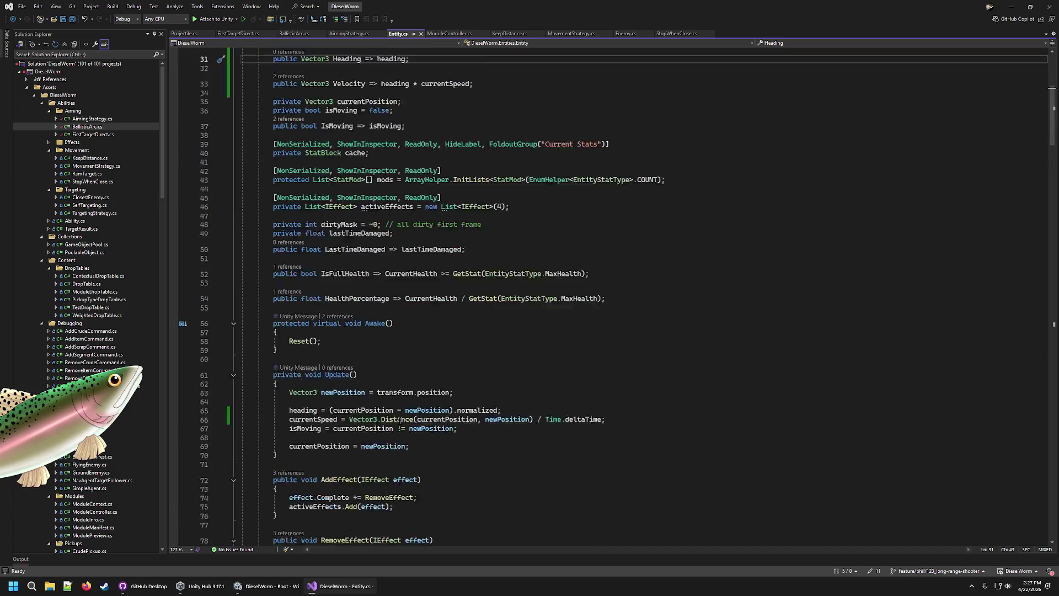
scroll(400, 420, "down", 4)
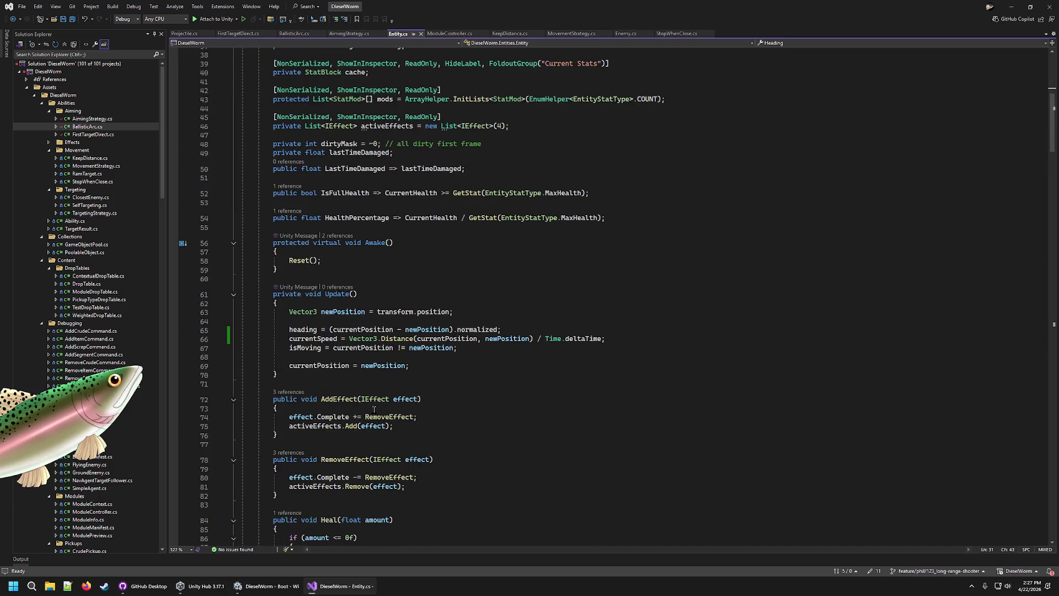
scroll(372, 409, "down", 5)
scroll(372, 409, "down", 12)
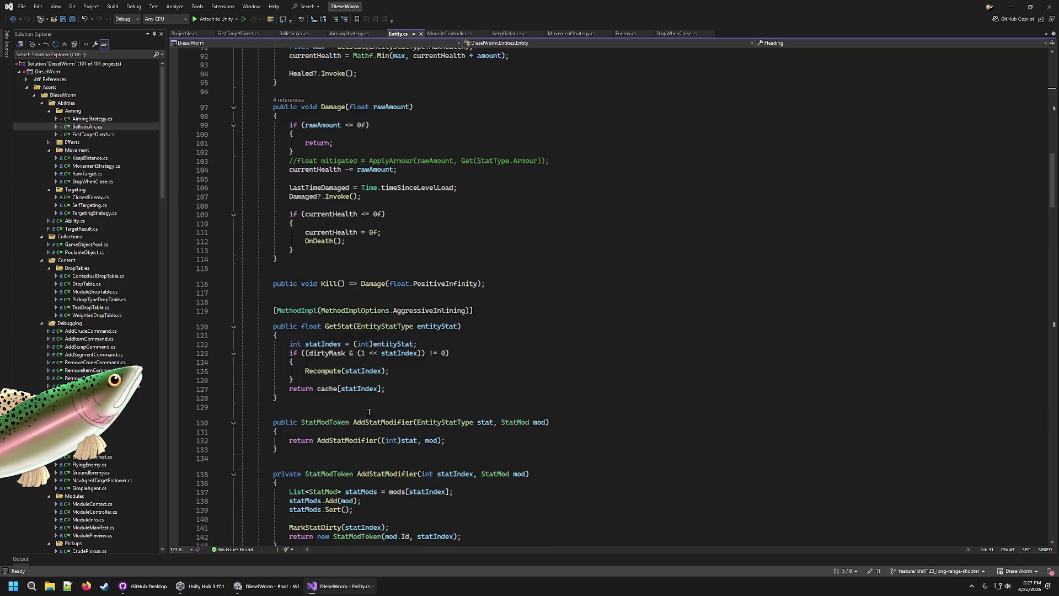
scroll(369, 412, "up", 12)
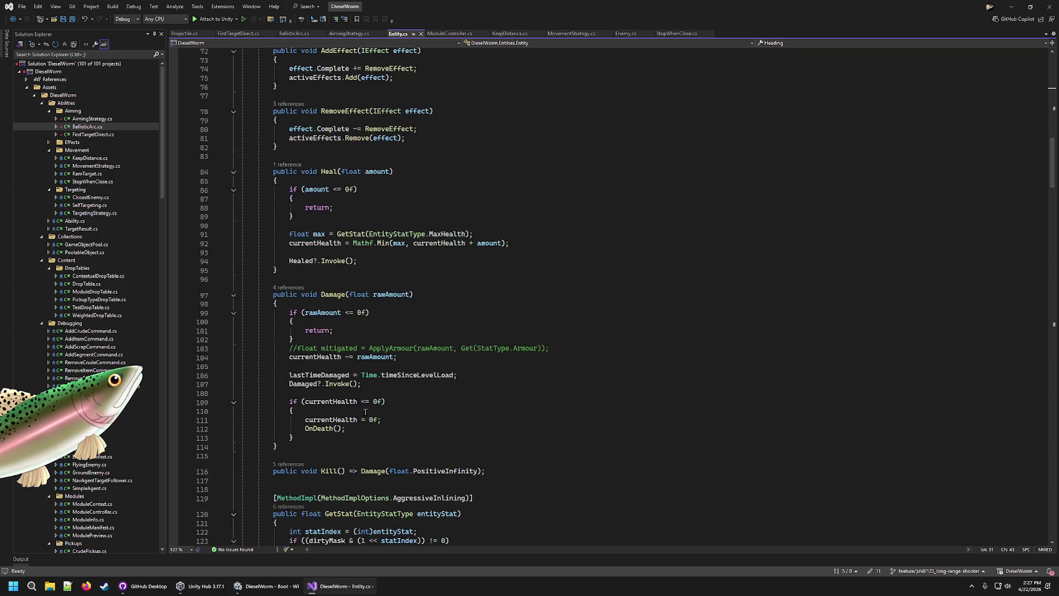
scroll(367, 411, "up", 5)
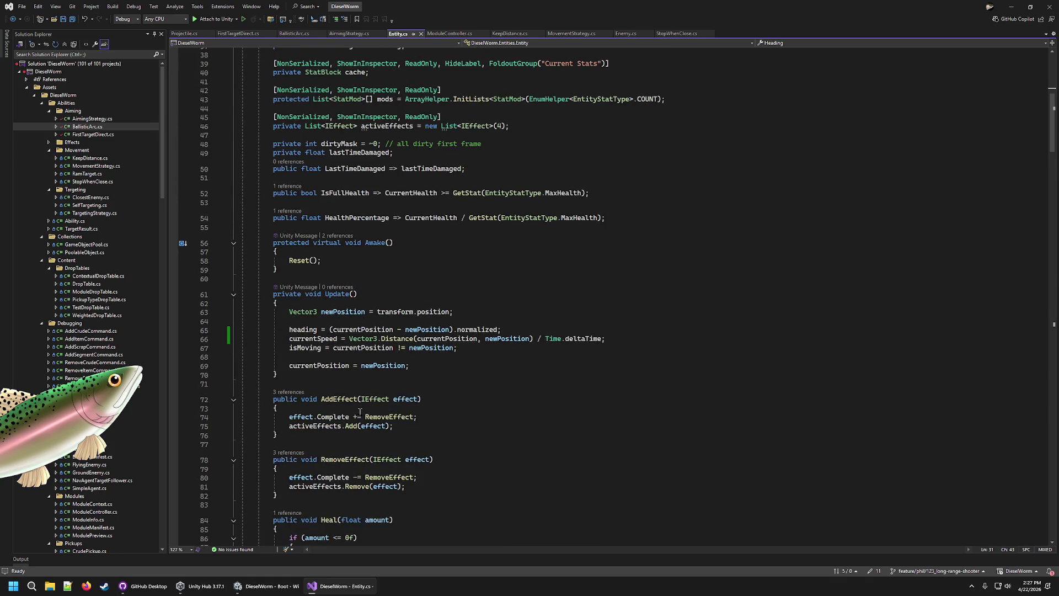
mouse_move(355, 414)
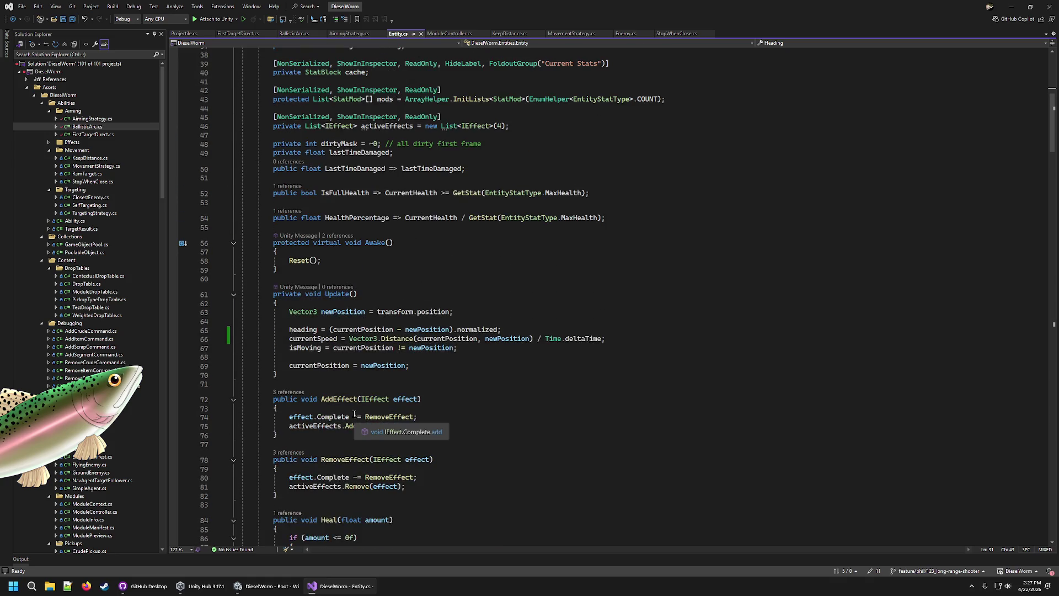
double_click(579, 339)
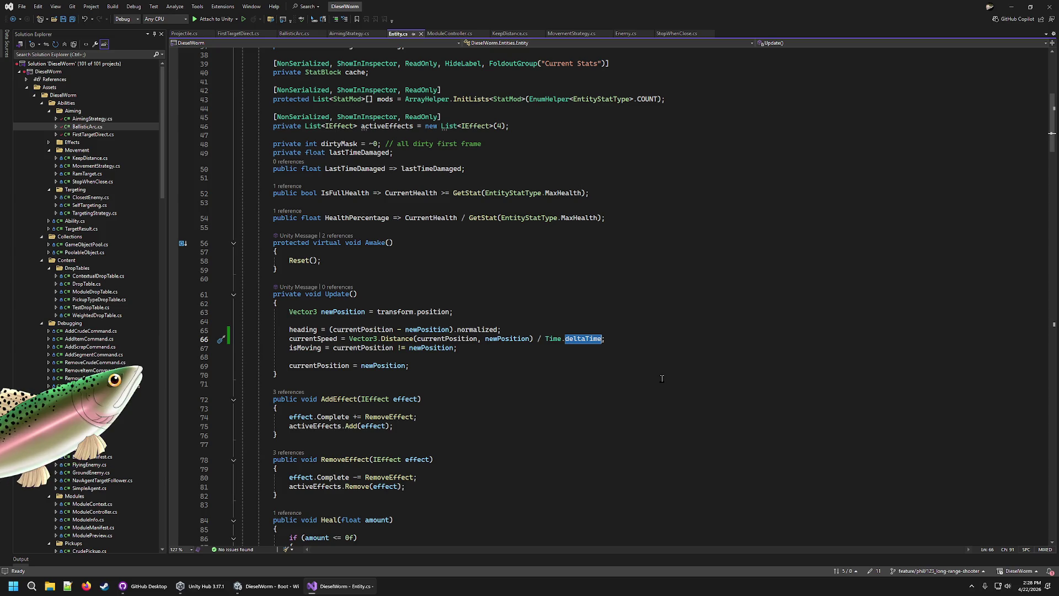
Look back at FirstTargetDirect.cs and BallisticArc.cs, then bring up Projectile.cs
left_click(238, 33)
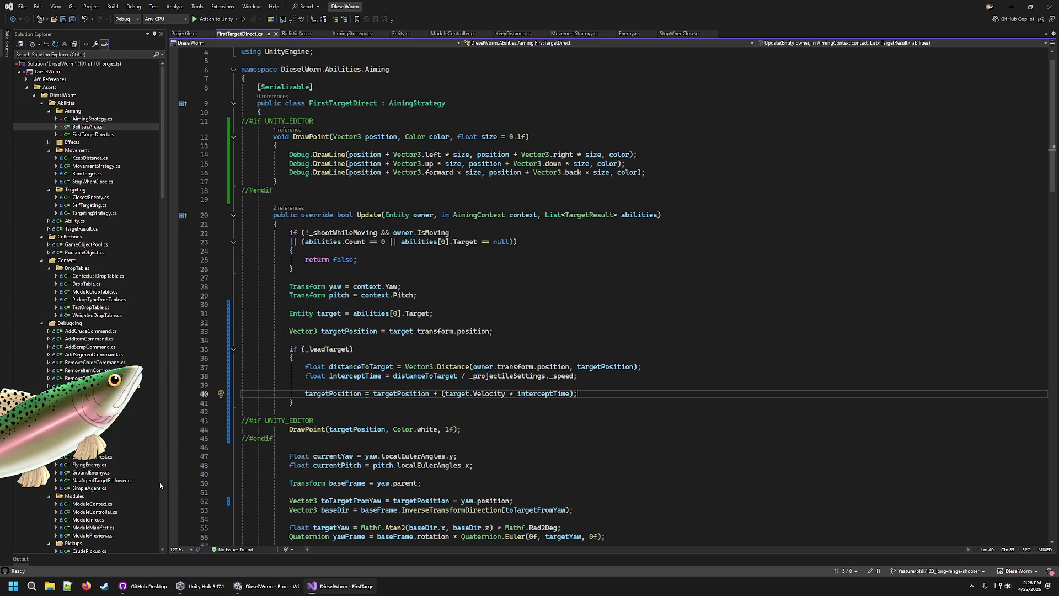
left_click(297, 34)
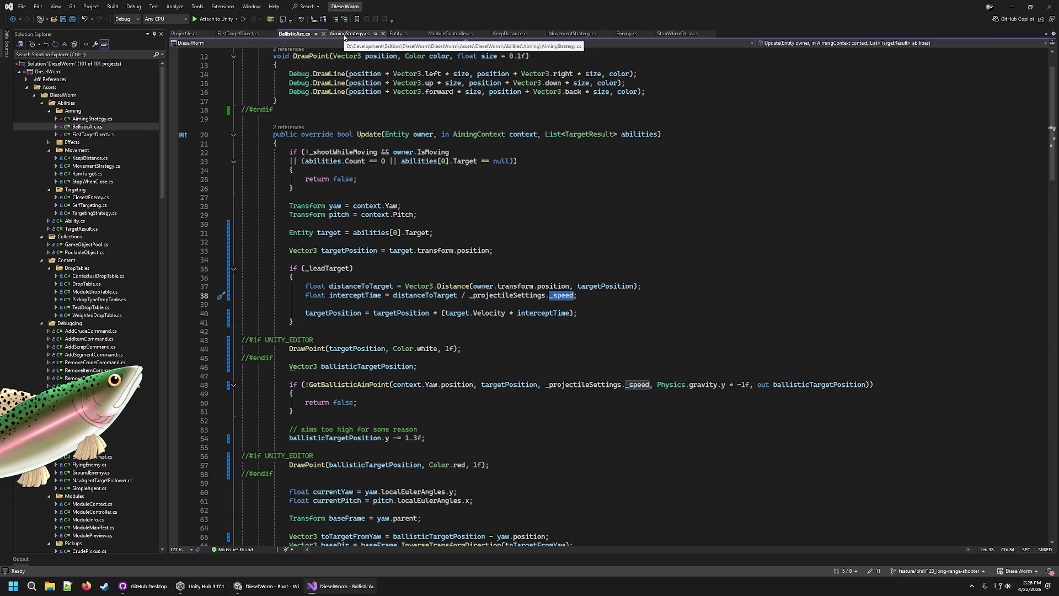
left_click(214, 39)
Read through Projectile.cs Begin, checking how velocity and state are set on line 61
scroll(388, 450, "down", 14)
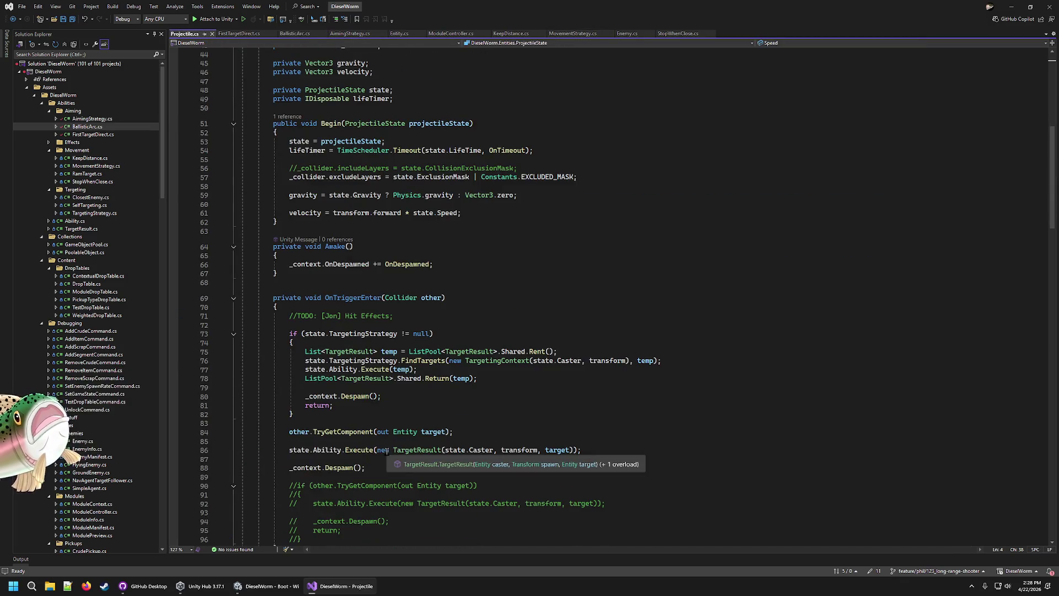
scroll(387, 451, "down", 5)
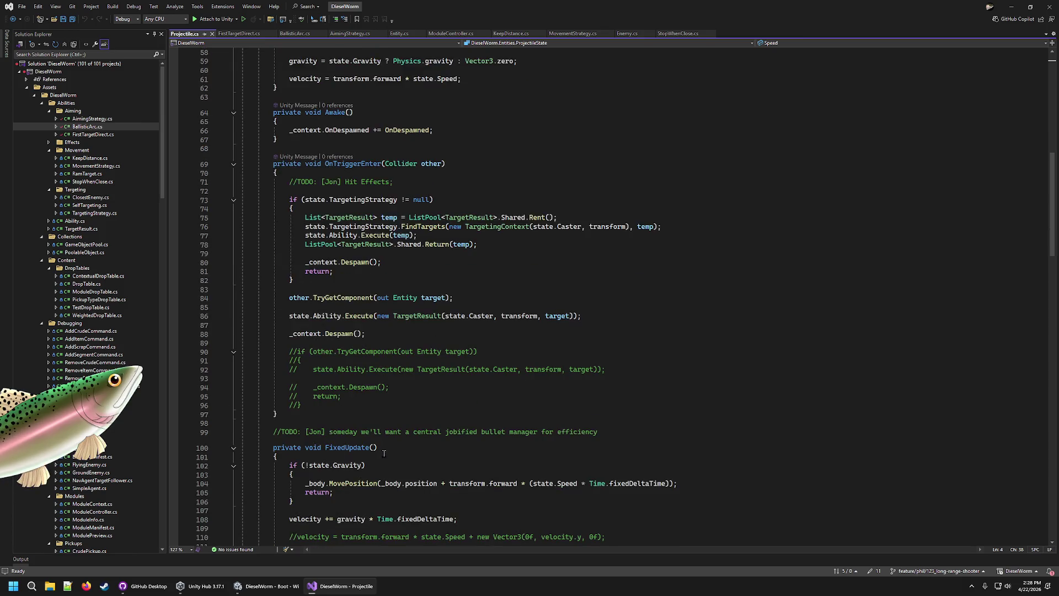
scroll(386, 453, "down", 7)
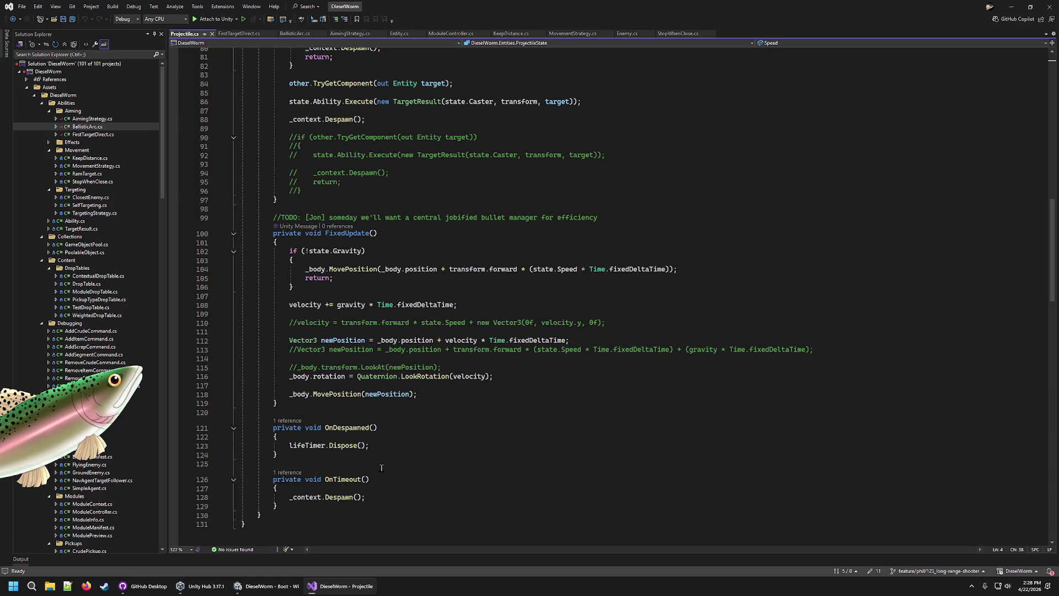
scroll(381, 468, "up", 5)
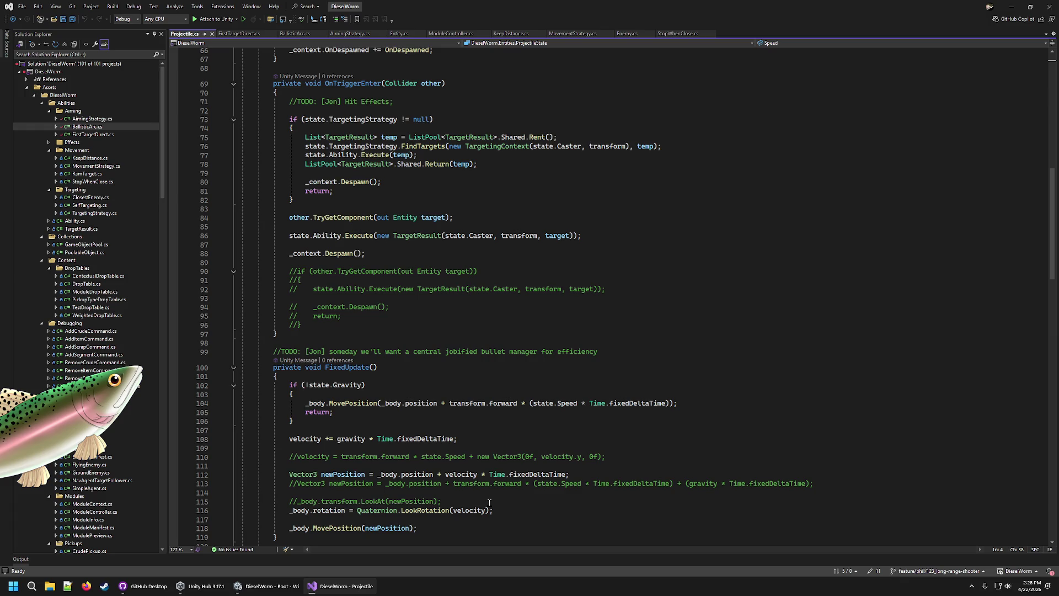
scroll(489, 503, "down", 1)
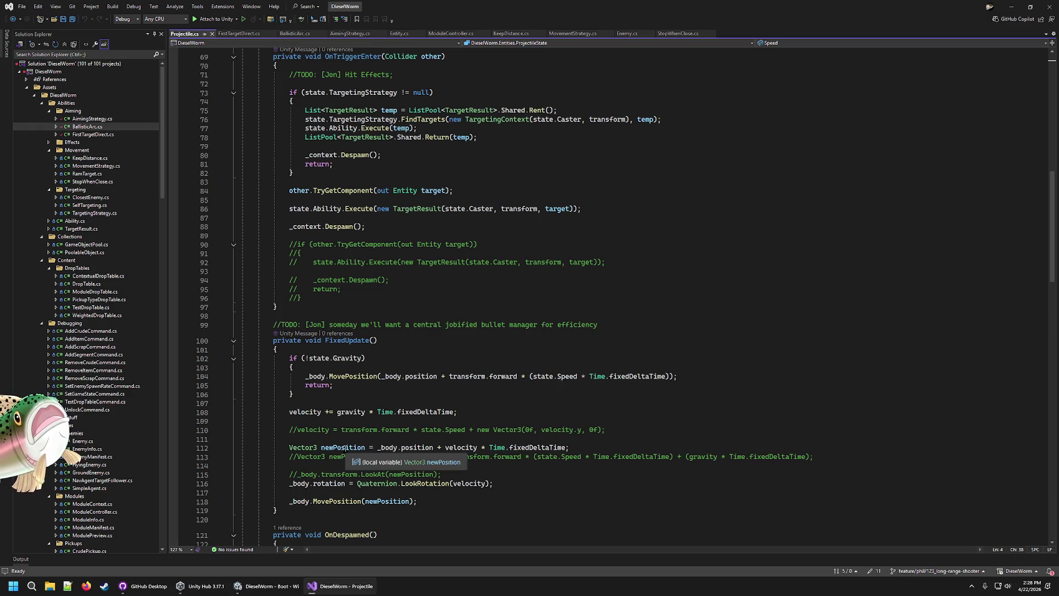
scroll(337, 455, "down", 6)
scroll(336, 456, "up", 5)
scroll(337, 456, "up", 7)
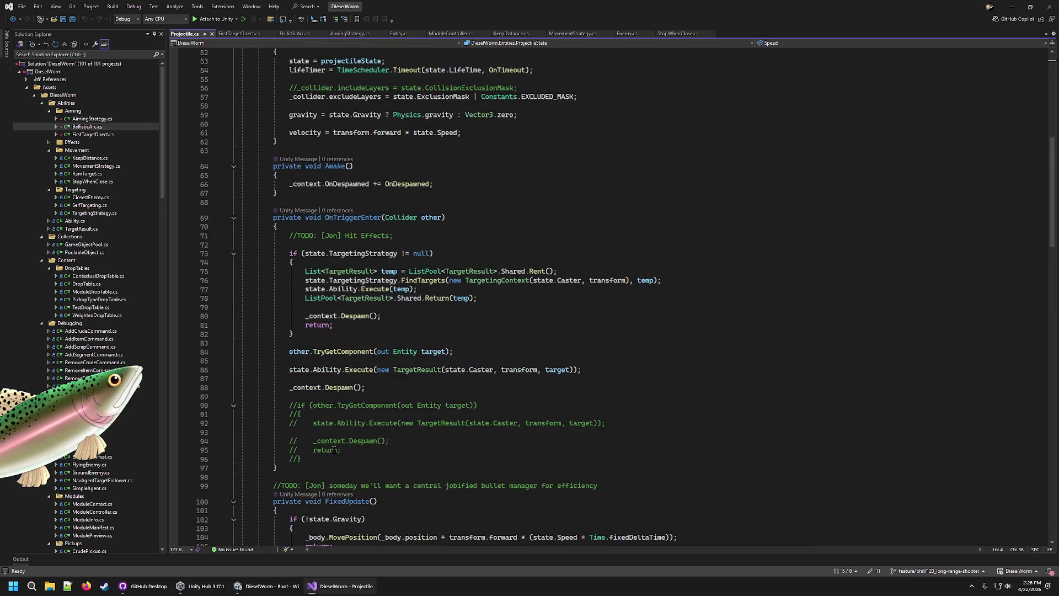
scroll(364, 397, "up", 5)
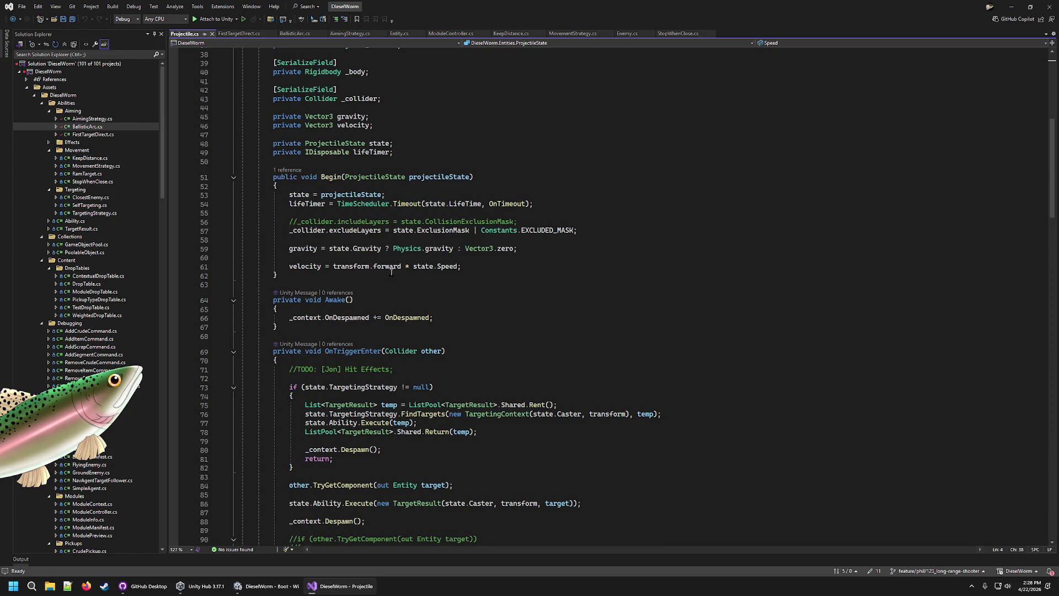
left_click(304, 267)
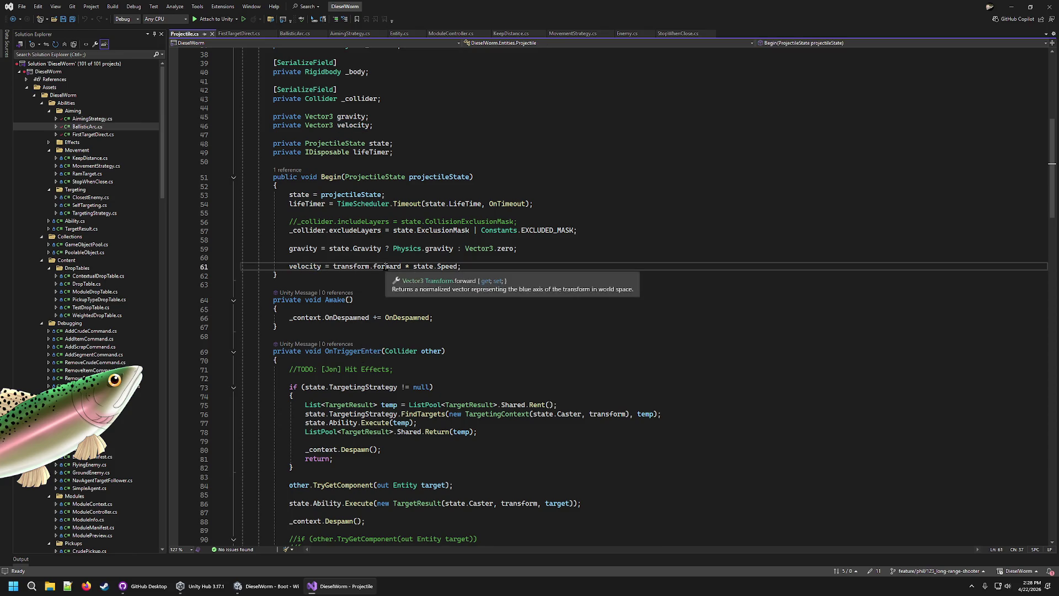
left_click(435, 266)
left_click(504, 268)
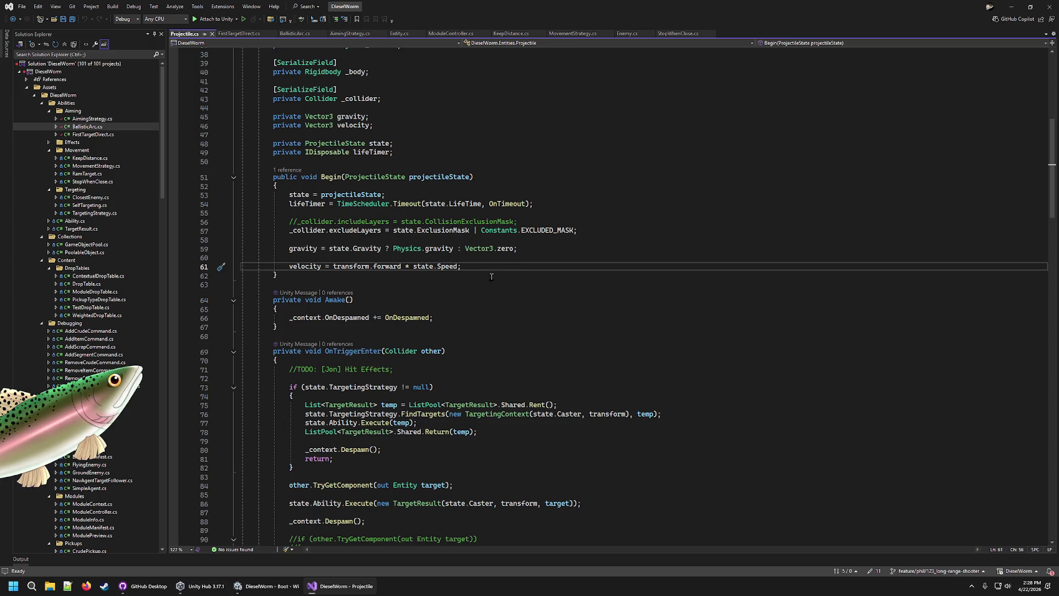
scroll(486, 279, "up", 4)
scroll(483, 278, "down", 19)
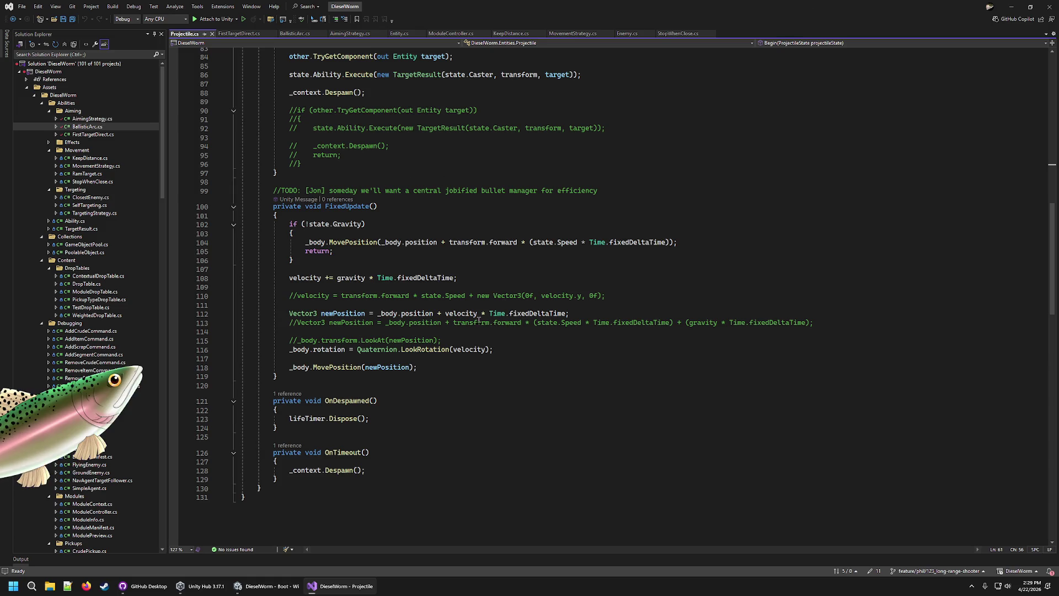
Examine FixedUpdate's MovePosition call on line 104, glancing at the other script tabs
left_click(530, 323)
left_click(530, 314)
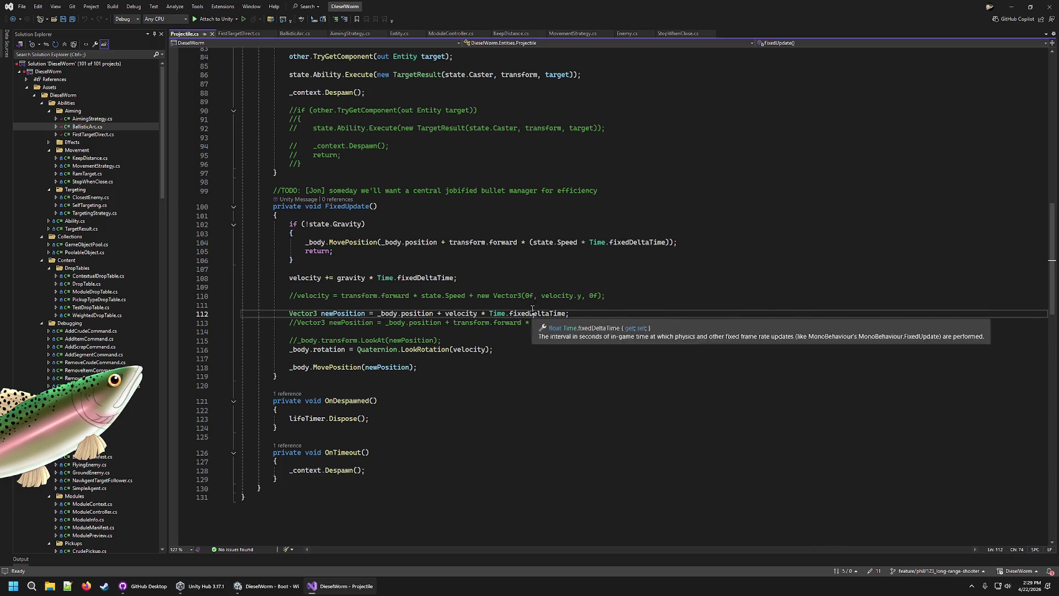
left_click(569, 243)
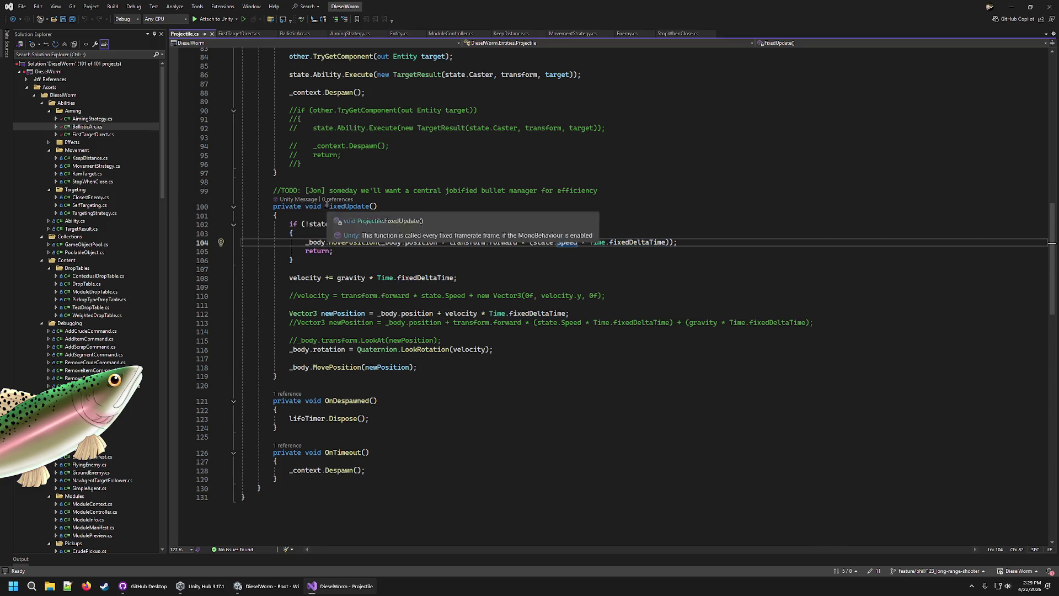
left_click_drag(701, 238, 305, 241)
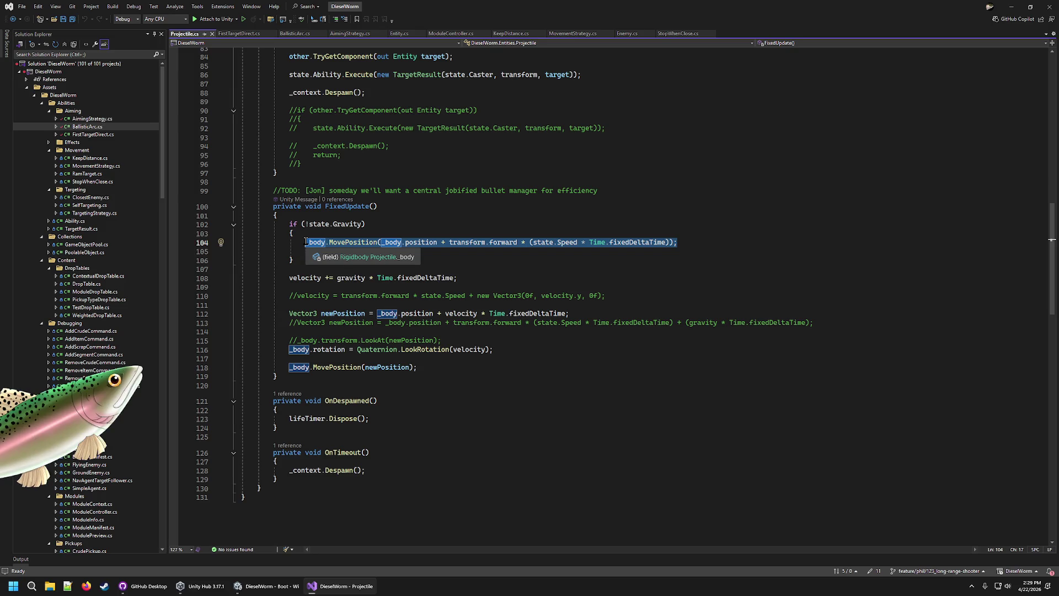
left_click(692, 242)
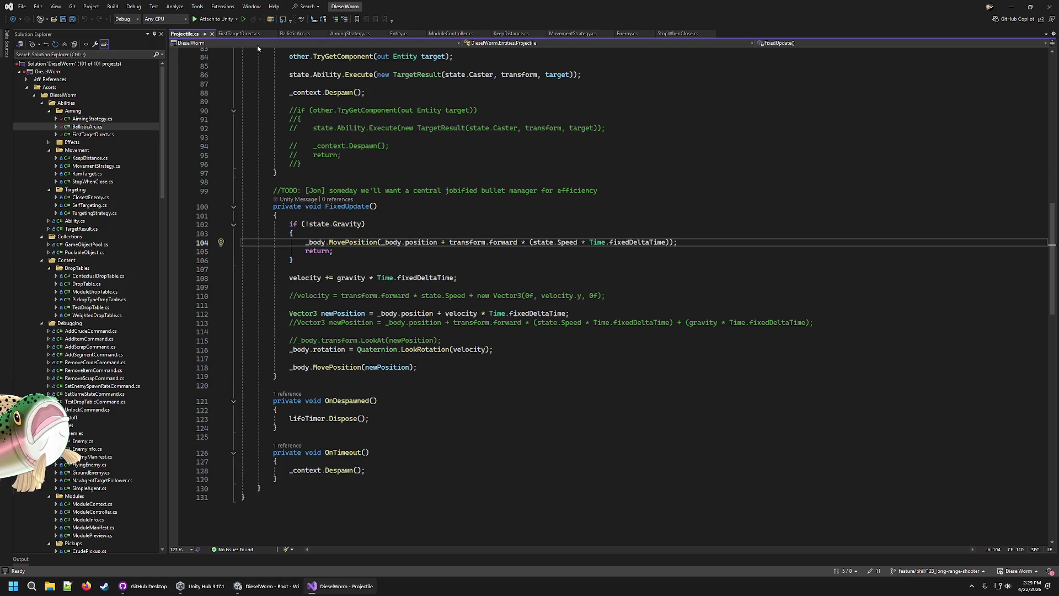
left_click(246, 34)
left_click(287, 34)
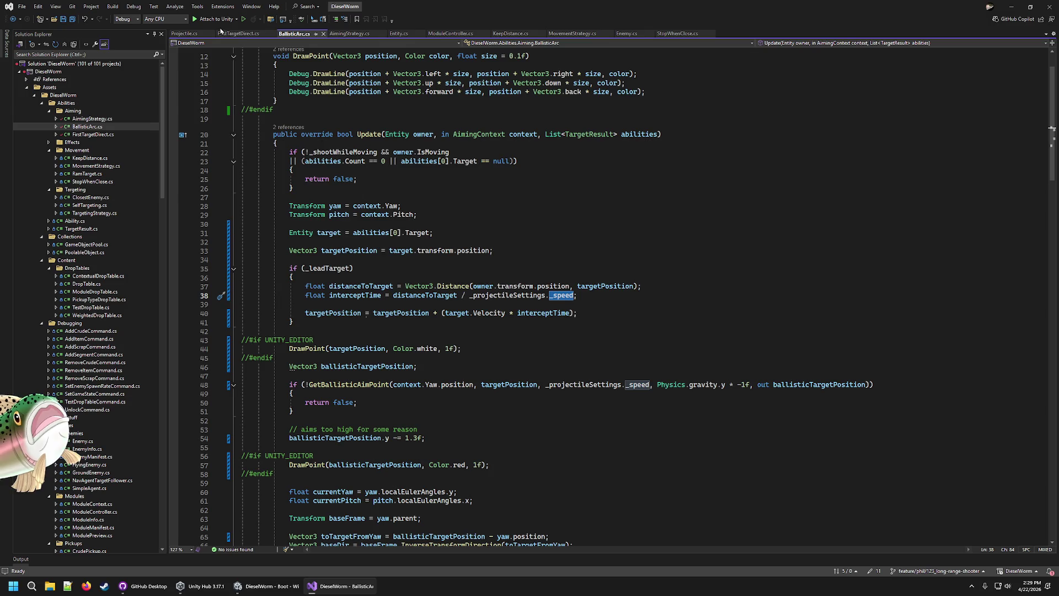
left_click(187, 34)
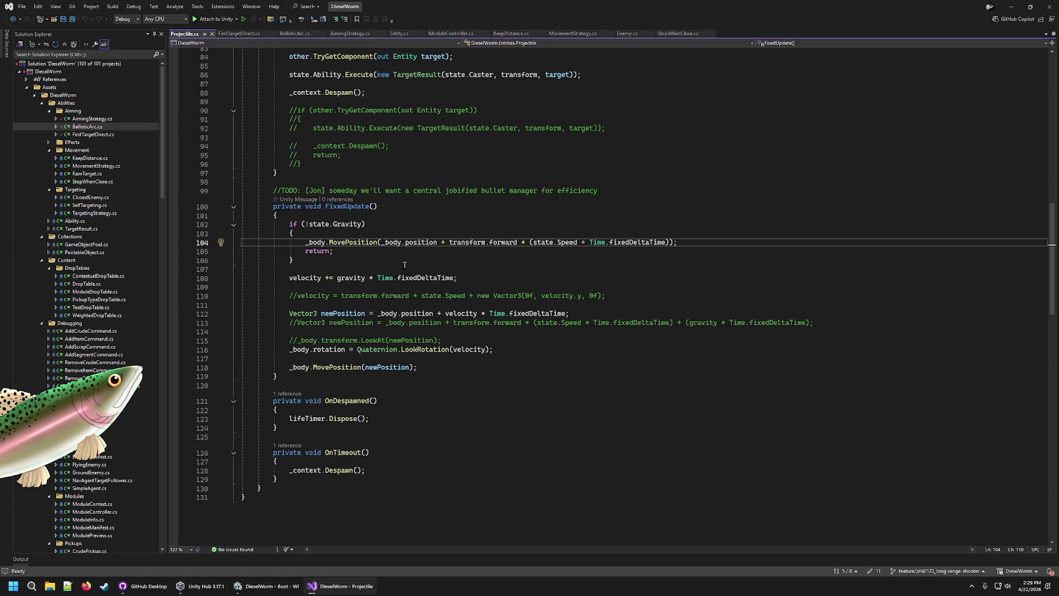
Trace fixedDeltaTime, the gravity velocity on line 108, and Speed times timestep on line 104
left_click(578, 316)
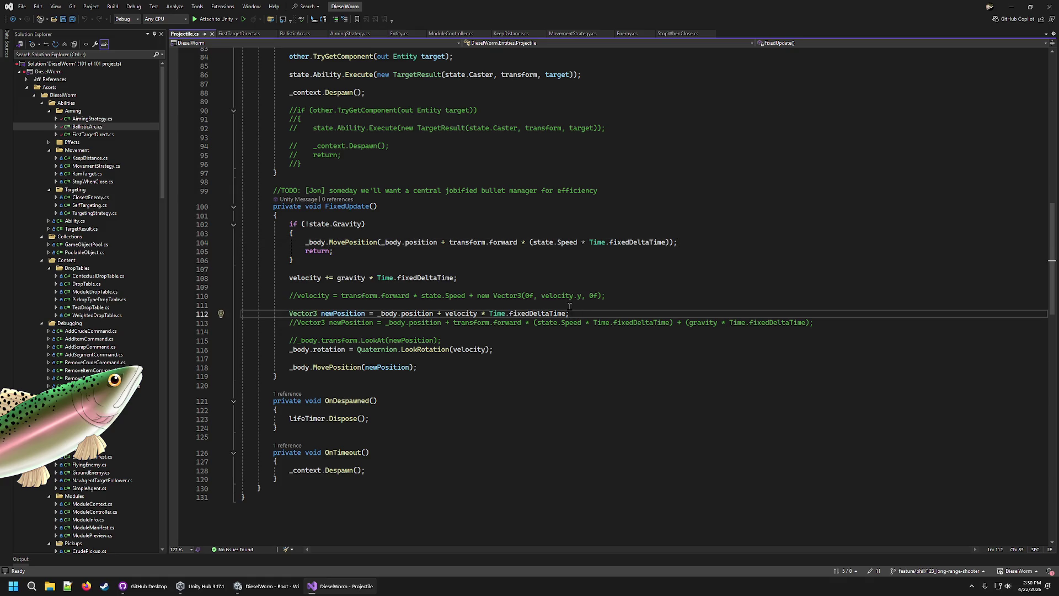
left_click(533, 314)
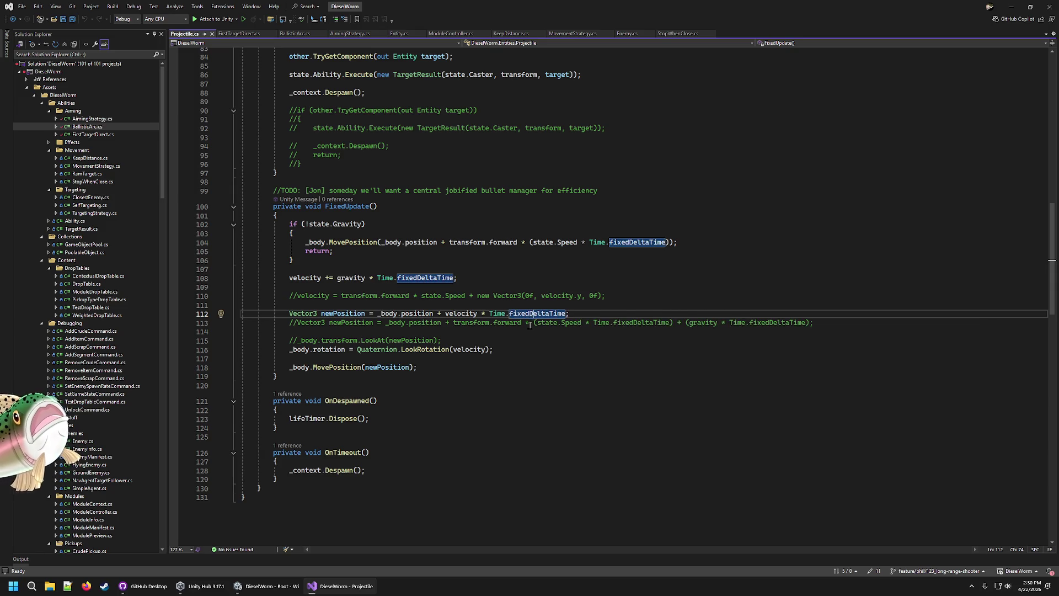
left_click_drag(289, 278, 480, 283)
left_click(576, 243)
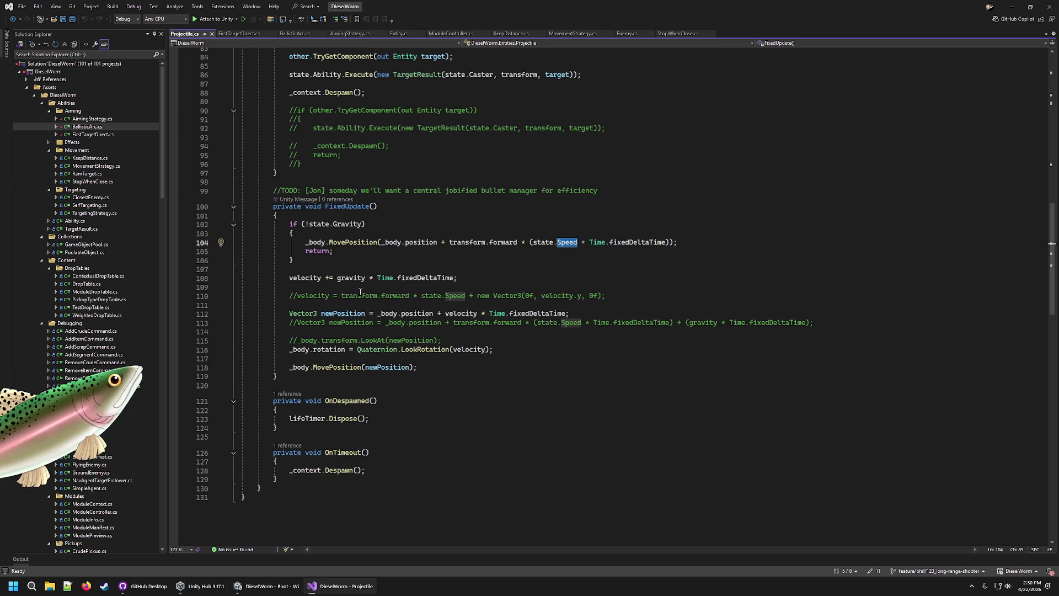
left_click(582, 312)
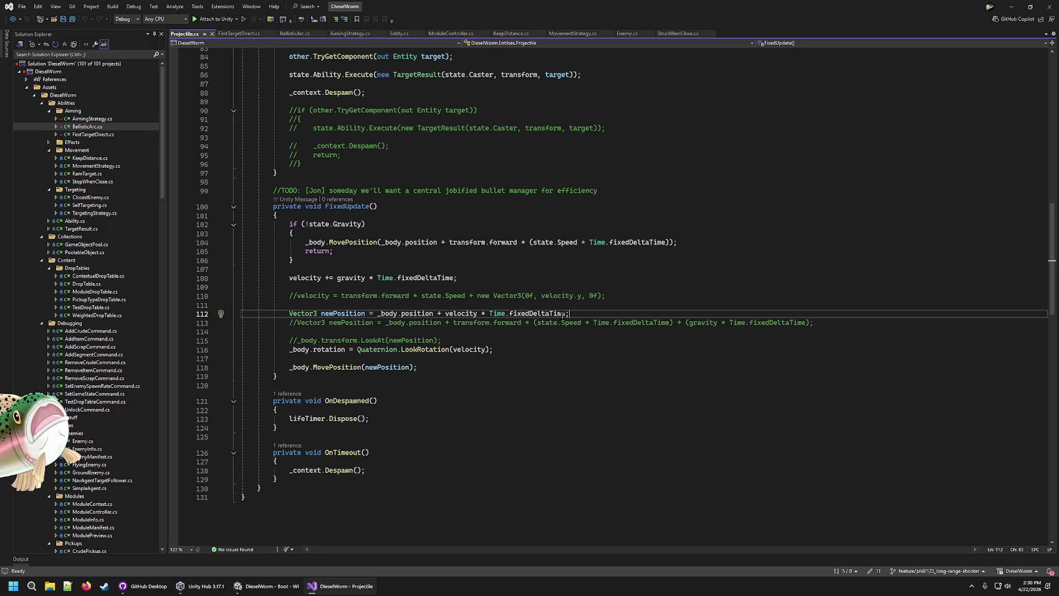
left_click(690, 243)
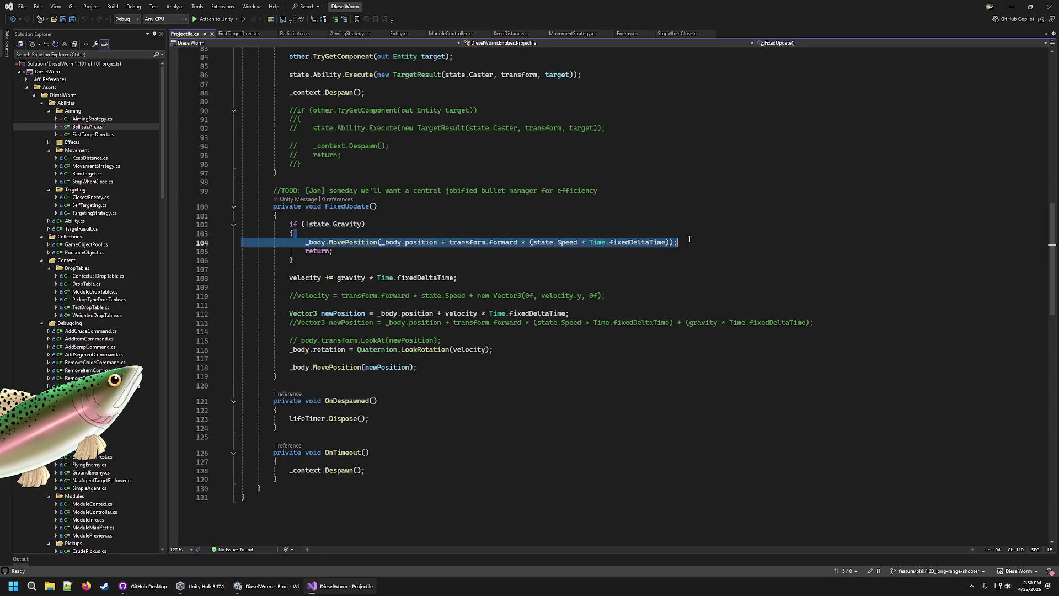
left_click_drag(532, 242, 667, 242)
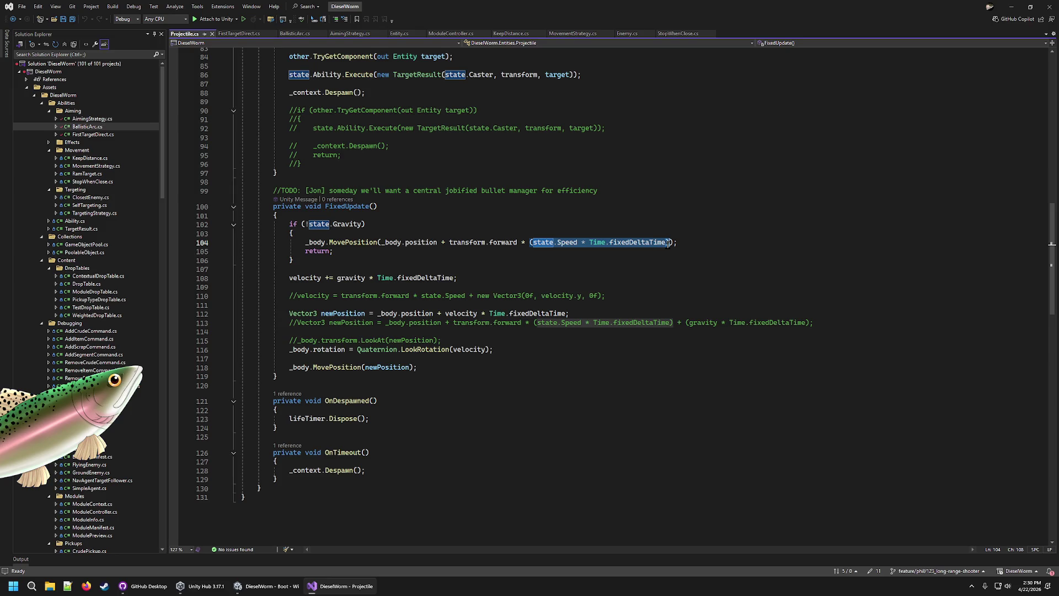
left_click(247, 33)
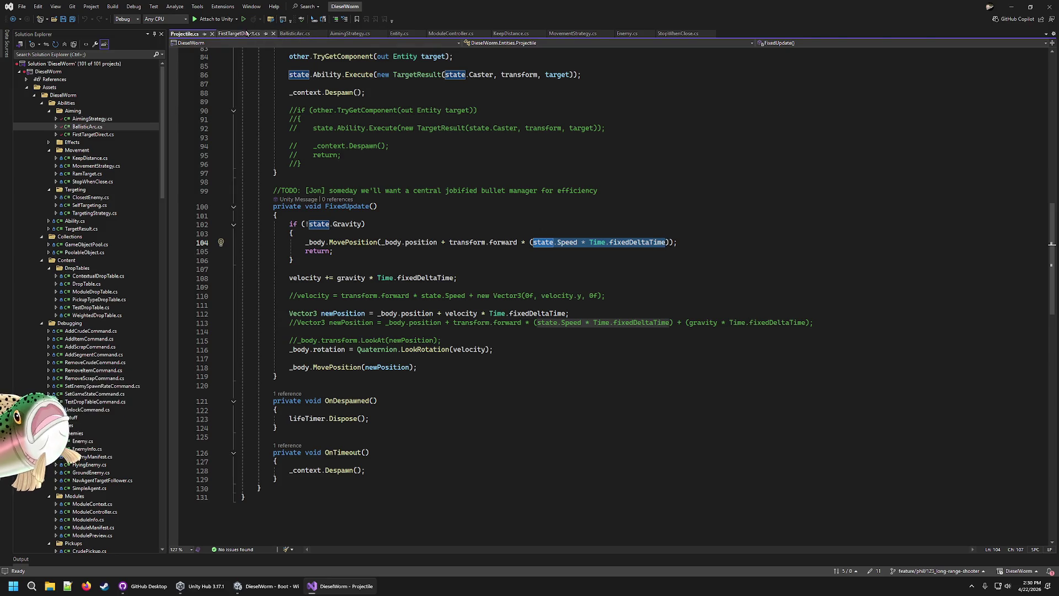
Rename Entity.cs Update to FixedUpdate using Time.fixedDeltaTime, save, and go back to Unity
left_click(401, 33)
left_click(325, 294)
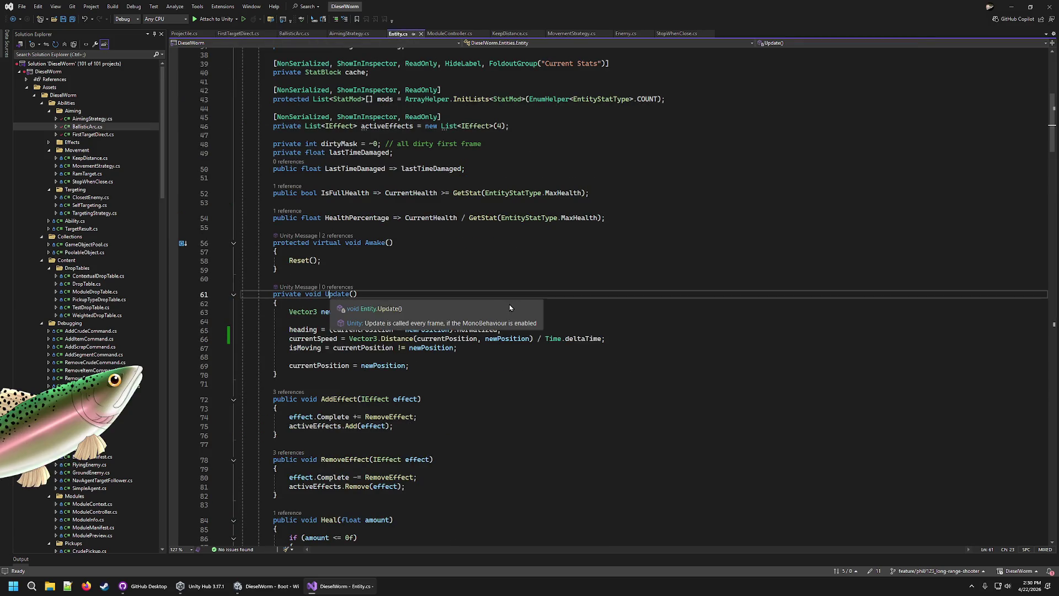
type("Fixed")
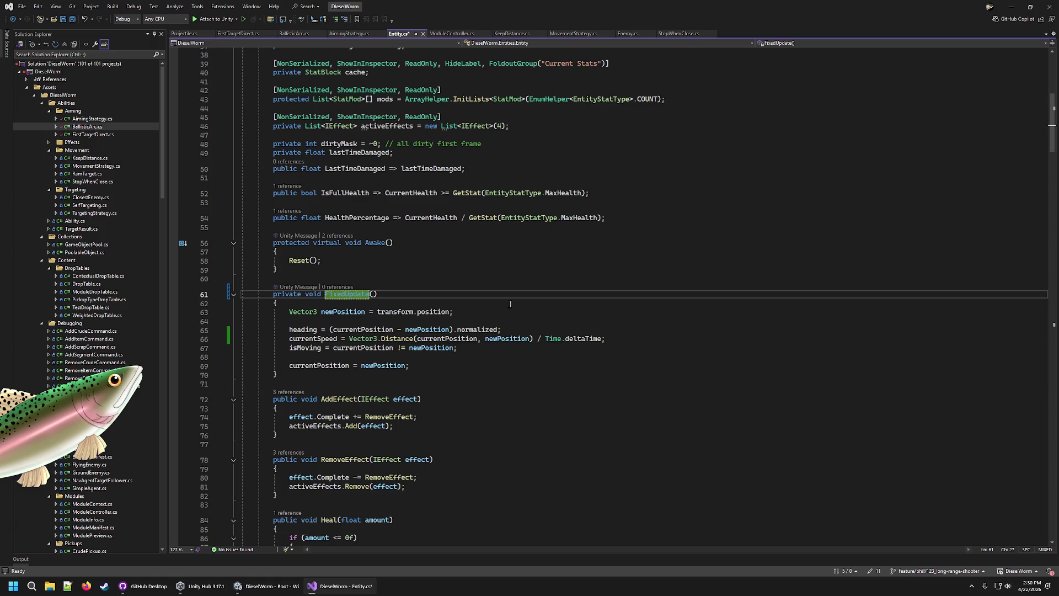
left_click(568, 338)
key("BackSpace")
type("fixedD")
key("ctrl+s")
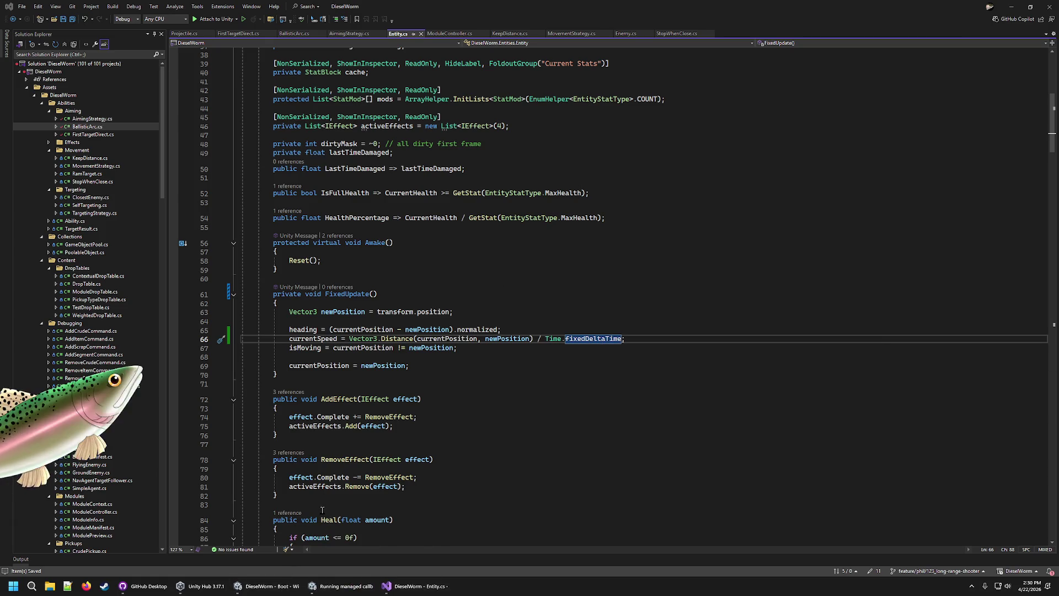
key("alt+Tab")
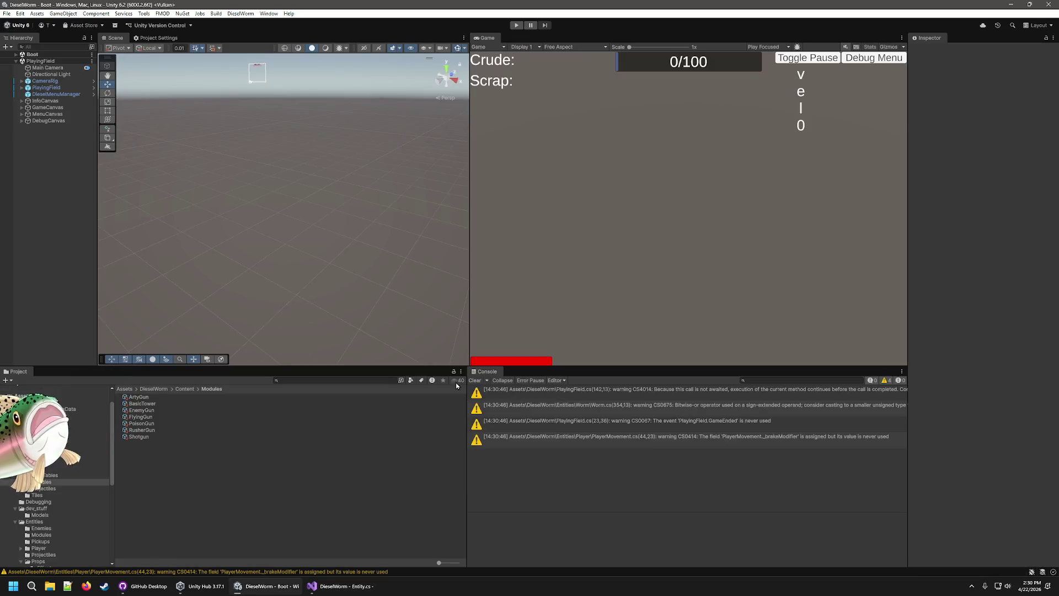
Playtest the PlayingField scene and frame Player(Clone) in the scene view
left_click(516, 25)
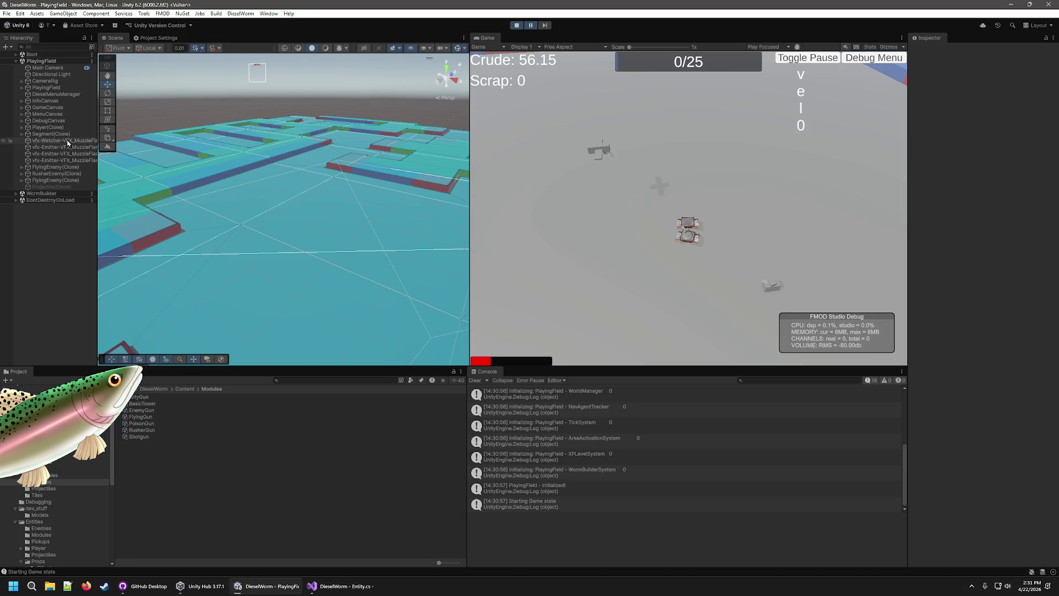
left_click(50, 128)
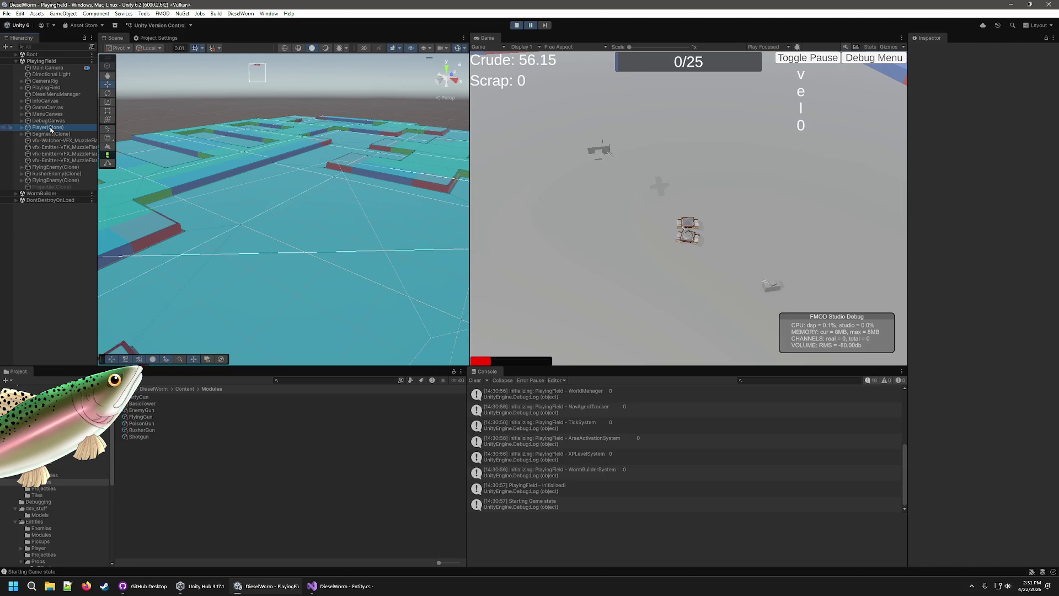
double_click(49, 127)
scroll(221, 226, "down", 5)
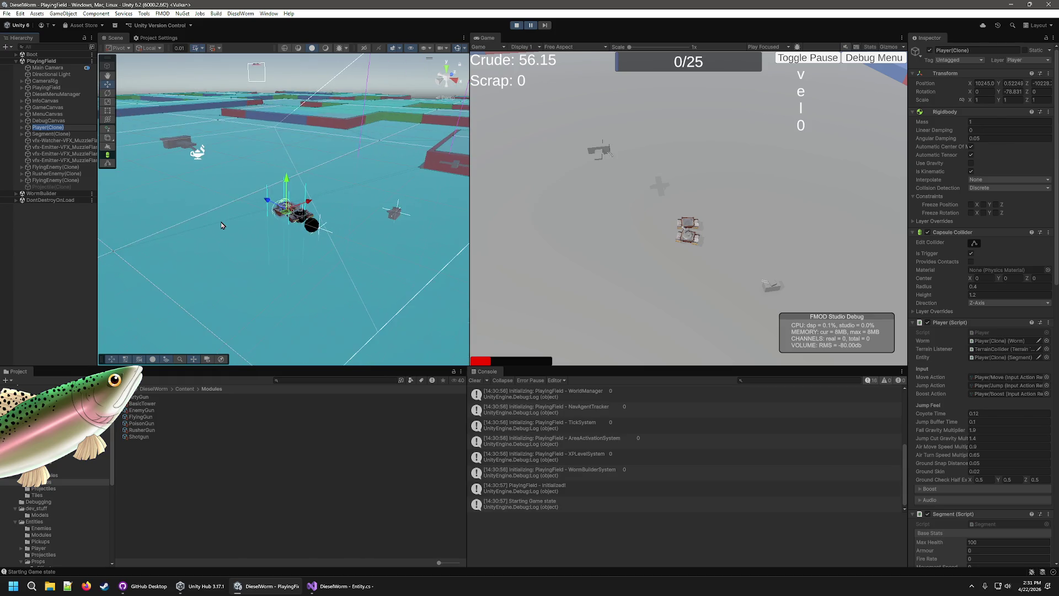
scroll(222, 225, "up", 2)
key("F2")
type("F")
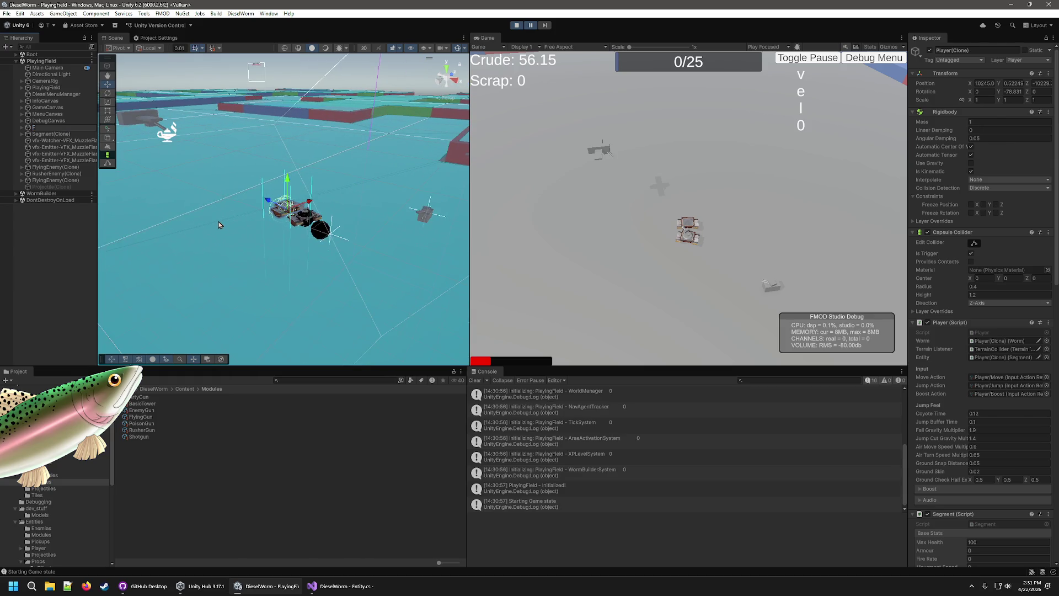
Resume and then stop the playtest, bringing Entity.cs up in Visual Studio
left_click(531, 25)
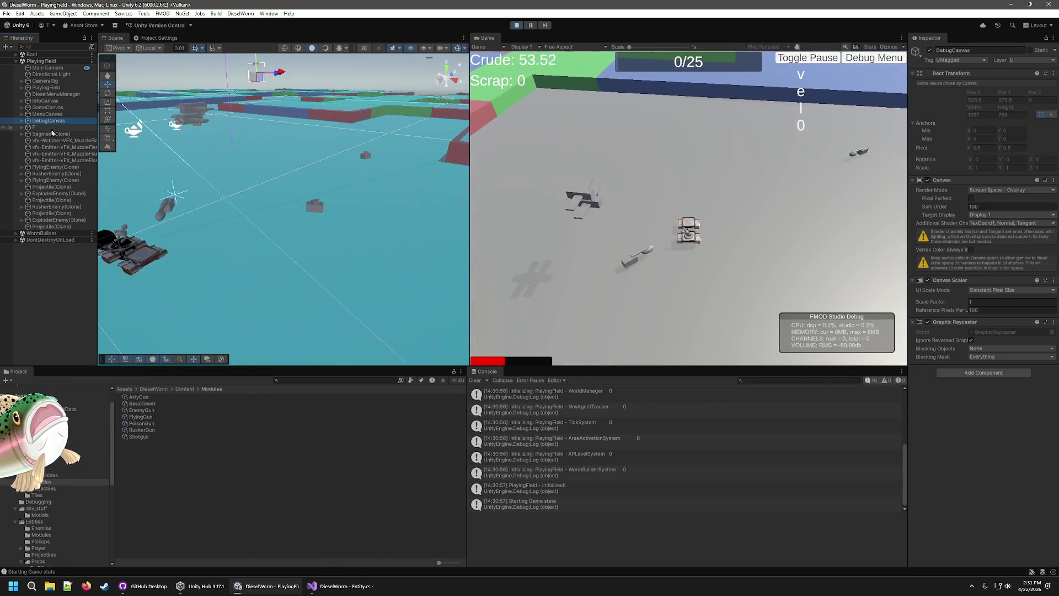
left_click(516, 25)
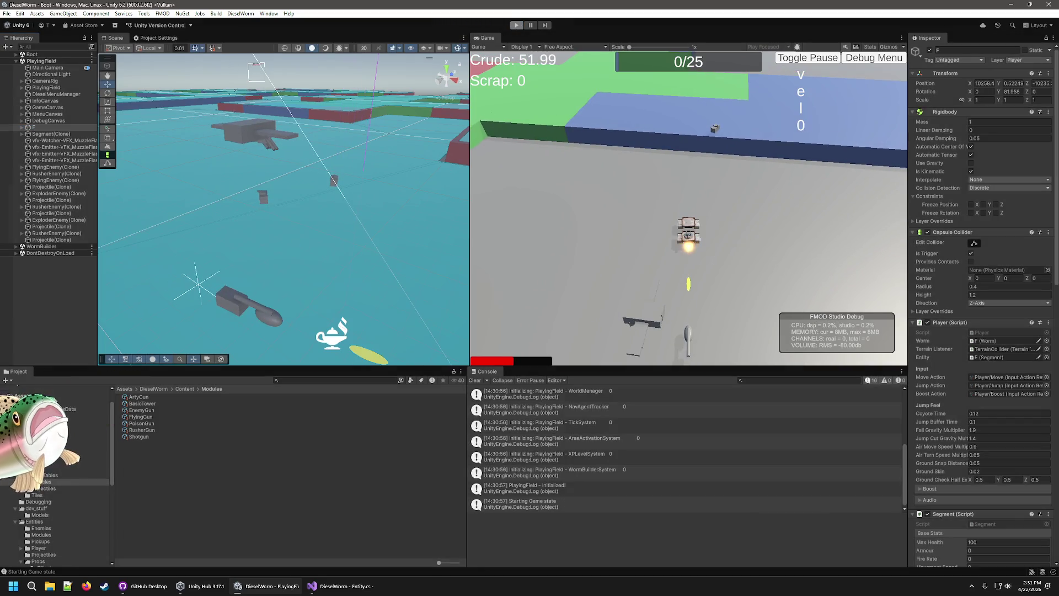
left_click(365, 586)
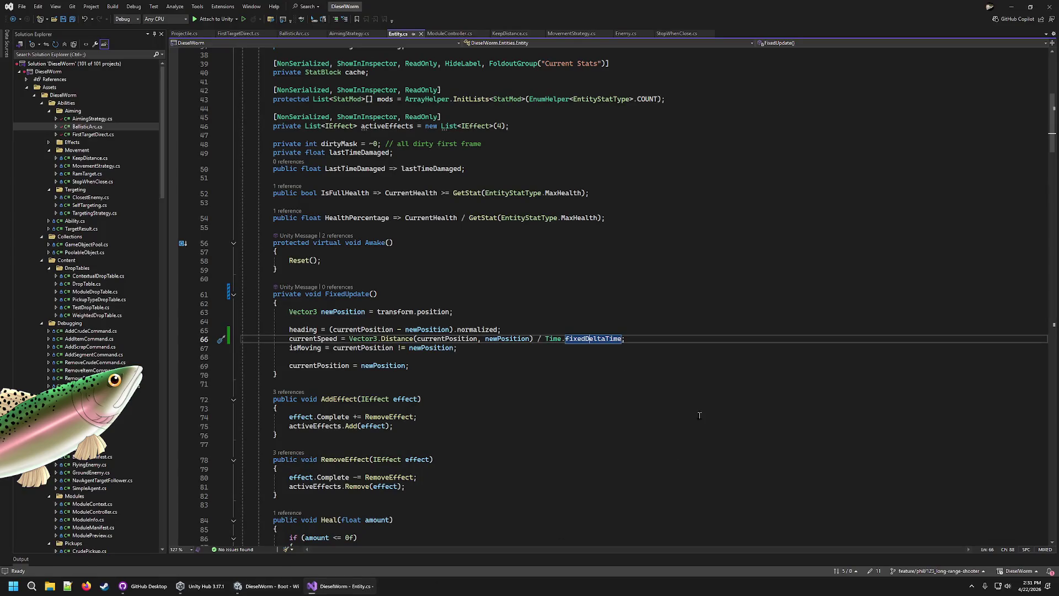
Compare and keep the FixedUpdate/Time.fixedDeltaTime change on line 66, save Entity.cs, then show BallisticArc.cs
left_click(650, 337)
type("f")
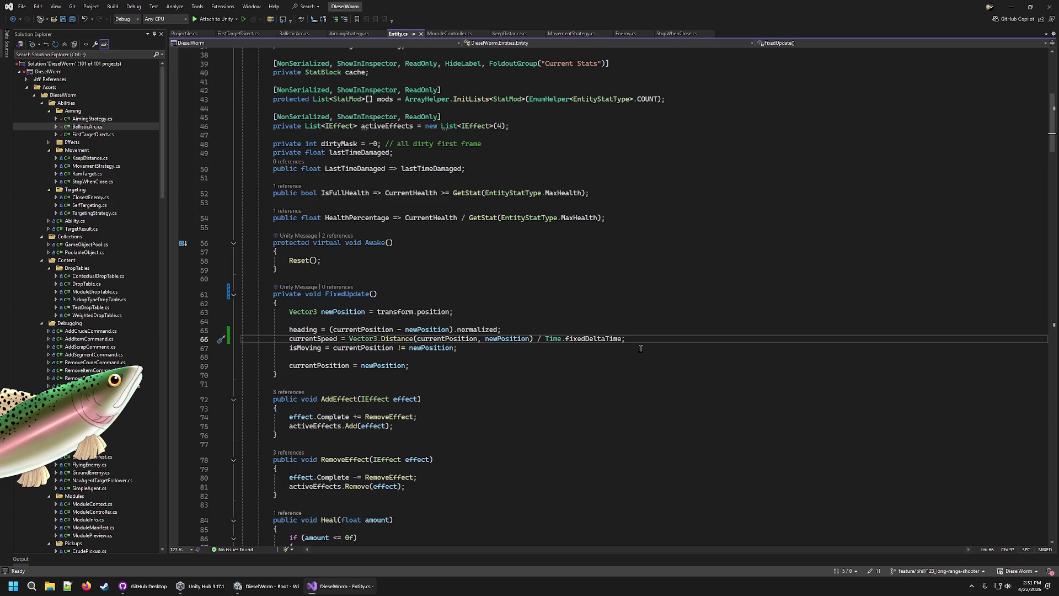
key("ctrl+z")
key("ctrl+z")
key("ctrl+z")
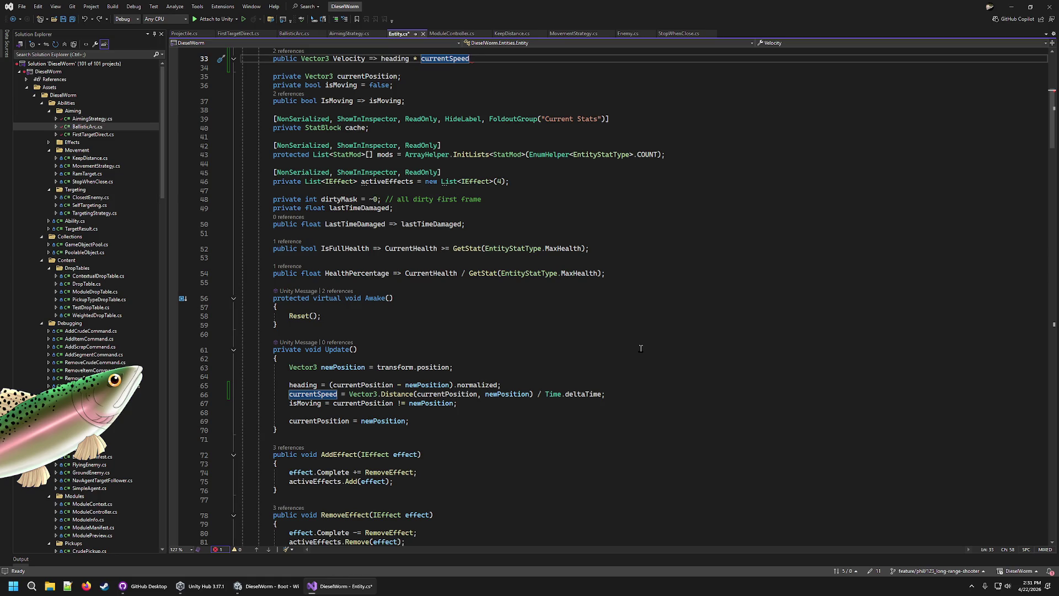
key("ctrl+y")
key("ctrl+y")
key("ctrl+y")
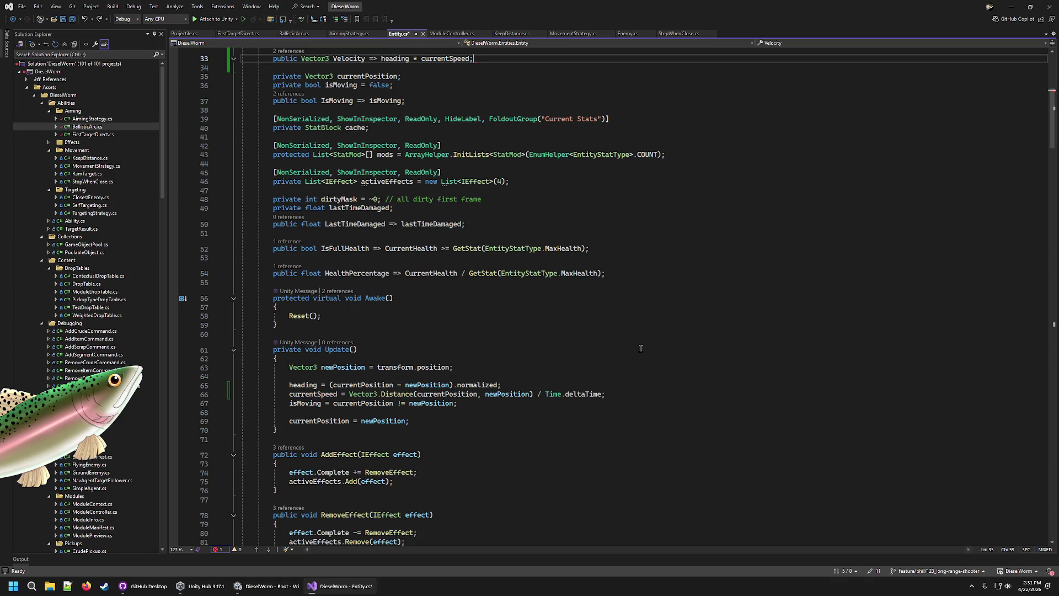
key("ctrl+s")
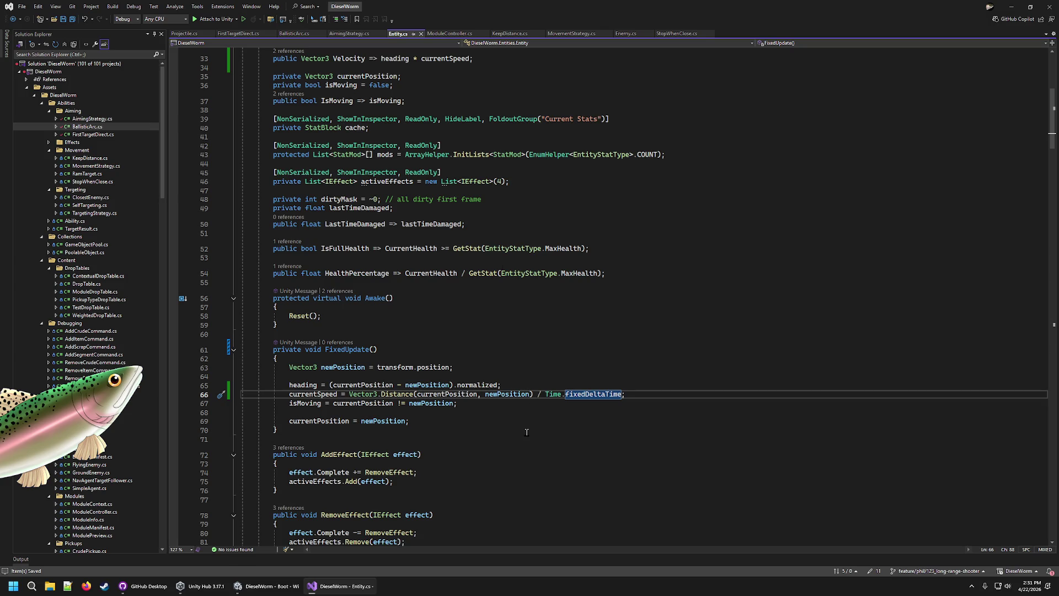
left_click(287, 34)
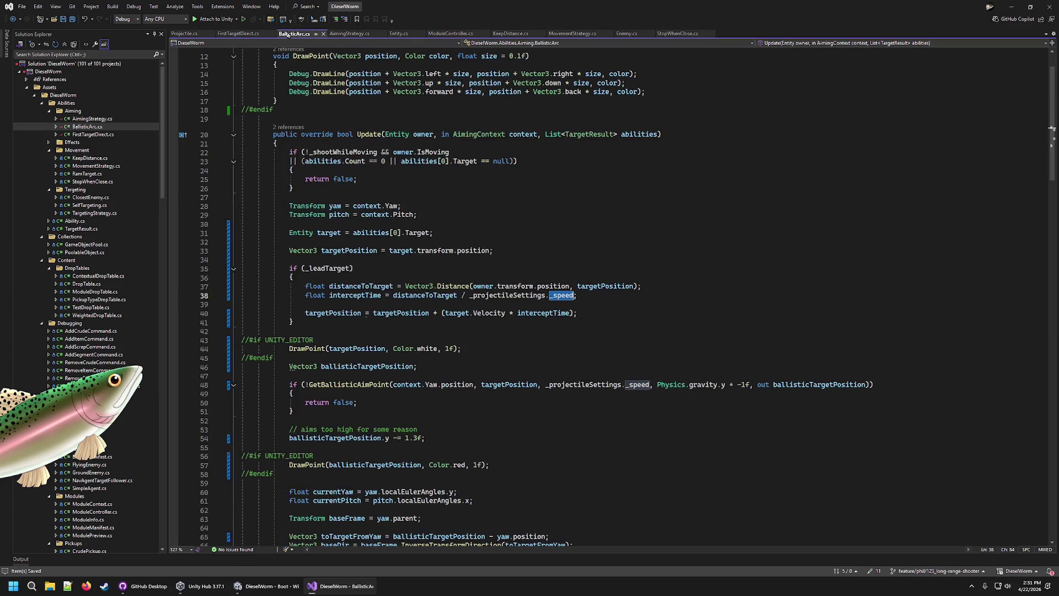
Leave BallisticArc.cs and cycle through Unity and Visual Studio to GitHub Desktop's 11 changed files
left_click(583, 298)
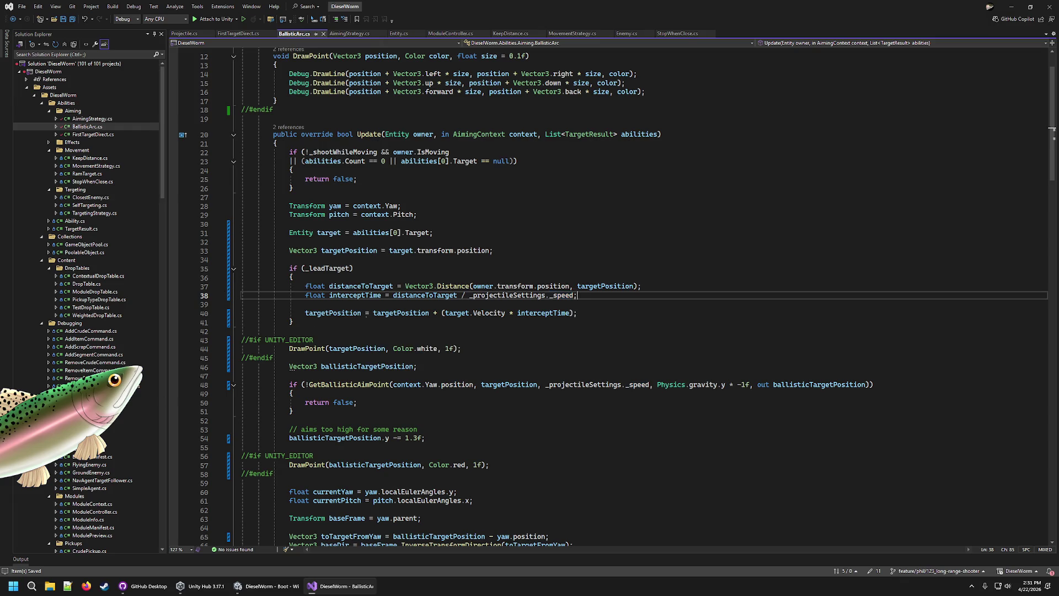
key("alt+Tab")
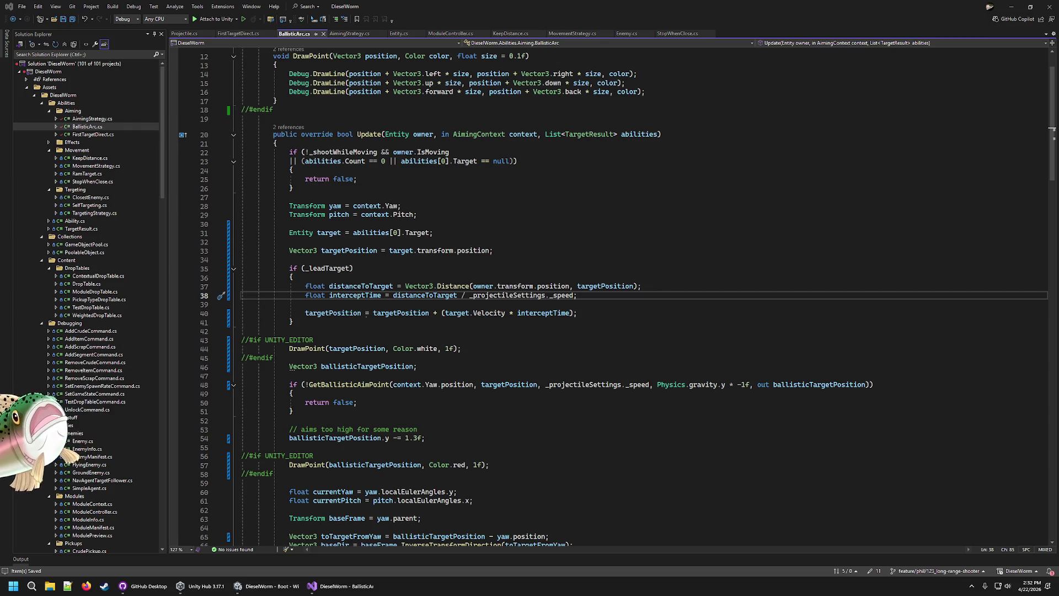
left_click(269, 589)
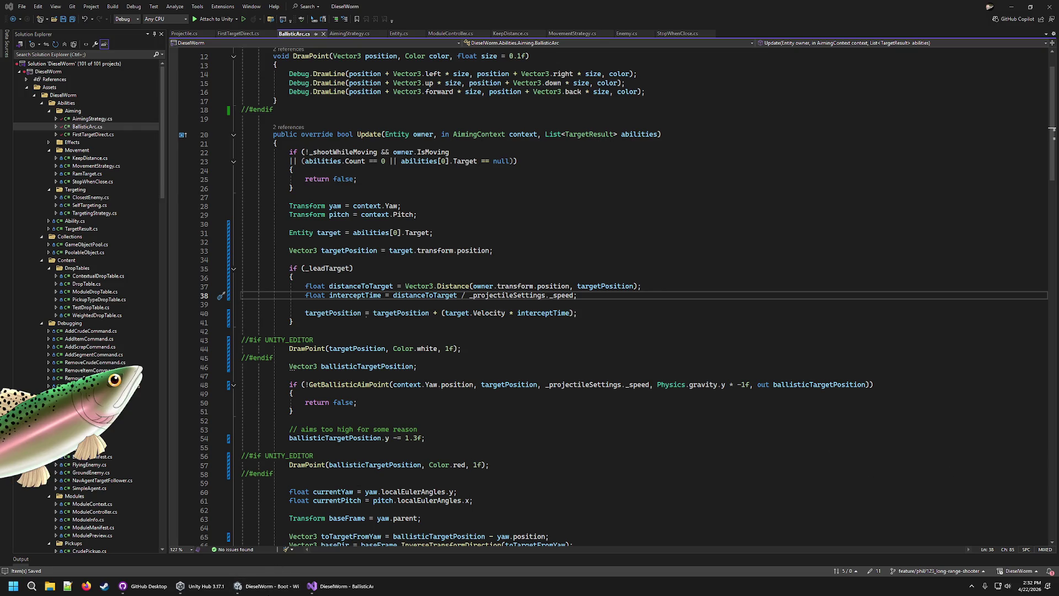
left_click(334, 585)
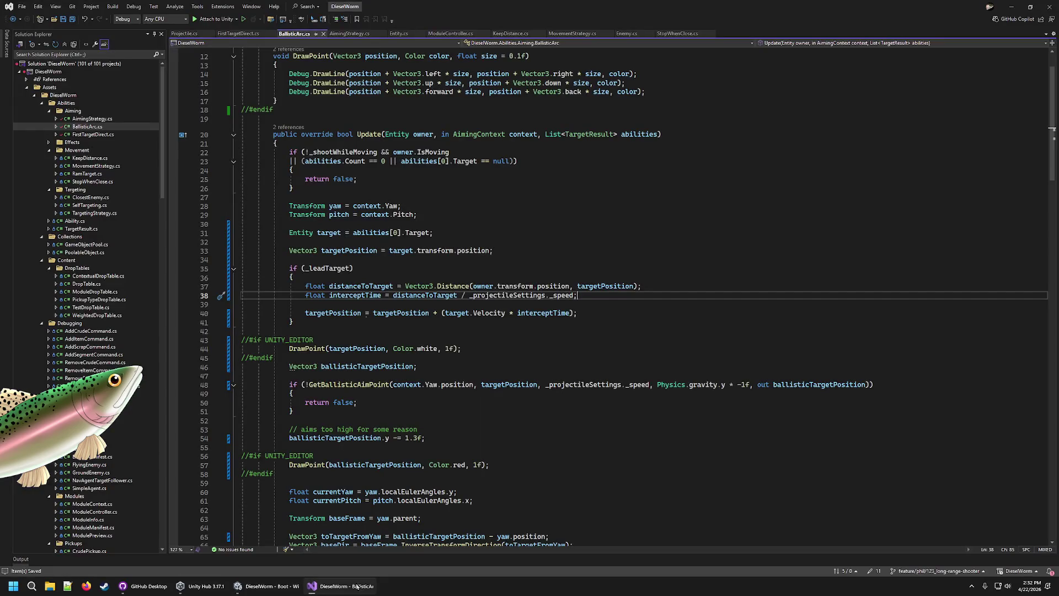
left_click(264, 586)
left_click(128, 586)
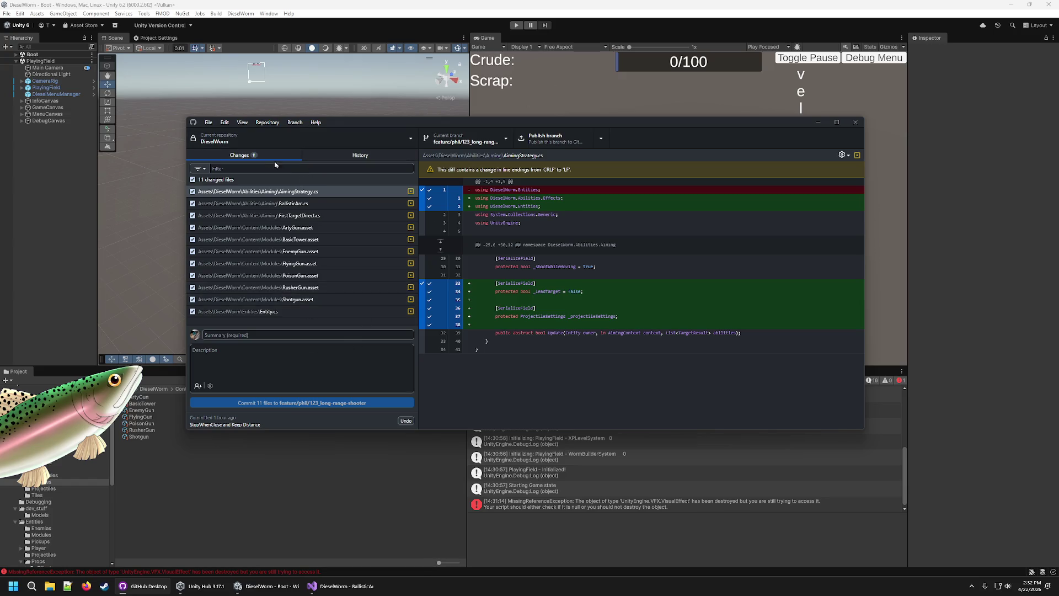
Stash all 11 changes and merge main into feature/phil/123_long-range-shooter, producing 6 conflicts
right_click(320, 181)
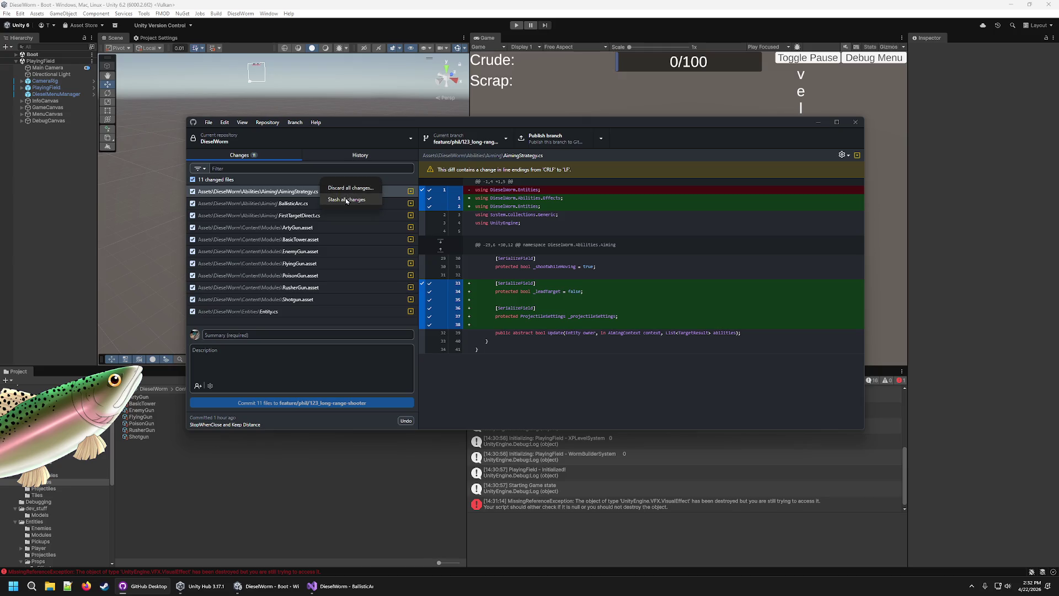
key("Escape")
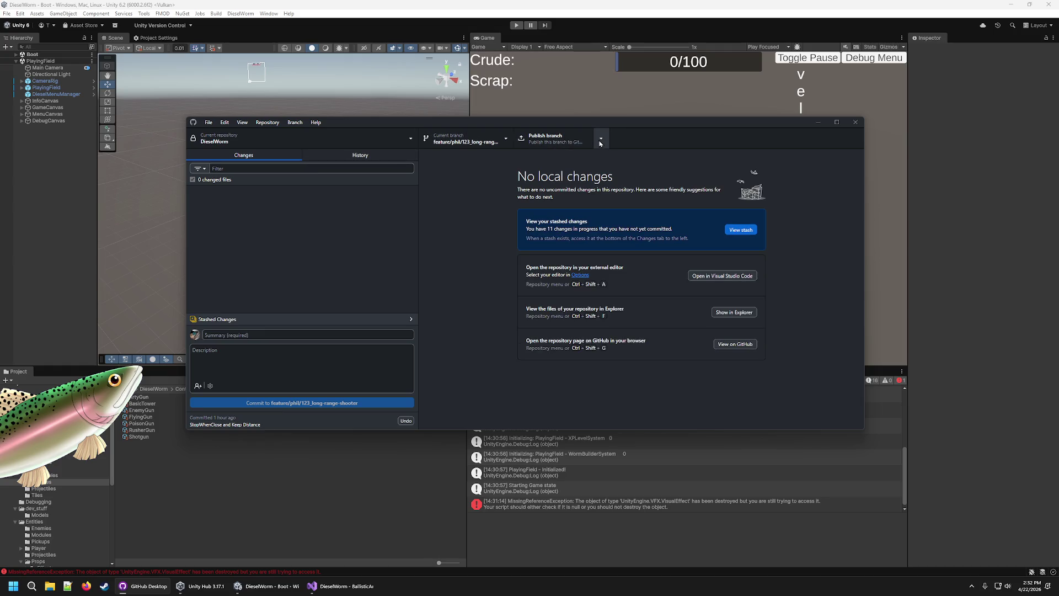
left_click(470, 138)
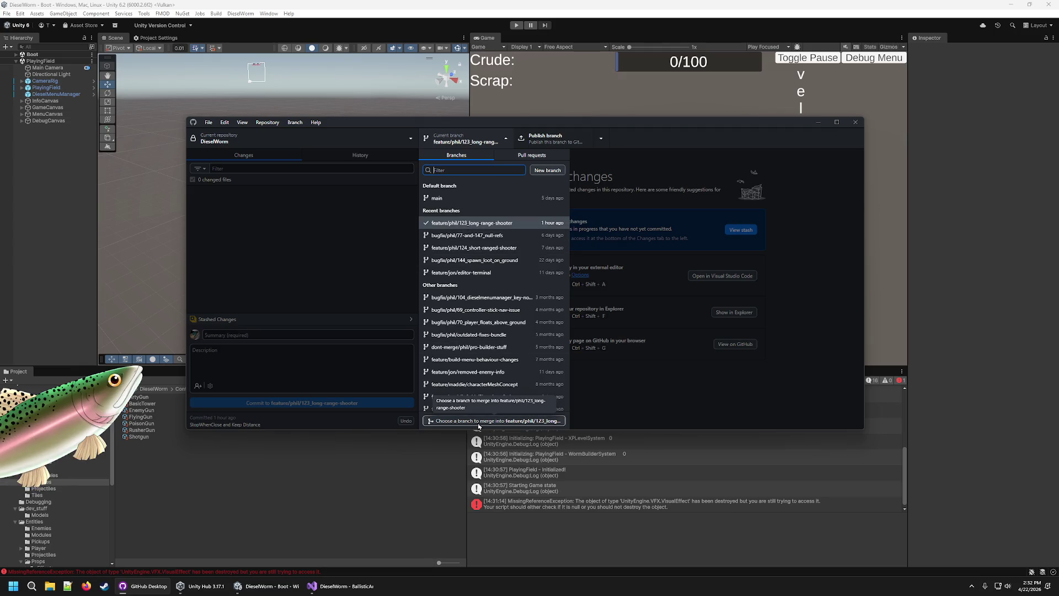
left_click(478, 422)
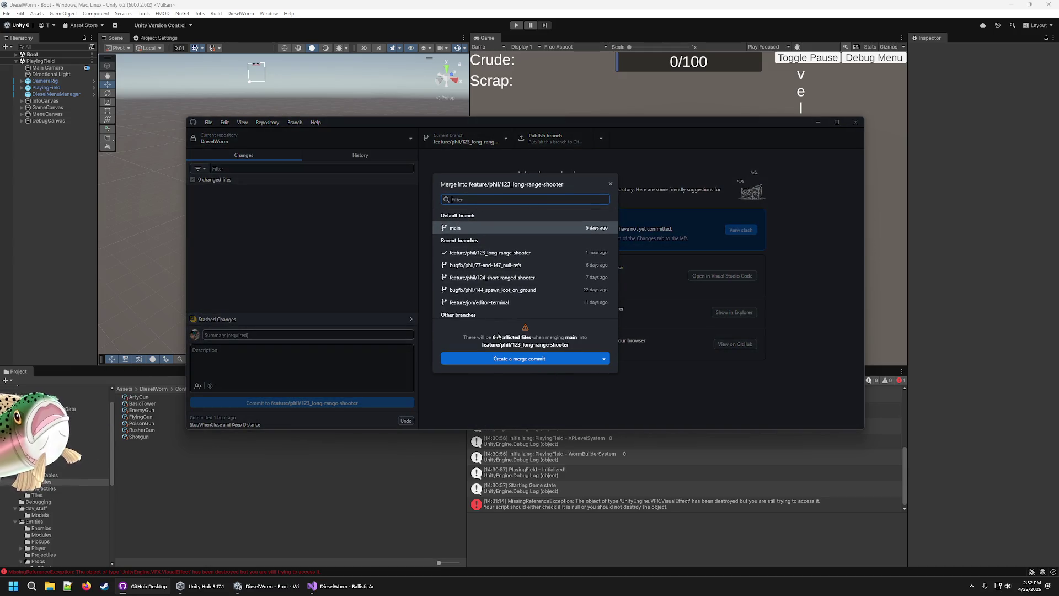
left_click(556, 359)
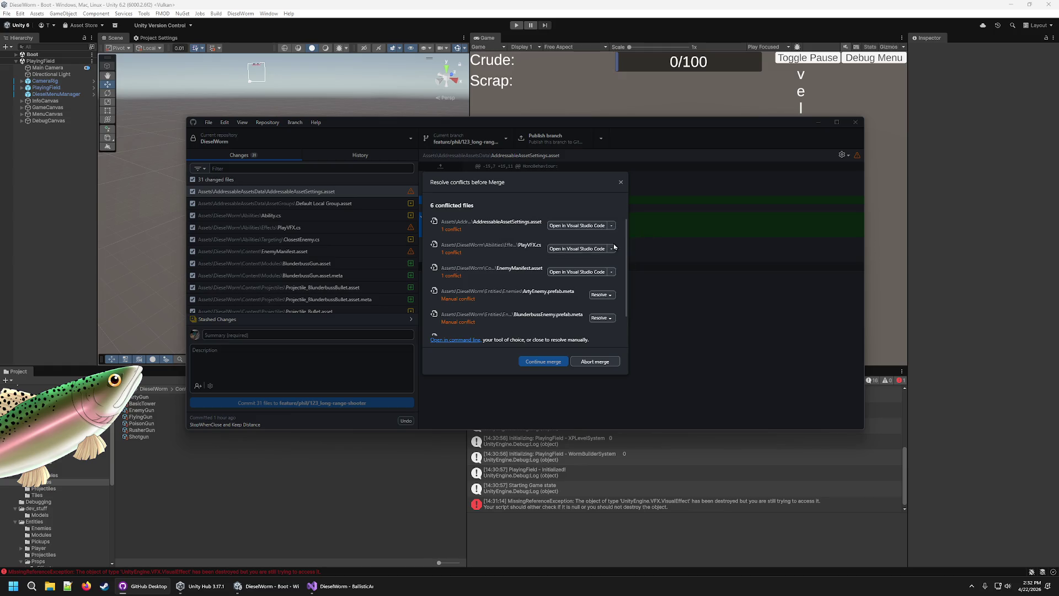
Review the AddressableAssetSettings.asset conflict and resolve it with main's version
left_click(587, 227)
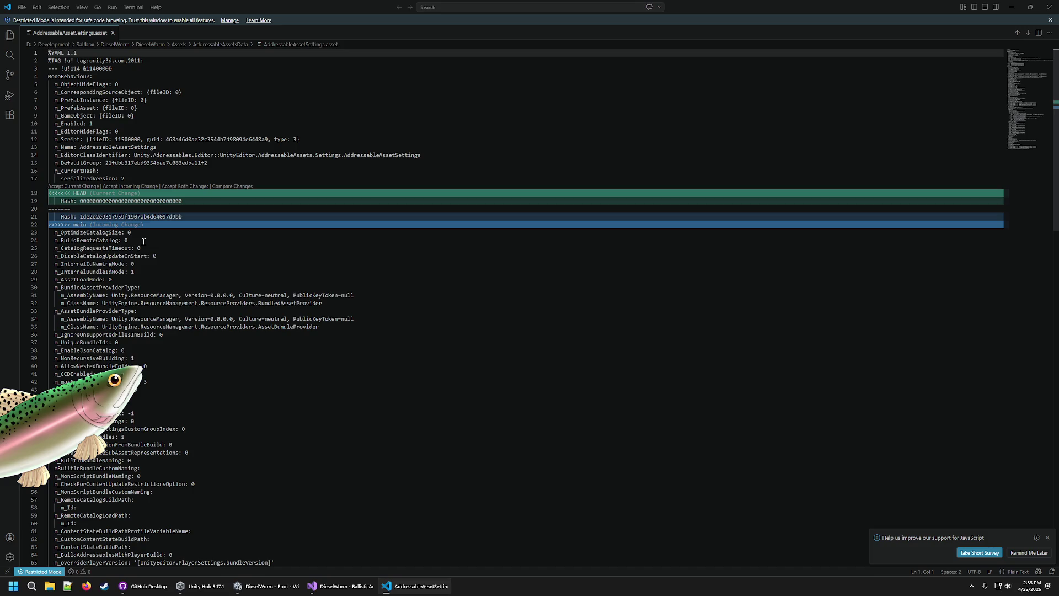
left_click_drag(163, 334, 428, 479)
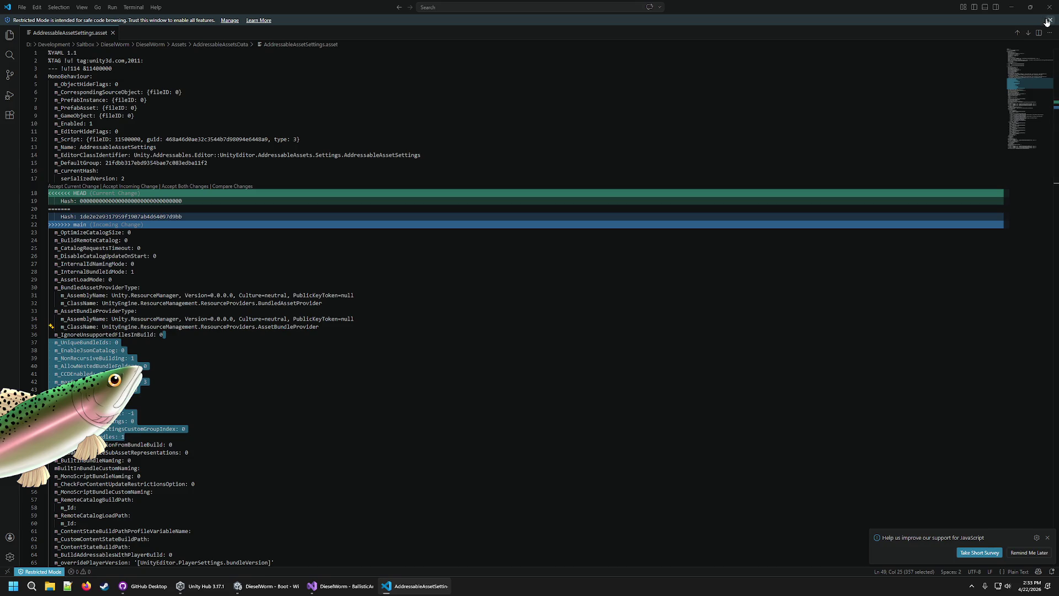
scroll(204, 139, "down", 20)
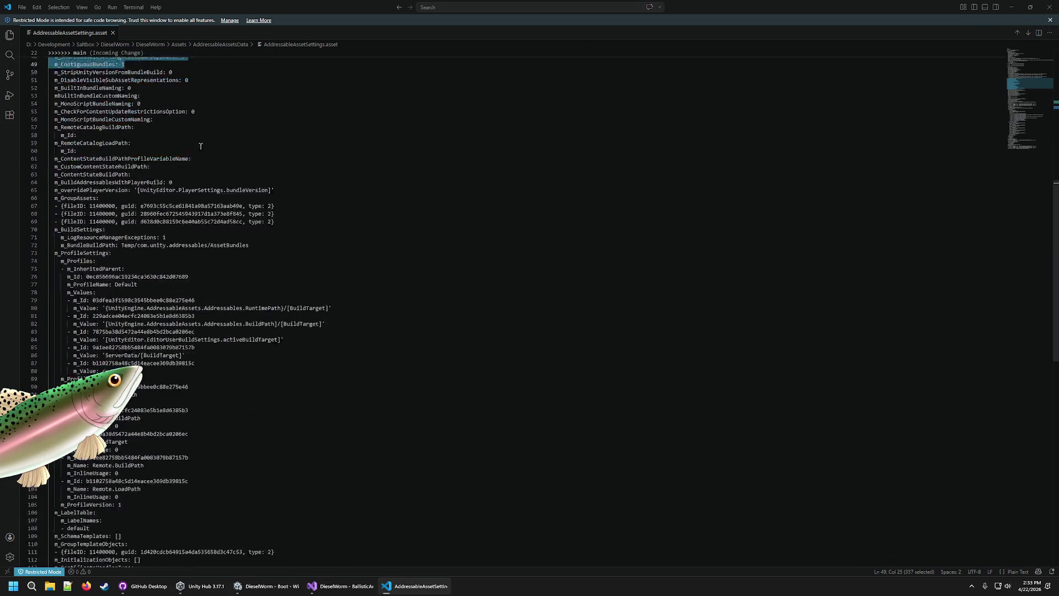
scroll(204, 140, "up", 20)
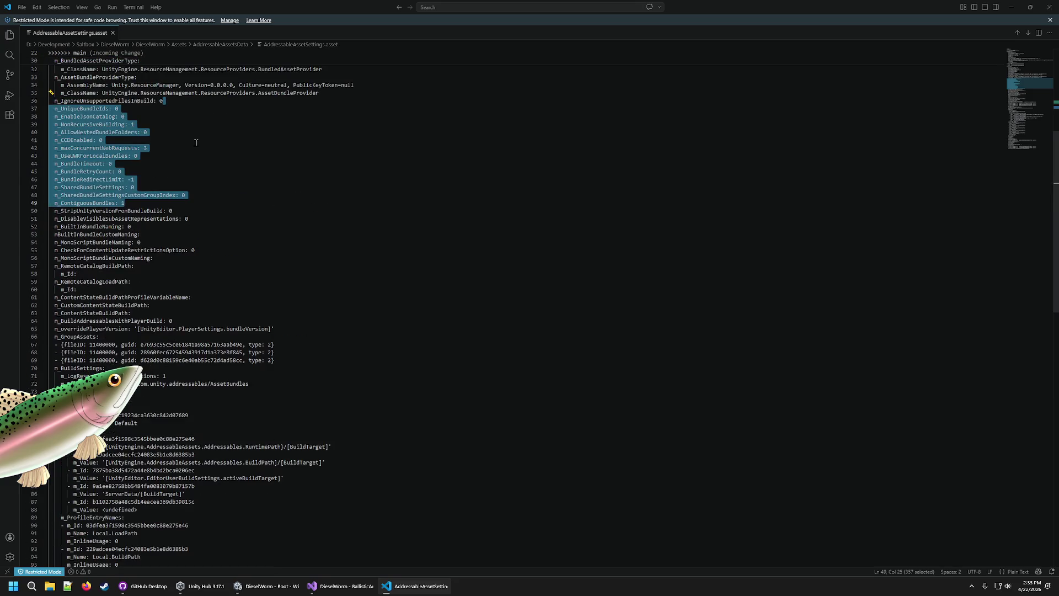
scroll(183, 143, "up", 6)
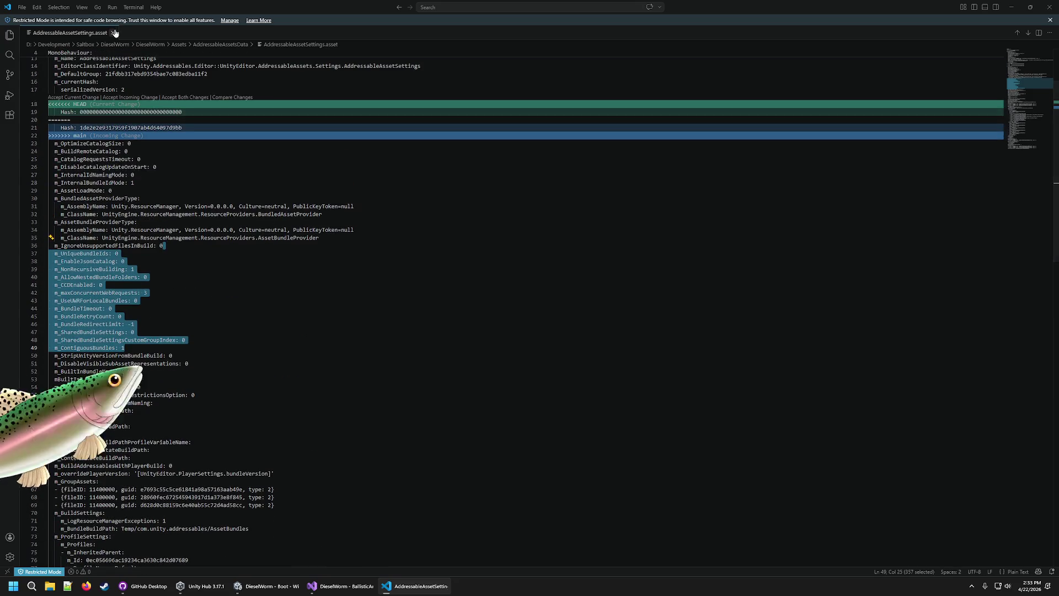
left_click(112, 32)
left_click(1049, 7)
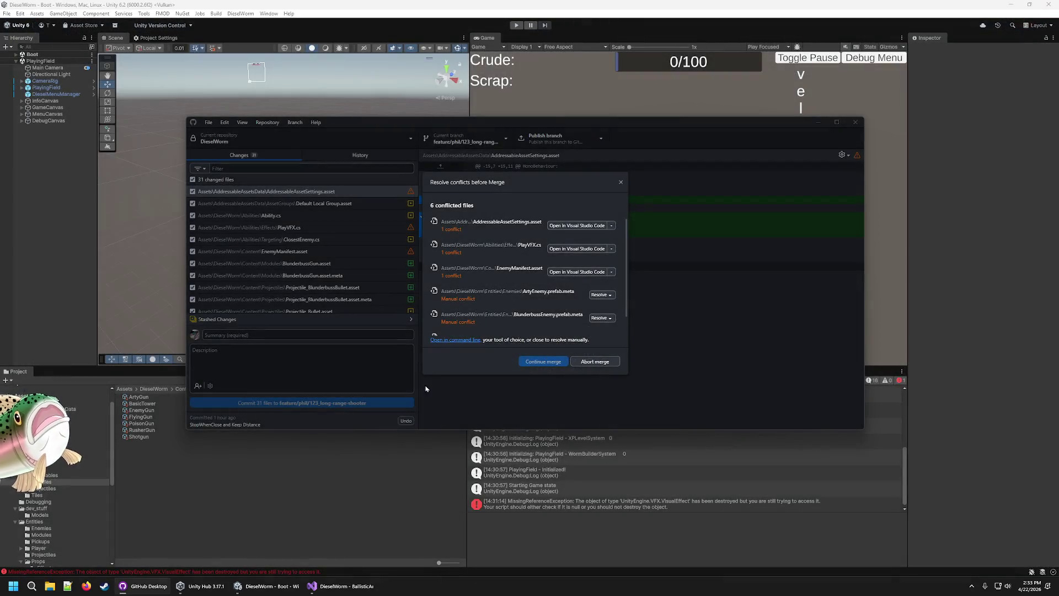
left_click(611, 225)
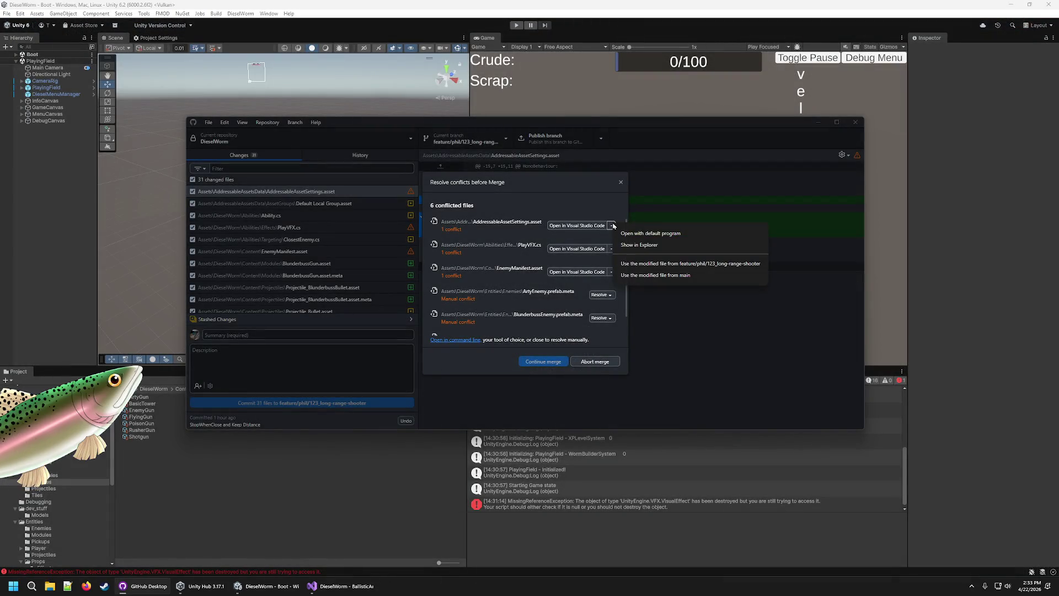
left_click(669, 275)
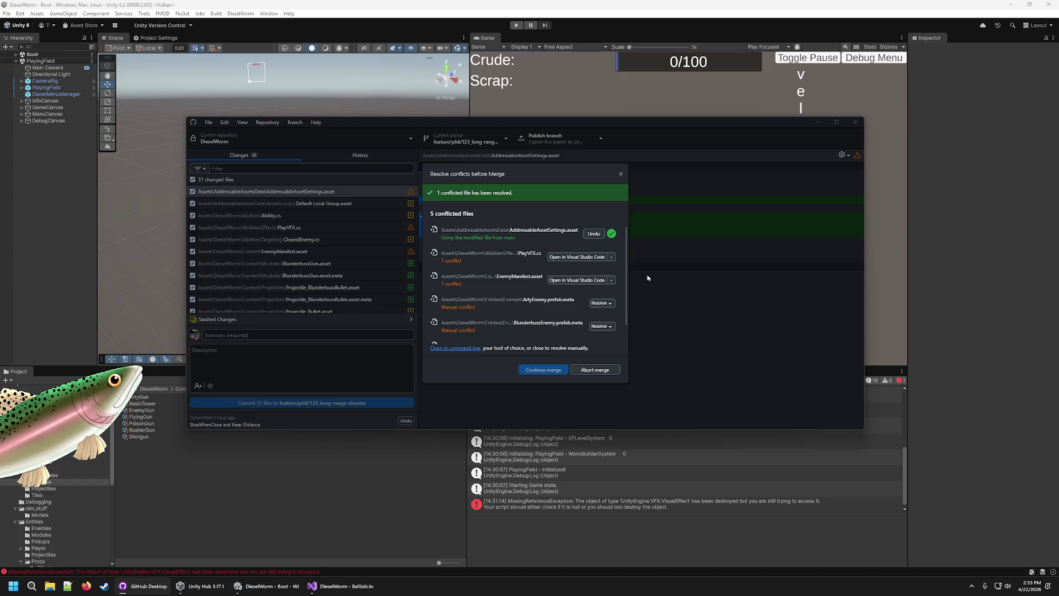
Inspect the PlayVFX.cs conflict and resolve it with main's version
left_click(558, 257)
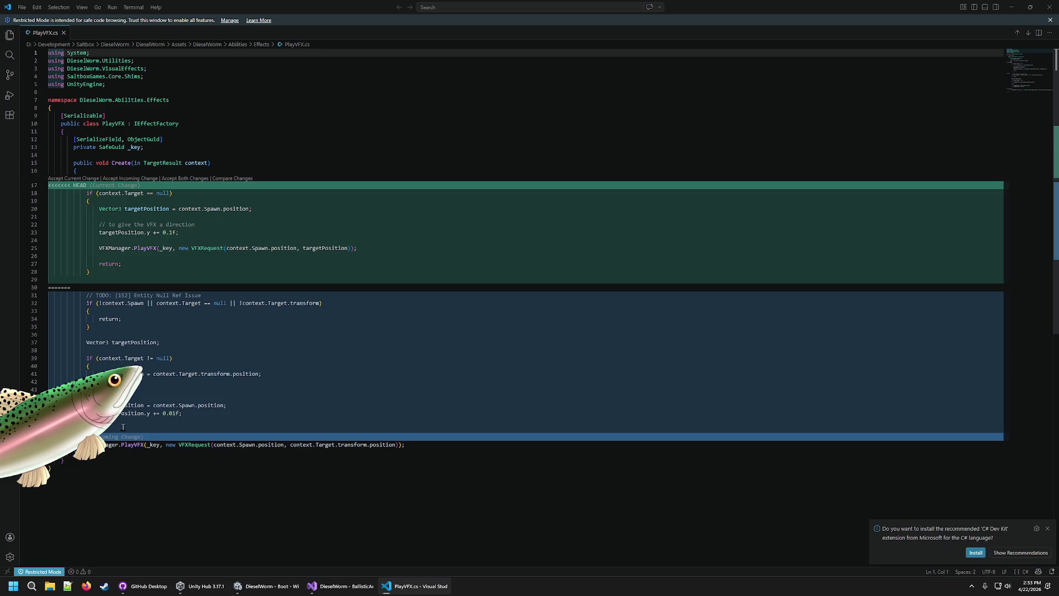
left_click(1047, 6)
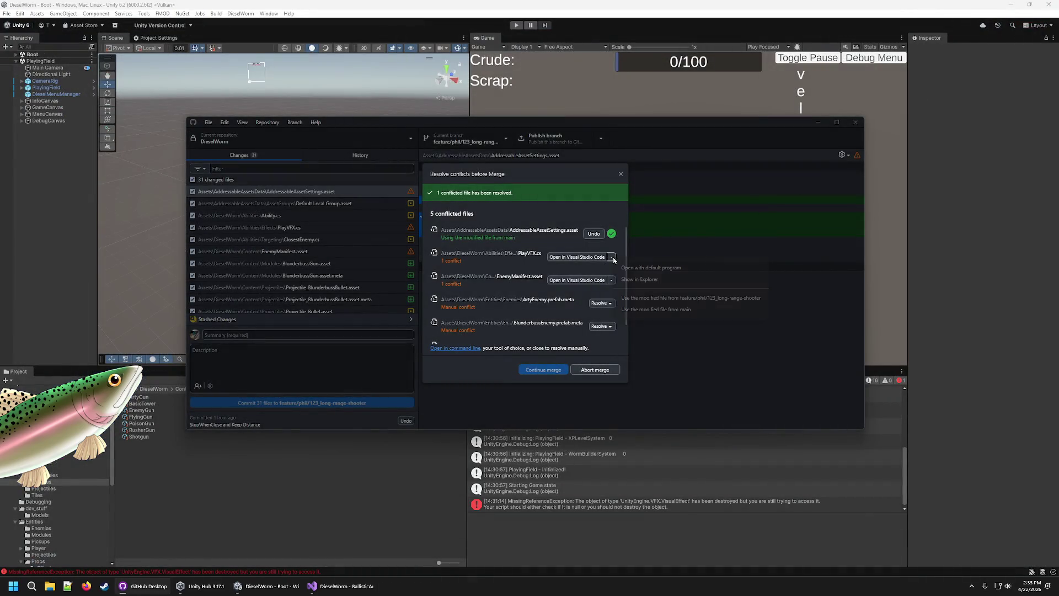
left_click(611, 257)
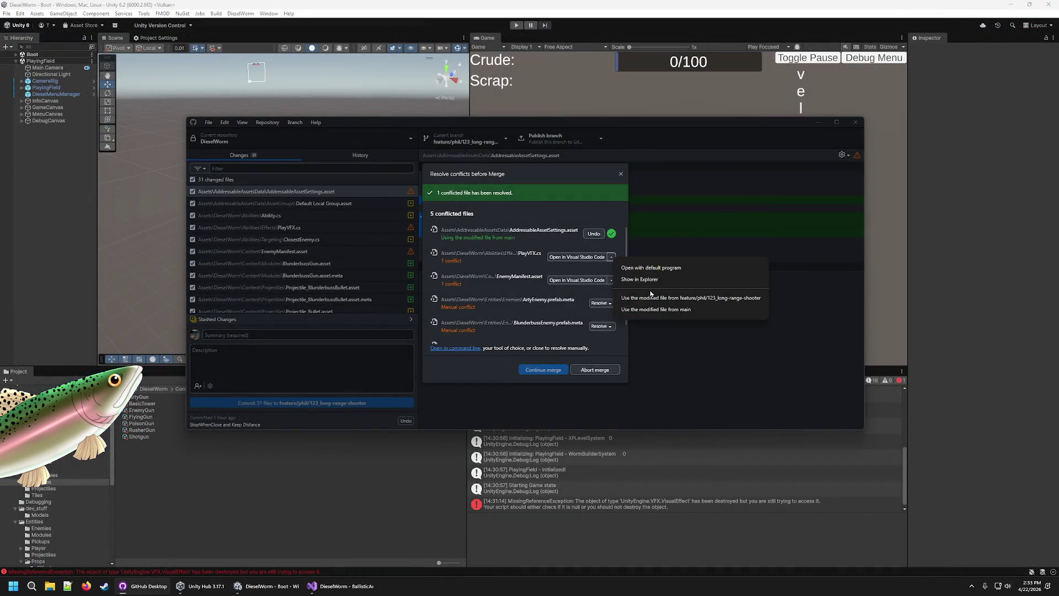
left_click(651, 298)
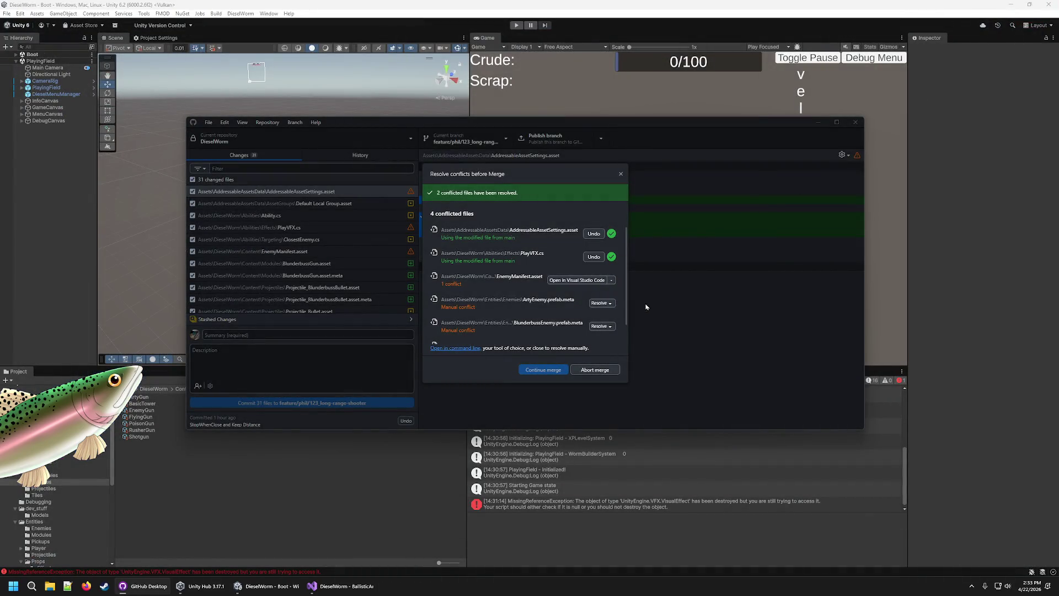
Inspect EnemyManifest.asset and resolve it using the modified file from main
left_click(577, 280)
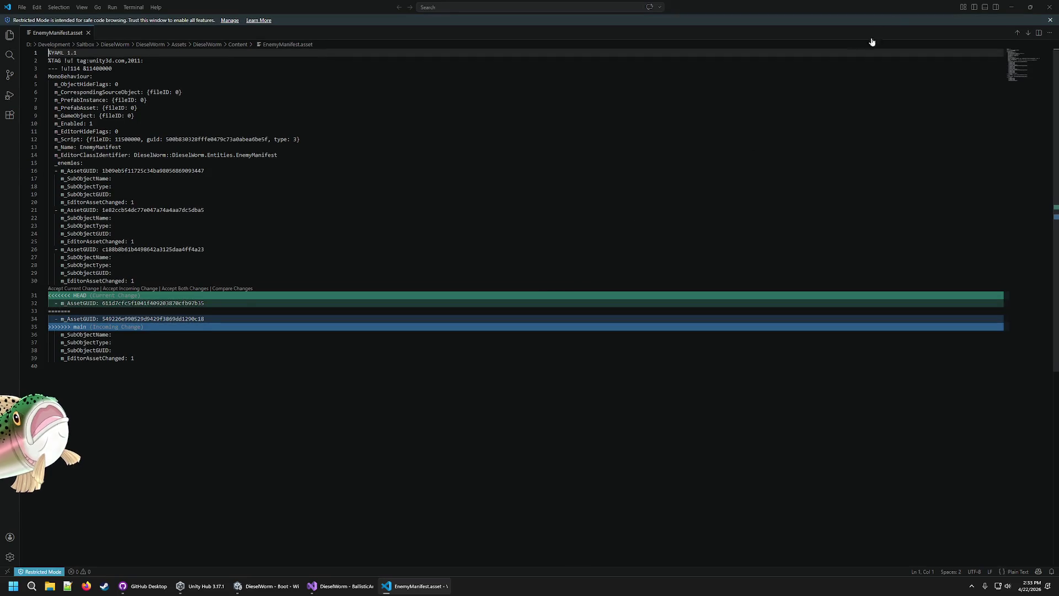
left_click(1049, 7)
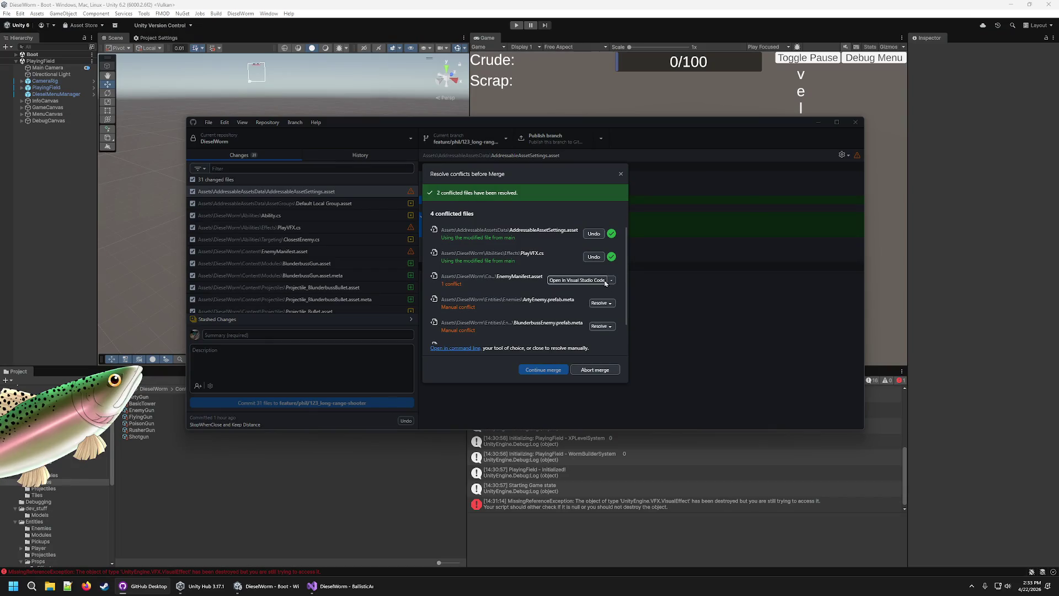
left_click(611, 280)
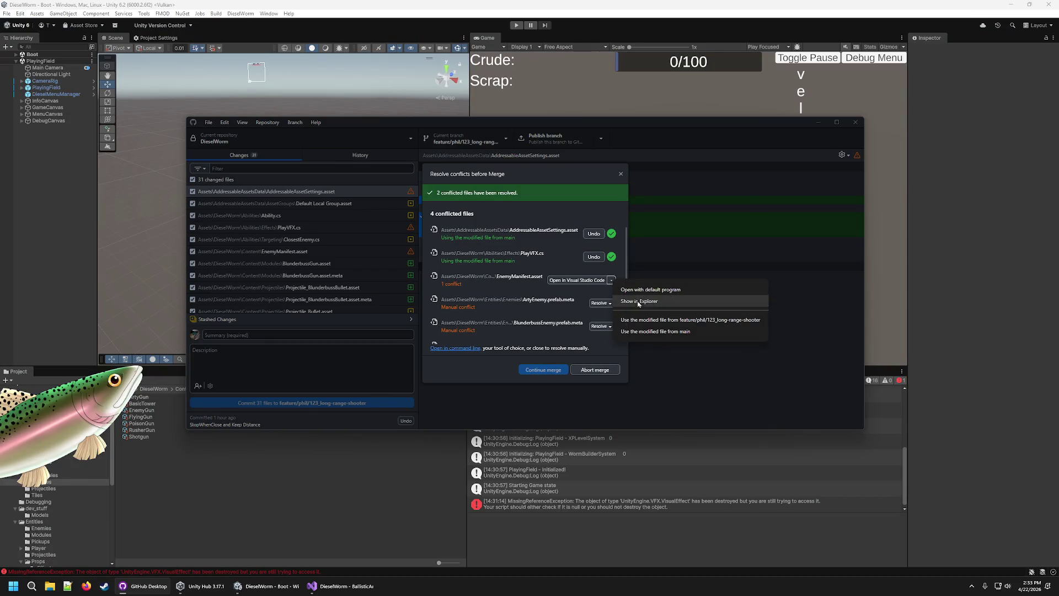
left_click(666, 331)
scroll(622, 311, "down", 1)
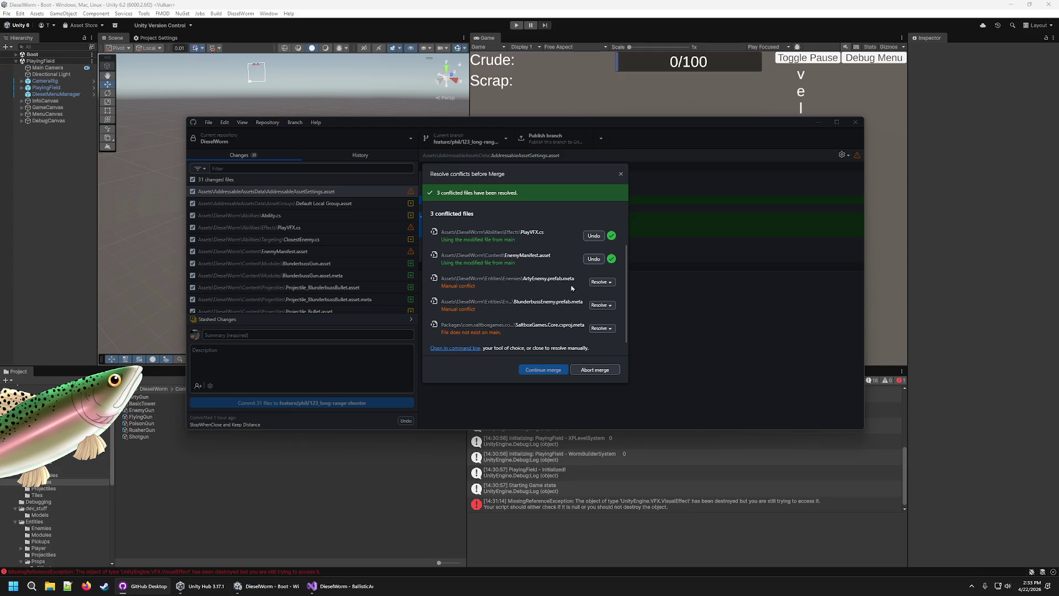
Resolve ArtyEnemy.prefab.meta and BlunderbussEnemy.prefab.meta with main's versions
left_click(601, 282)
left_click(643, 305)
left_click(601, 305)
left_click(671, 325)
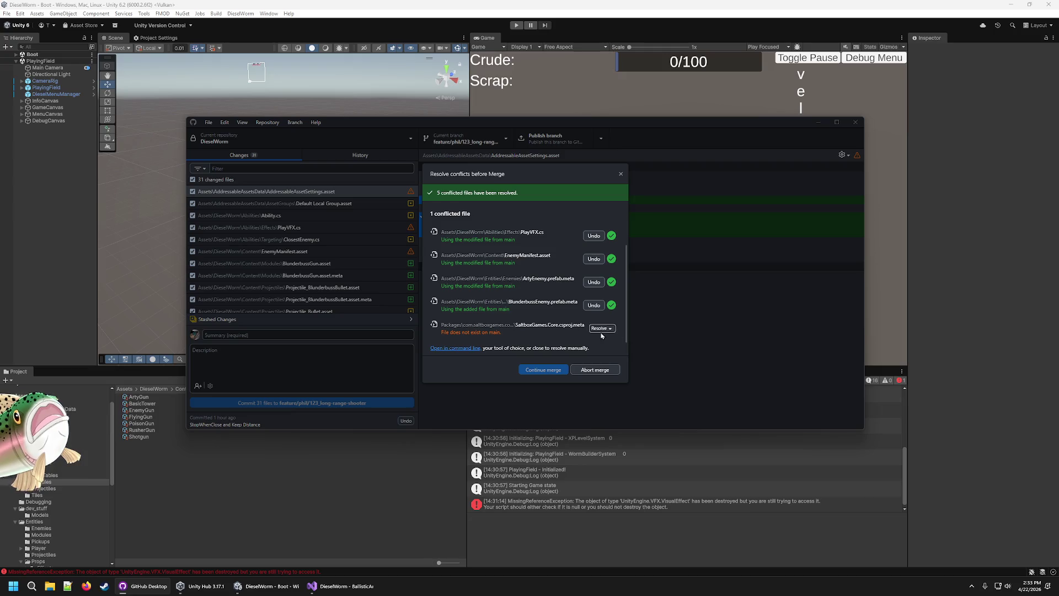
Exclude SaltboxGames.Core.csproj.meta as on main and continue the merge
left_click(602, 329)
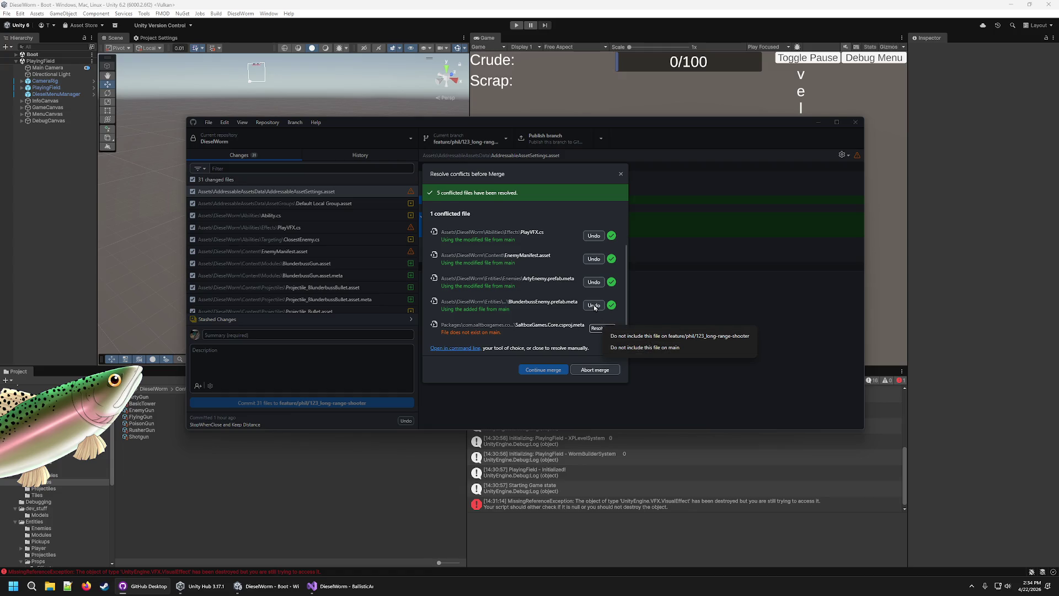
left_click(489, 367)
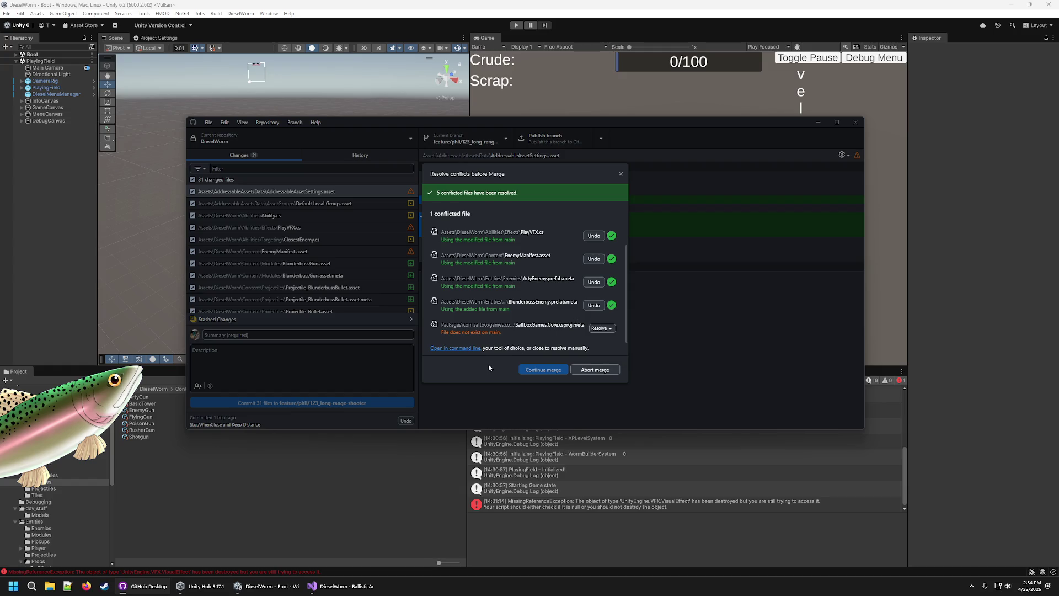
left_click(601, 328)
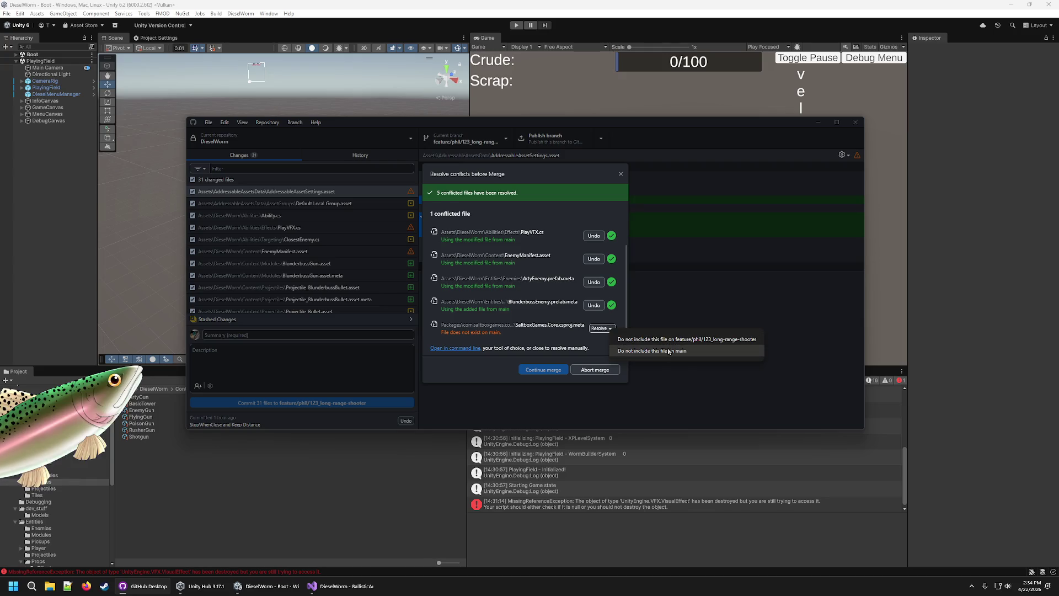
left_click(669, 351)
left_click(558, 370)
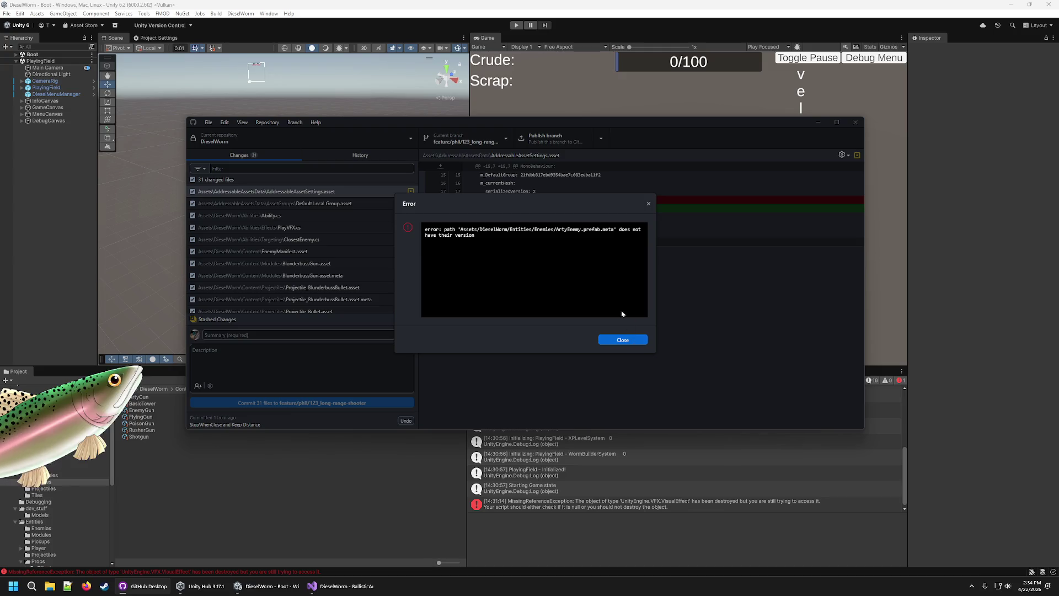
Close the merge error, look through the 31 changed files, and switch back to Unity
left_click(627, 342)
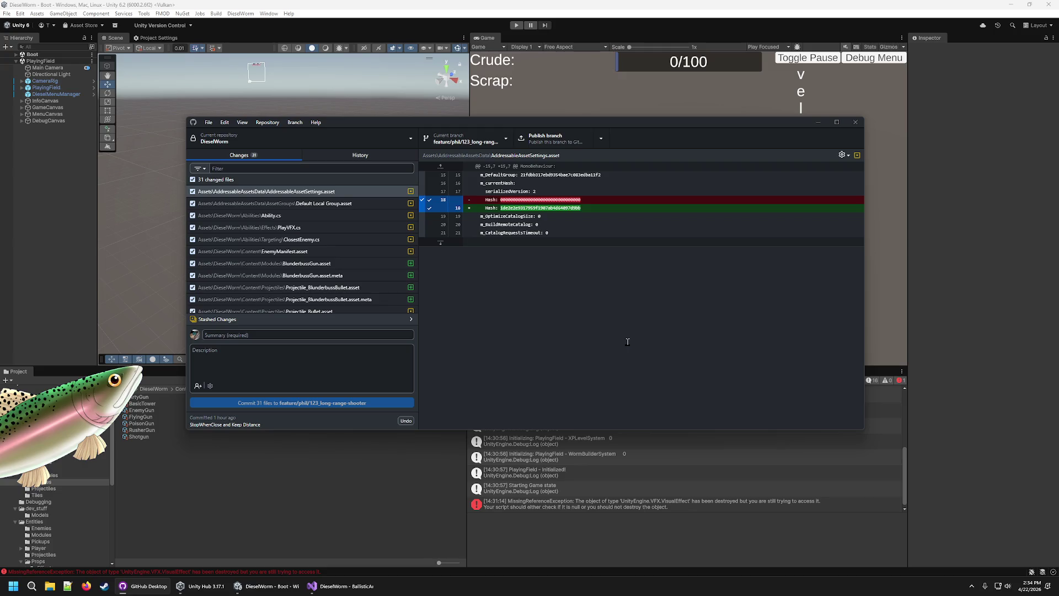
scroll(293, 274, "down", 5)
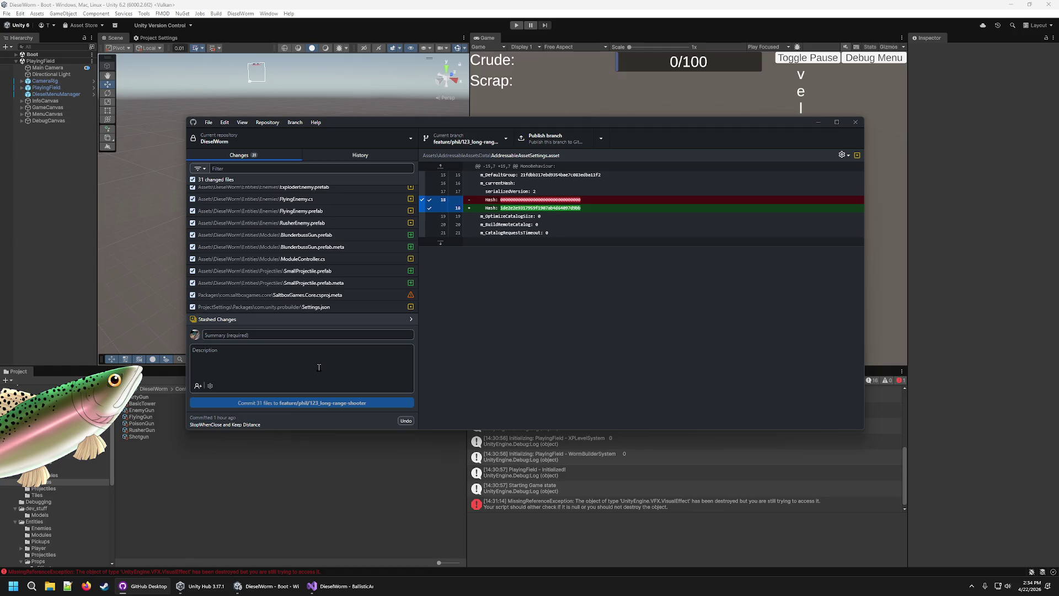
scroll(329, 293, "up", 5)
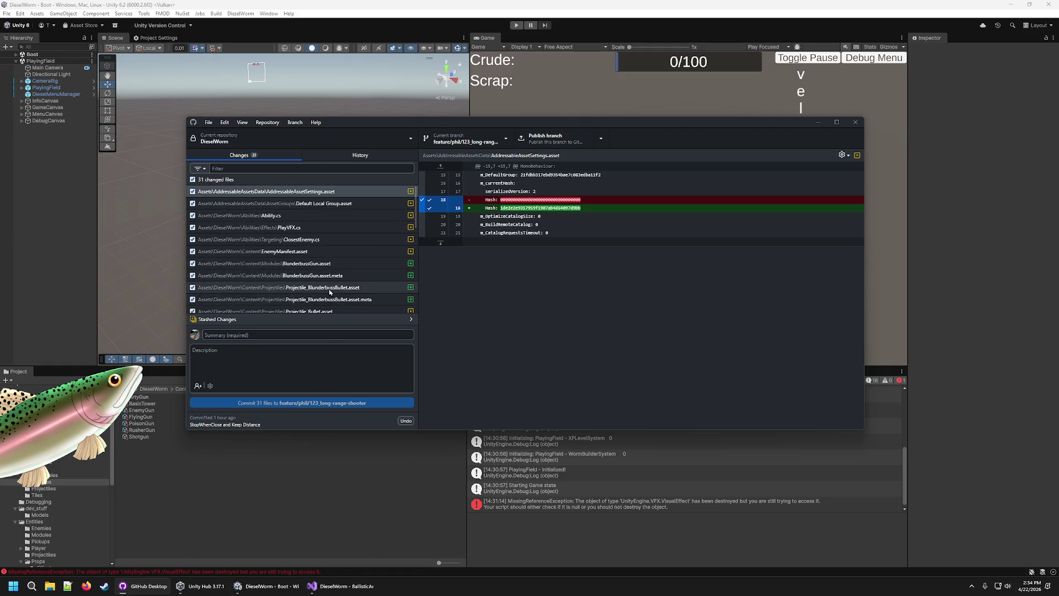
left_click(749, 455)
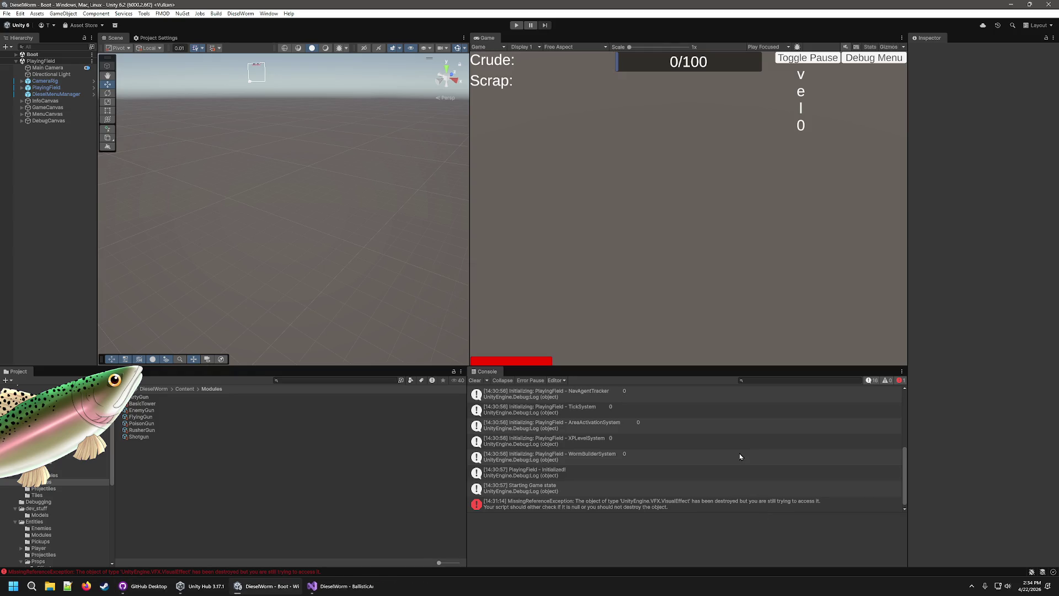
Run and stop a playtest, open the console error's spawn code in Visual Studio, then return
left_click(516, 24)
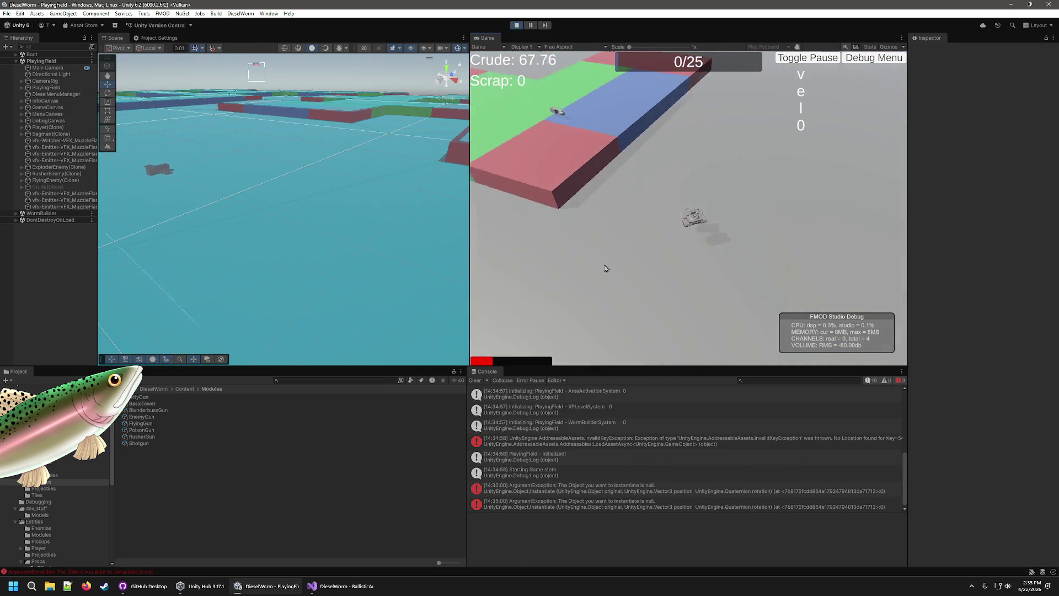
left_click(516, 25)
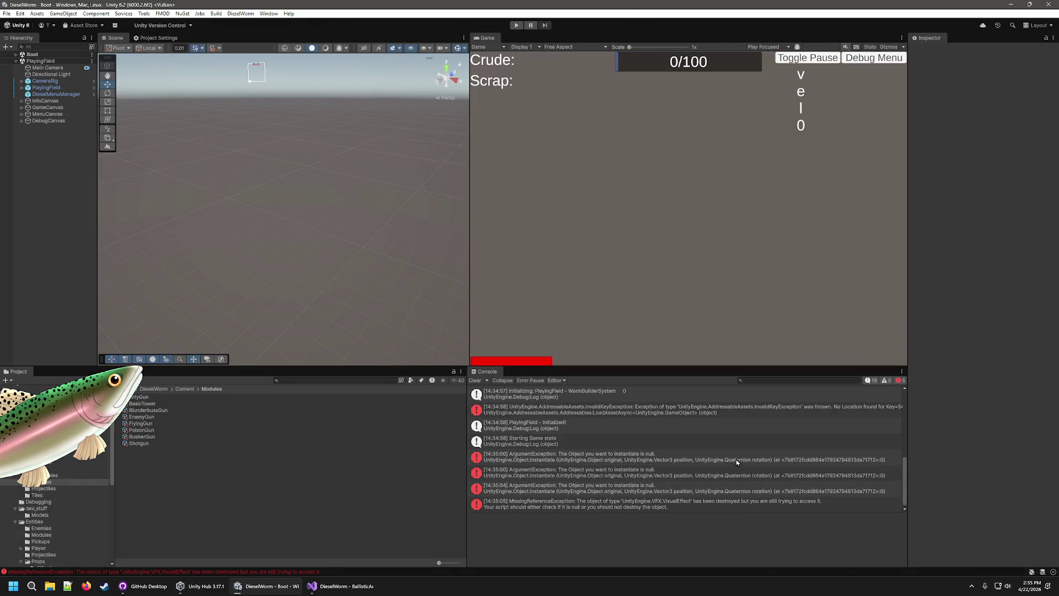
double_click(735, 458)
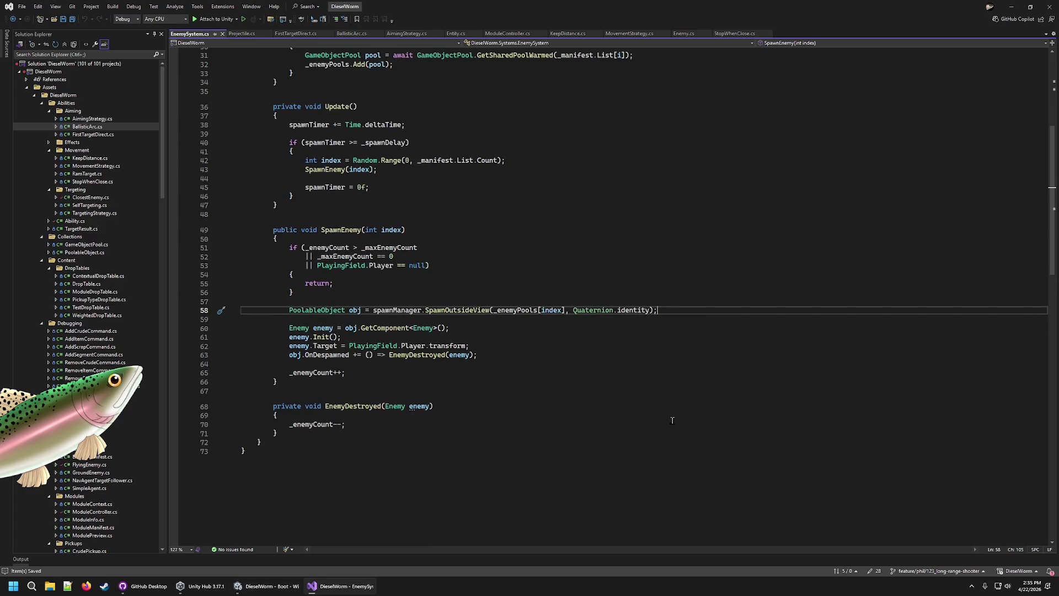
left_click(267, 586)
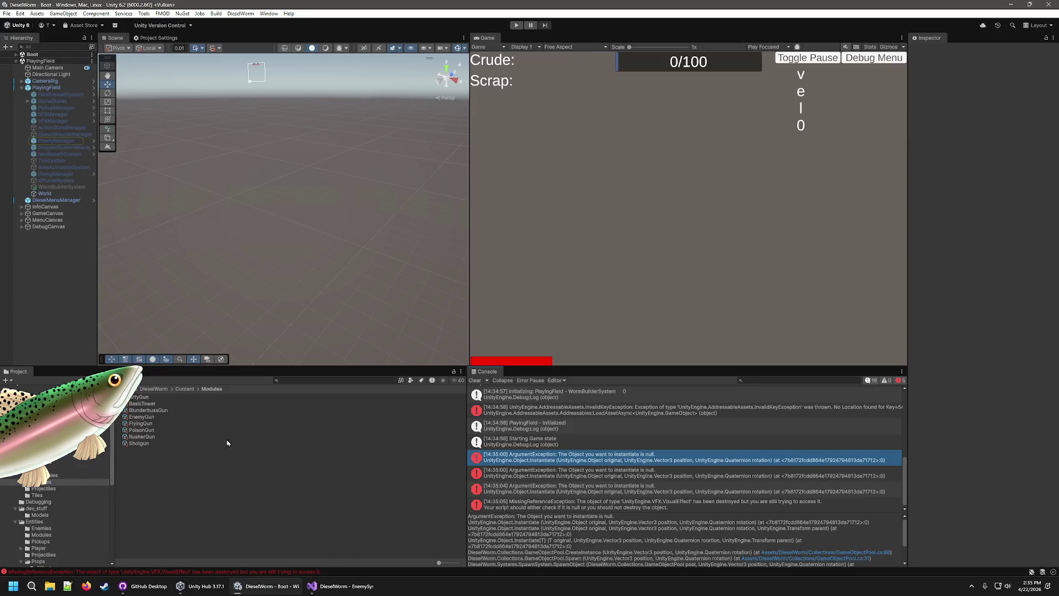
Inspect the ArtyGun, BasicTower, BlunderbussGun, EnemyGun and FlyingGun module settings
left_click(139, 397)
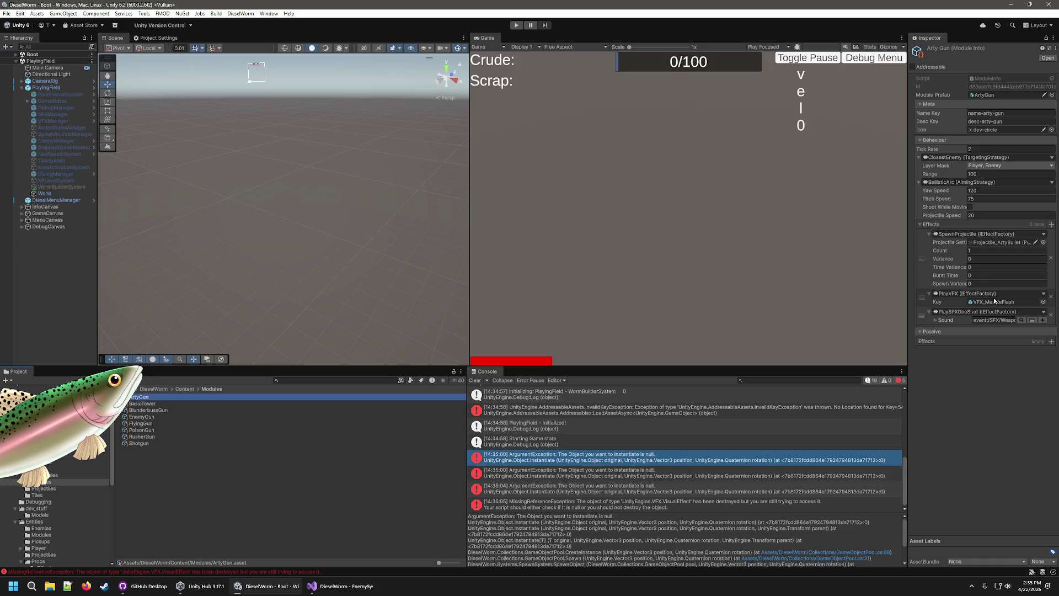
left_click(144, 404)
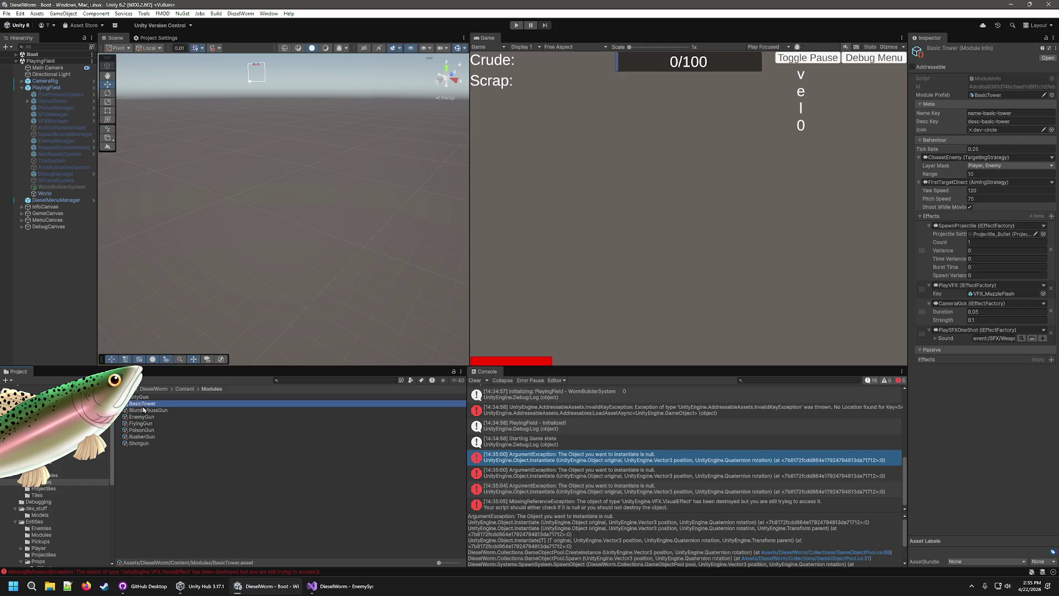
left_click(146, 411)
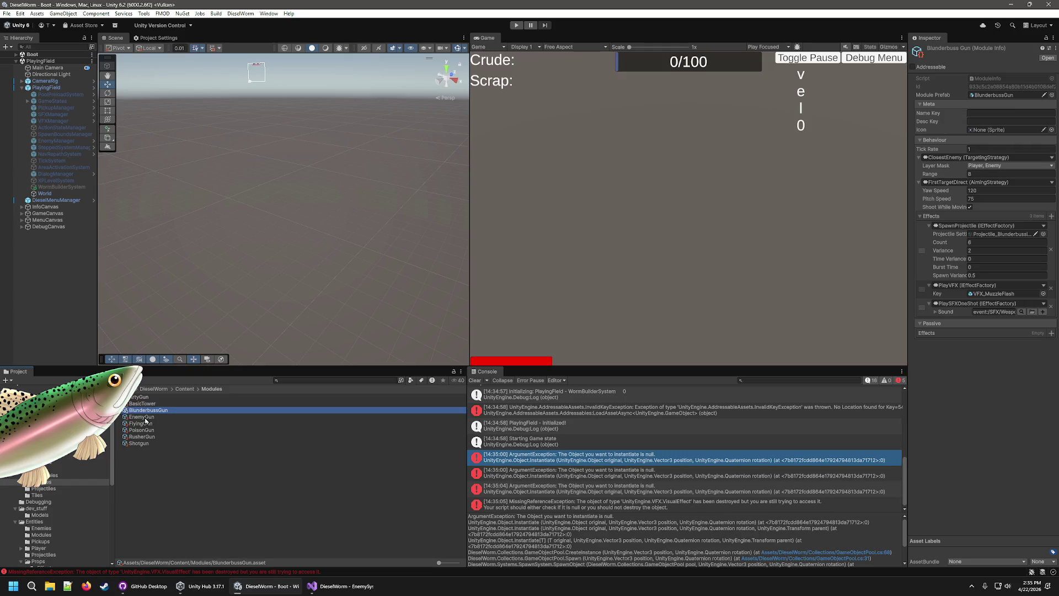
left_click(148, 418)
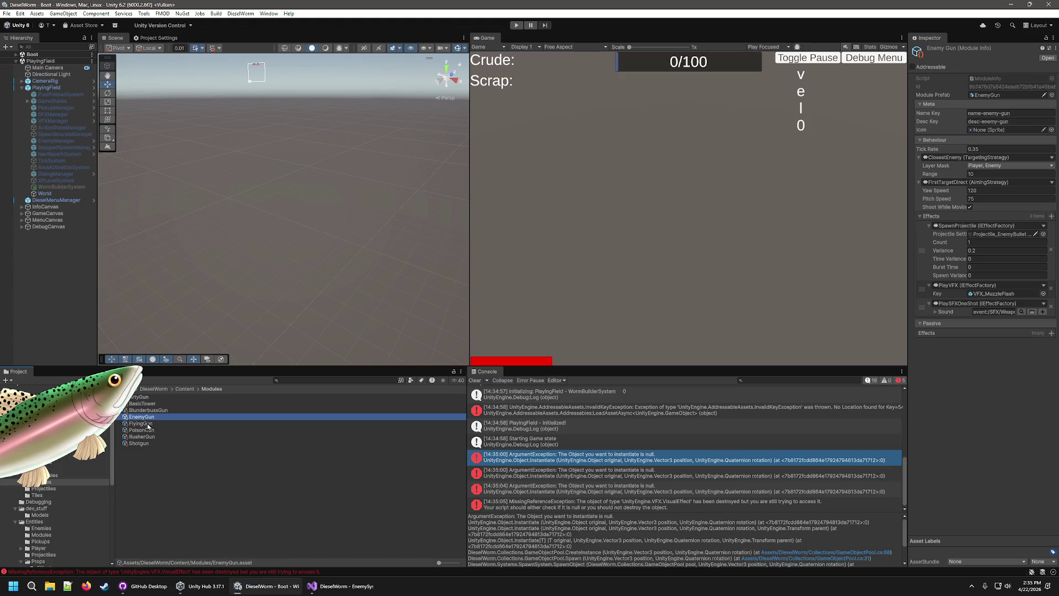
left_click(148, 425)
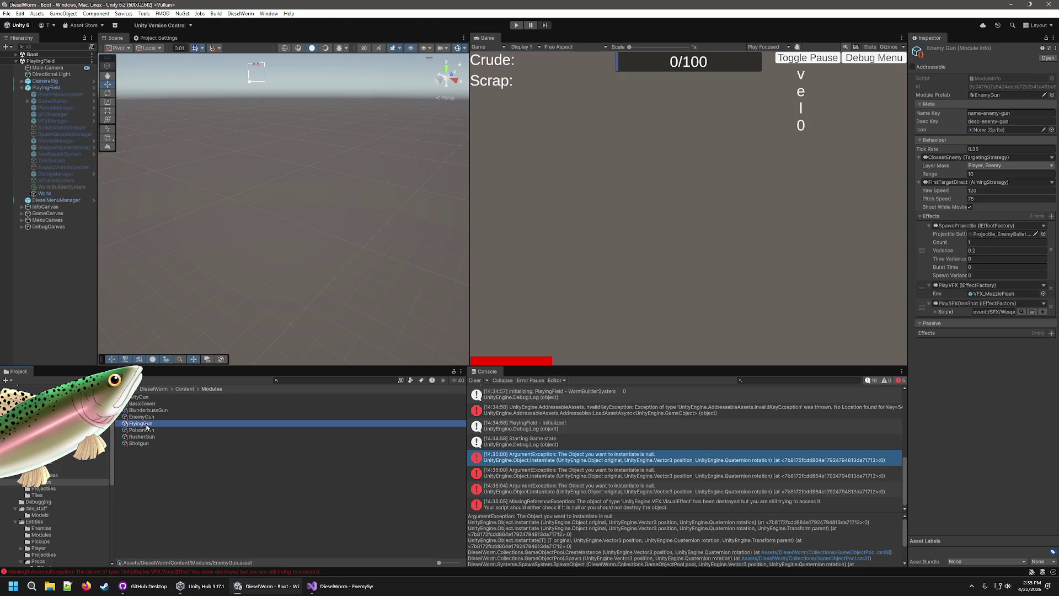
Review the ArtyBullet, Bullet and EnemyBullet projectiles and the MissingReferenceException details
left_click(43, 488)
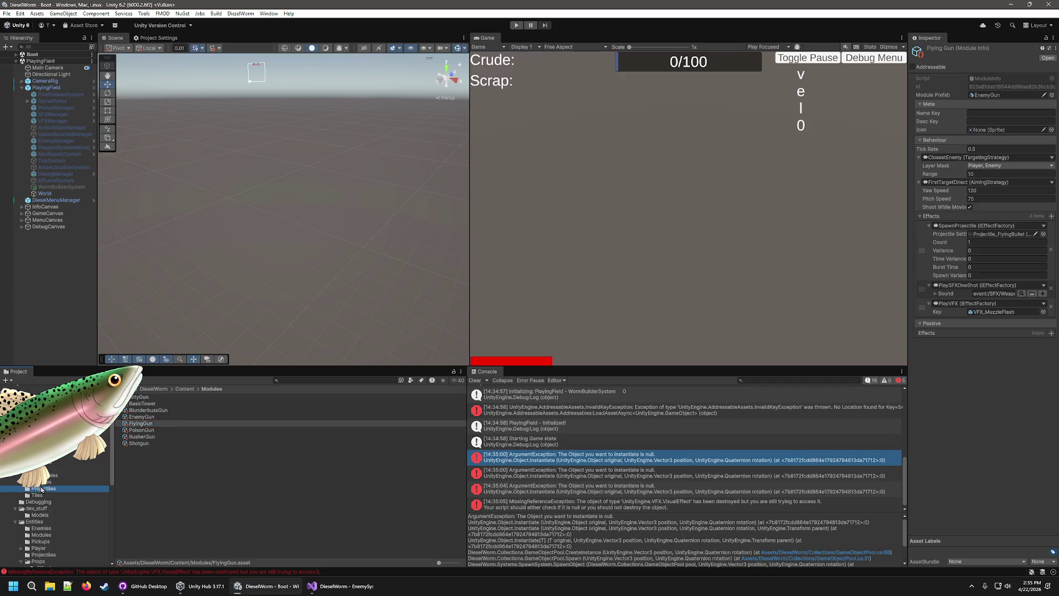
left_click(158, 398)
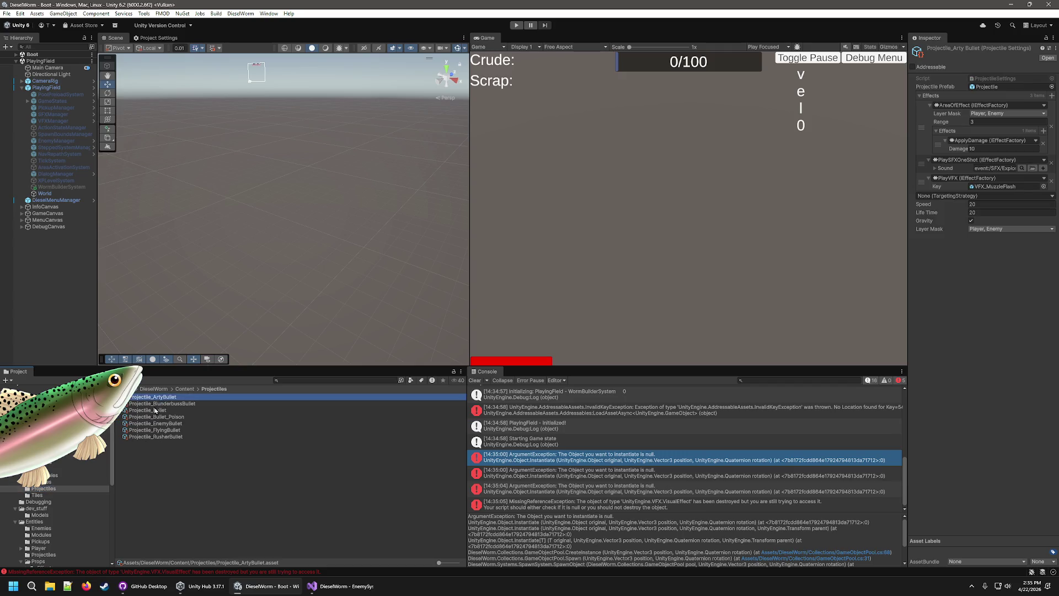
left_click(155, 411)
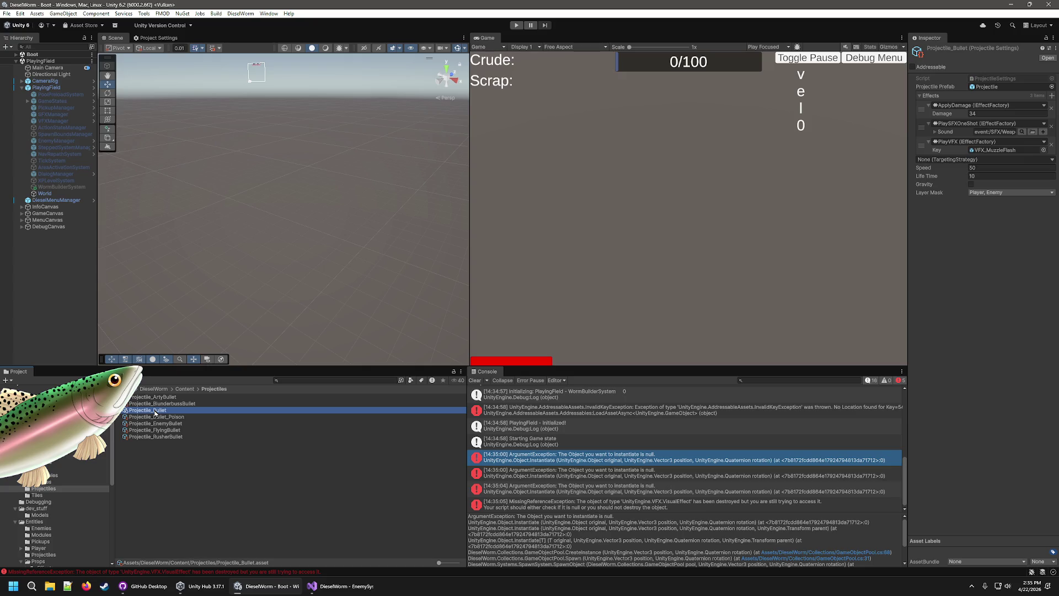
left_click(152, 418)
left_click(154, 424)
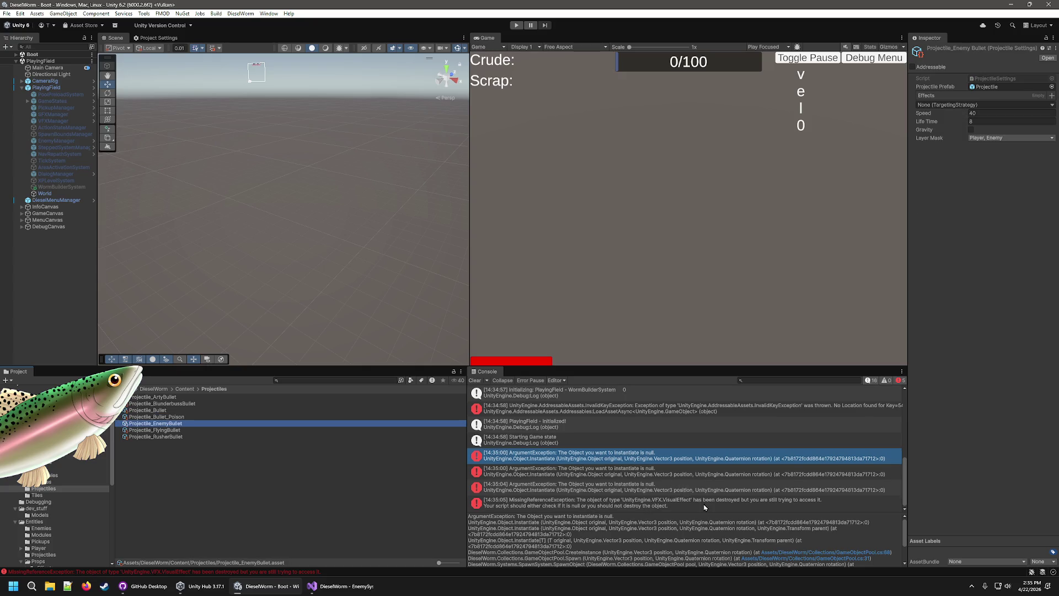
left_click(683, 502)
scroll(697, 491, "up", 5)
scroll(698, 491, "down", 5)
Open the InvalidKeyException source, close AddressablesImpl.cs, and return to Unity
double_click(624, 412)
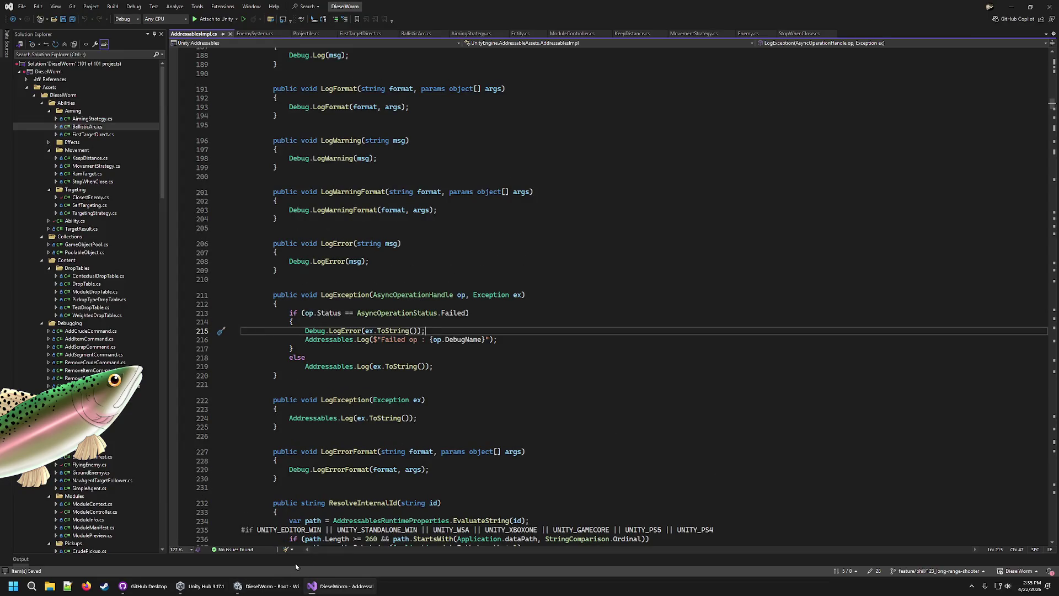
key("ctrl+F4")
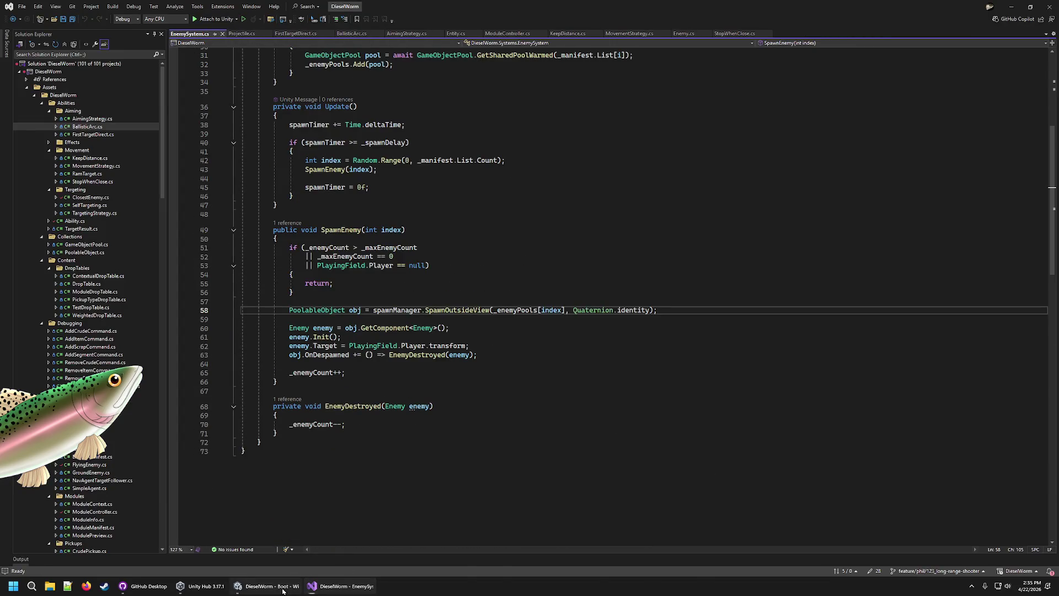
left_click(283, 589)
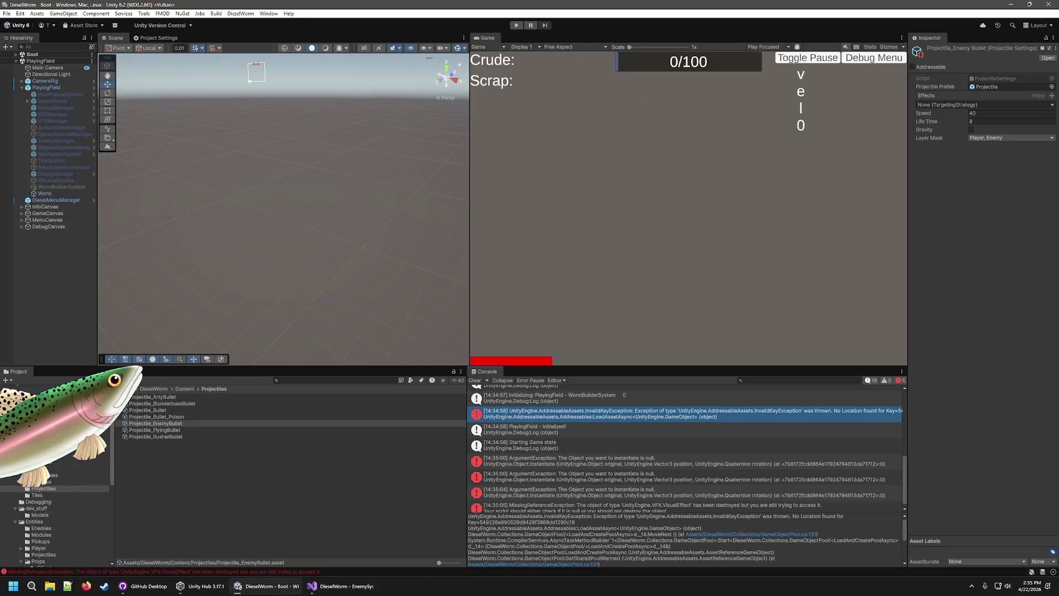
Browse the Enemies folder and mark the BlunderbussEnemy prefab Addressable
left_click(40, 529)
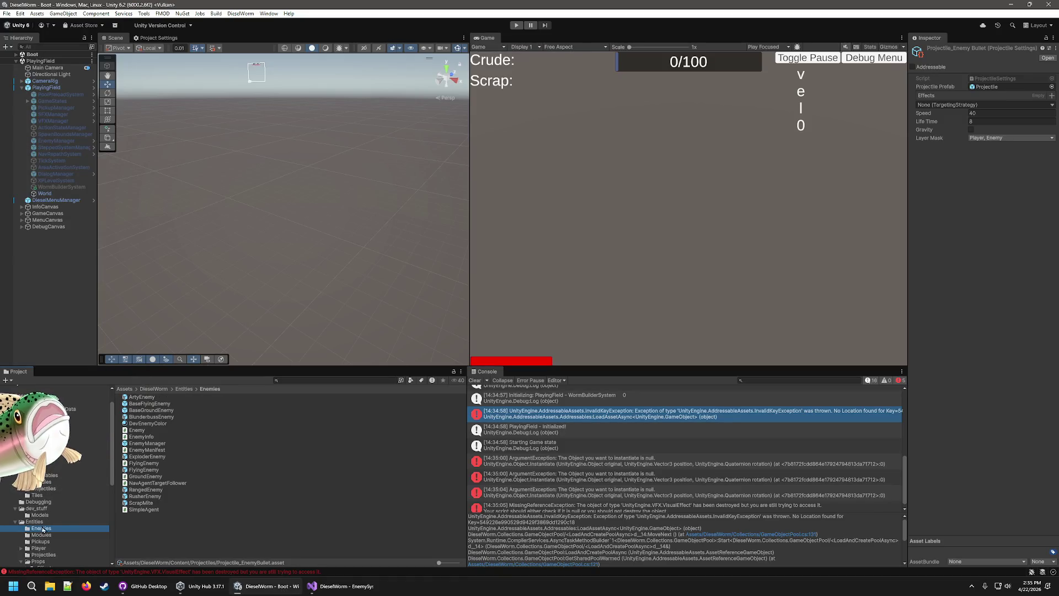
left_click(142, 397)
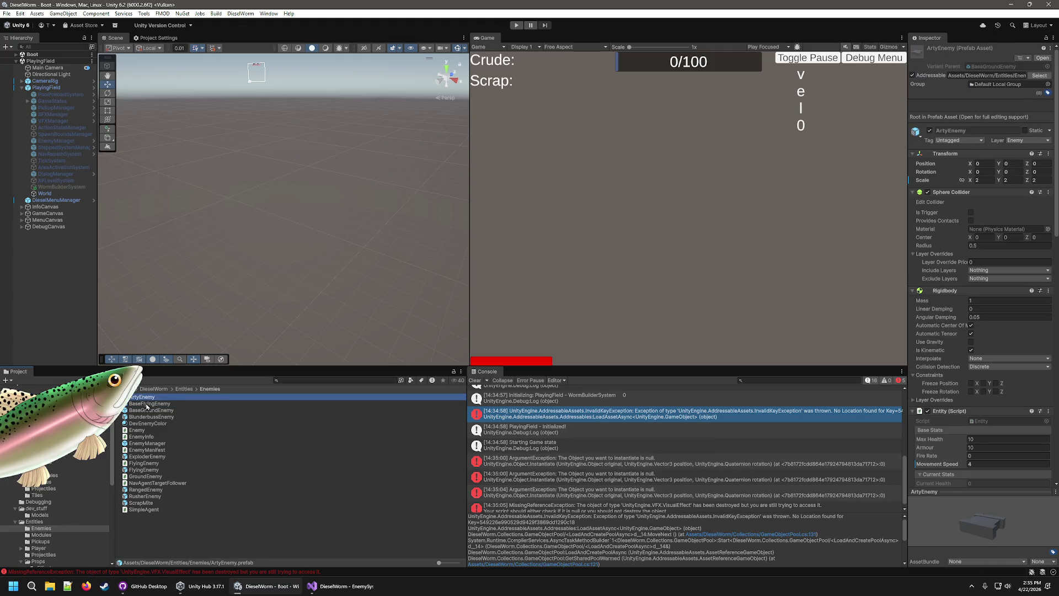
left_click(149, 409)
left_click(149, 423)
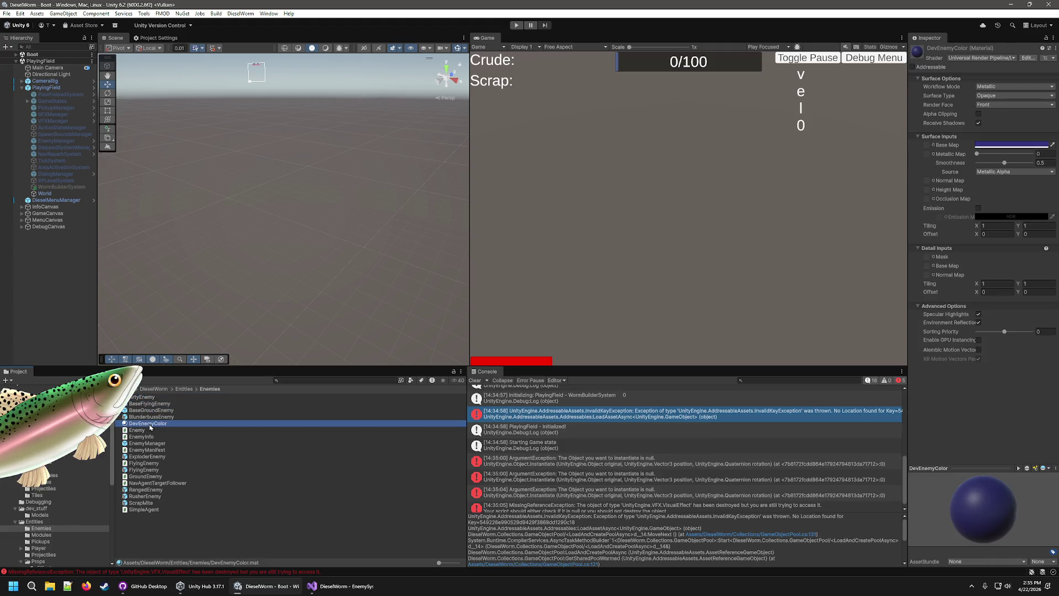
left_click(152, 418)
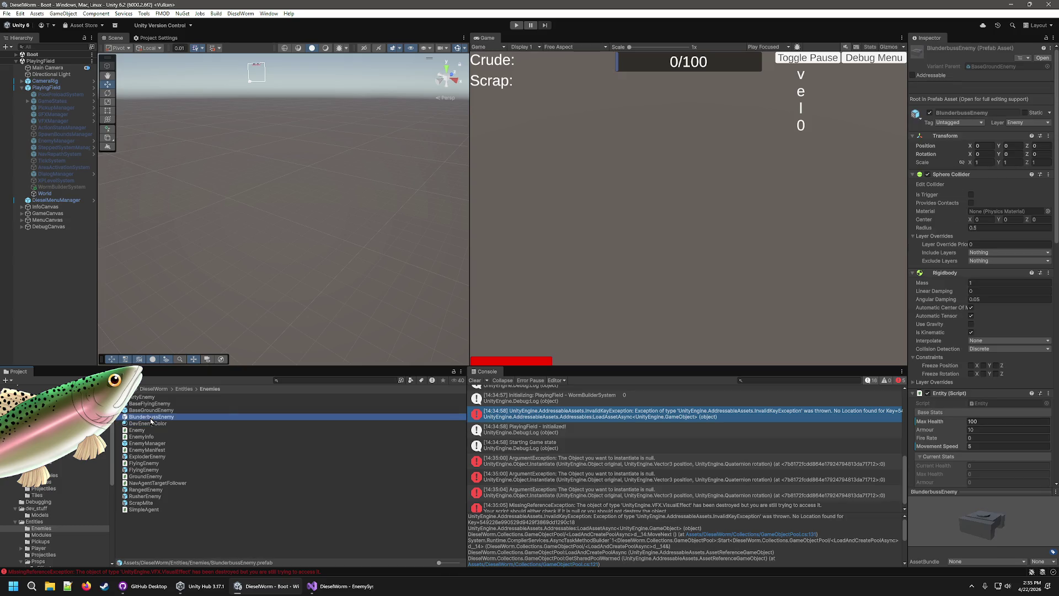
left_click(913, 75)
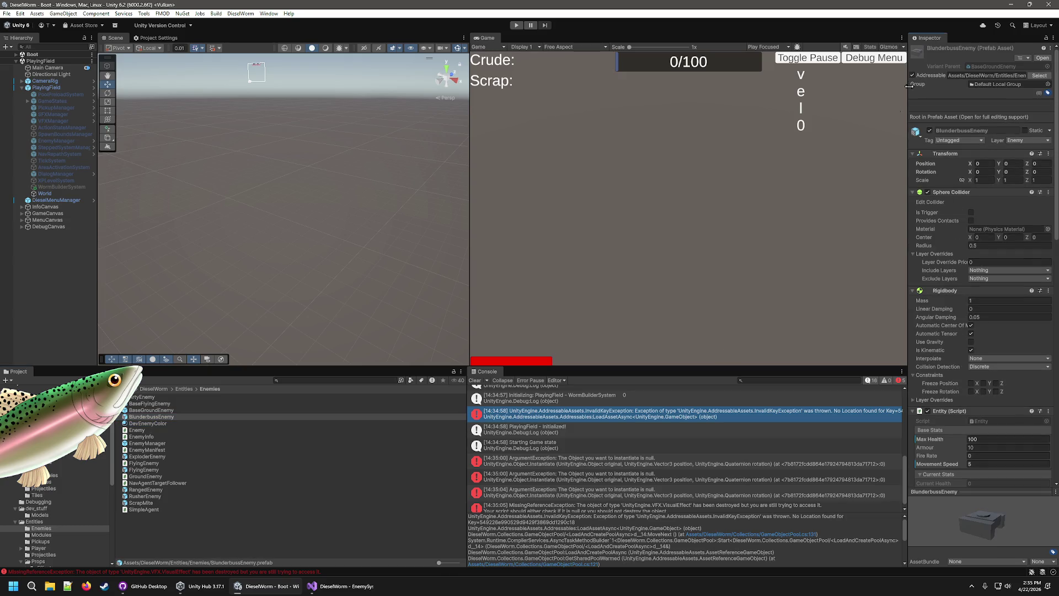
Check the remaining enemy prefabs and mark RangedEnemy and ScrapMite Addressable
left_click(148, 444)
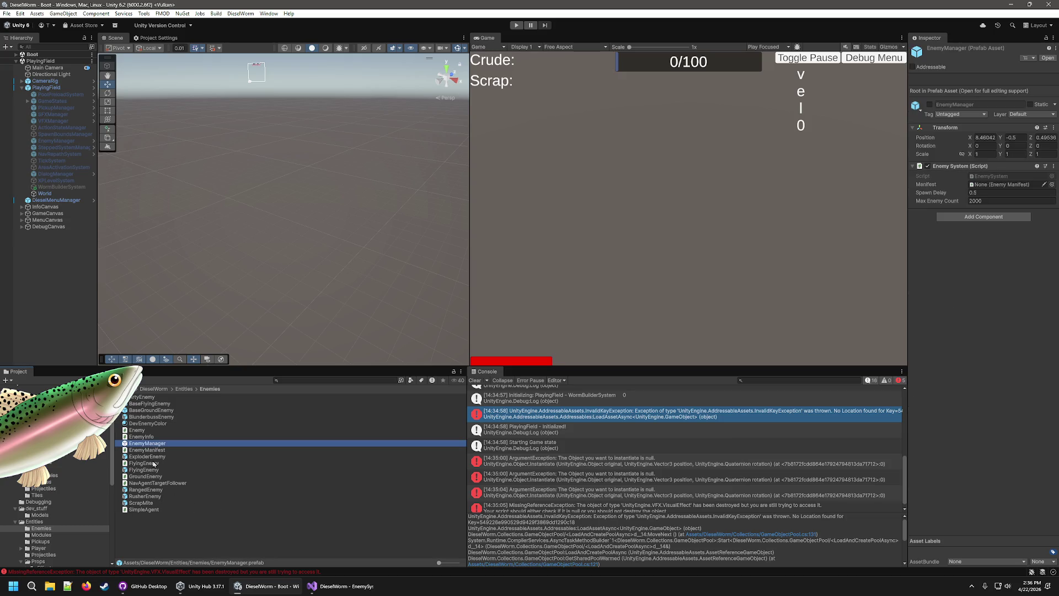
left_click(154, 458)
left_click(154, 470)
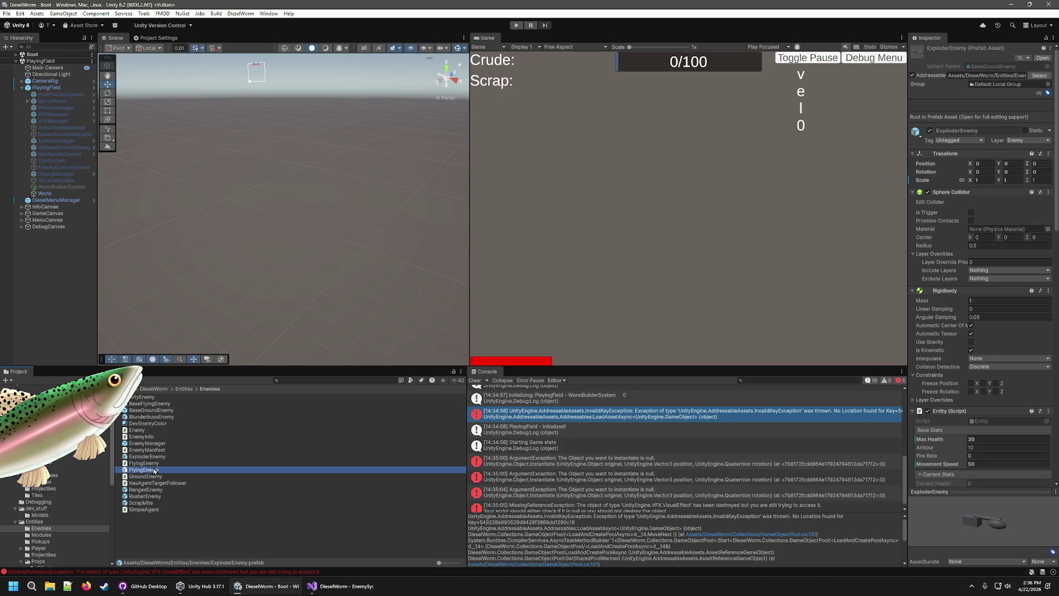
left_click(150, 490)
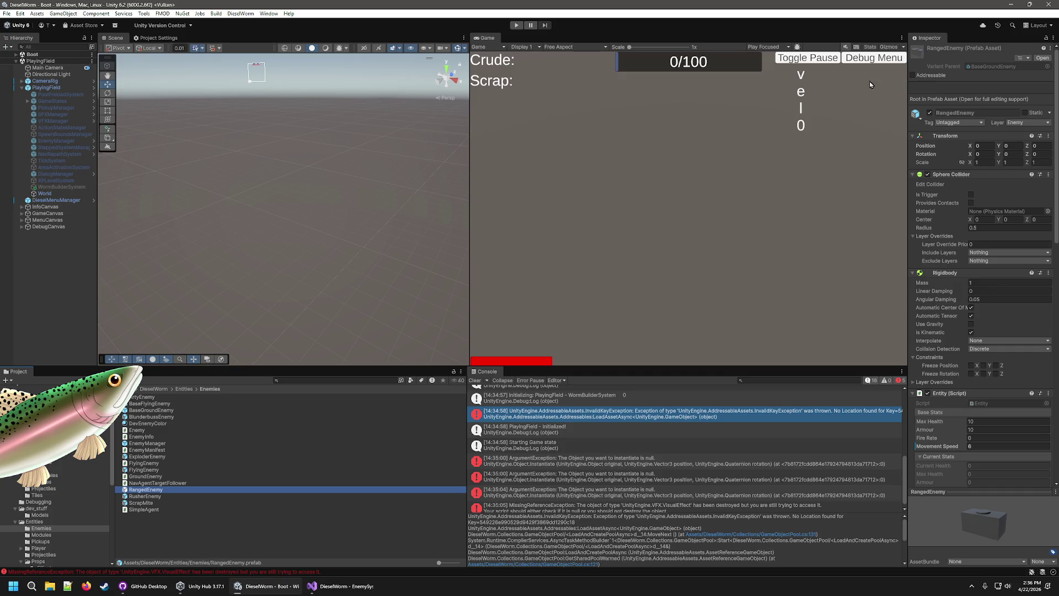
left_click(912, 75)
left_click(156, 496)
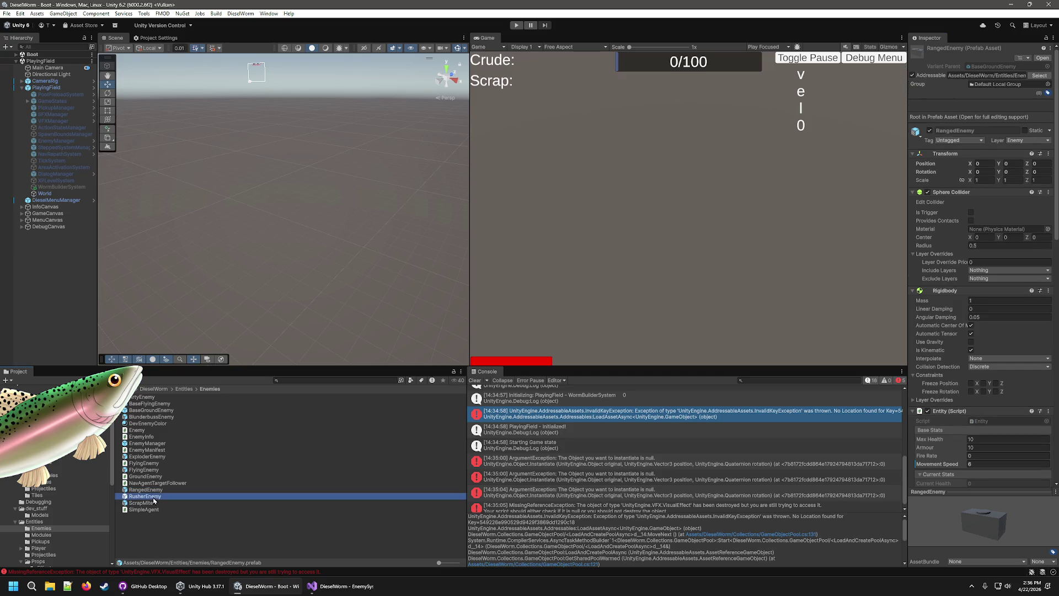
left_click(146, 504)
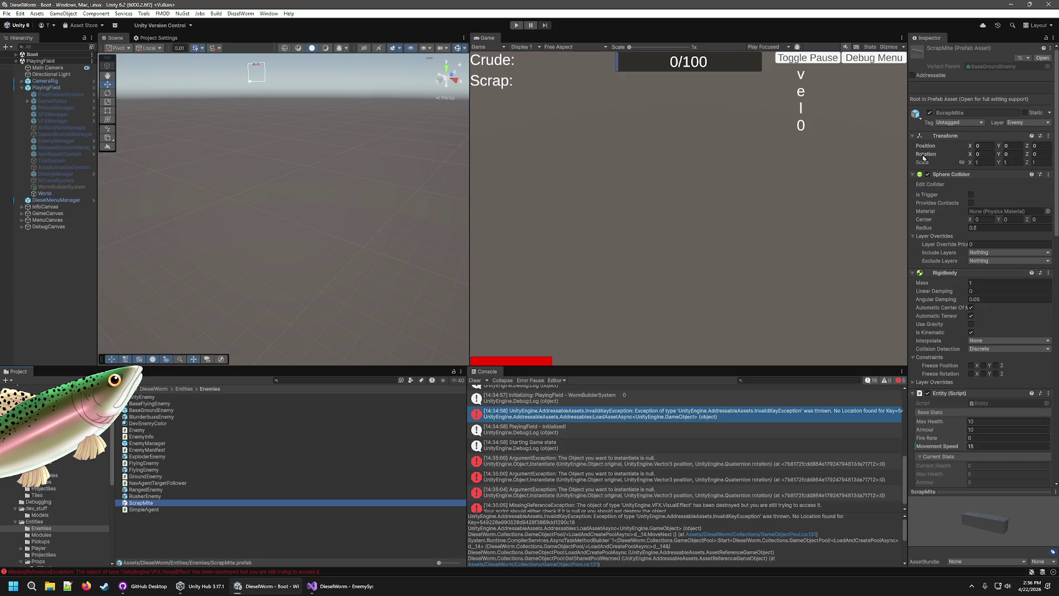
left_click(912, 75)
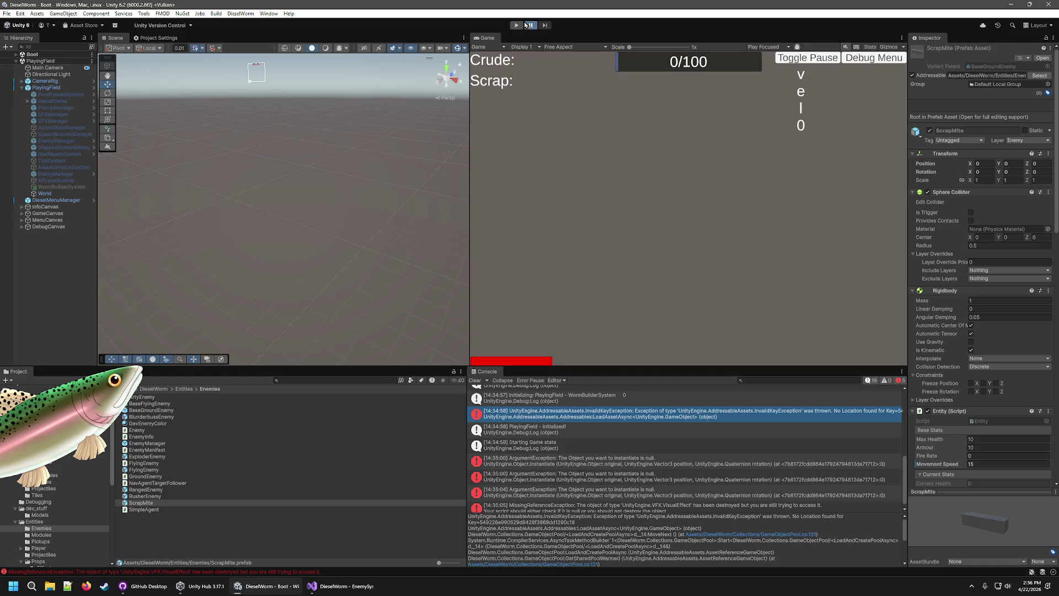
Playtest and open the InvalidKeyException at line 215 of AddressablesImpl.cs
left_click(525, 25)
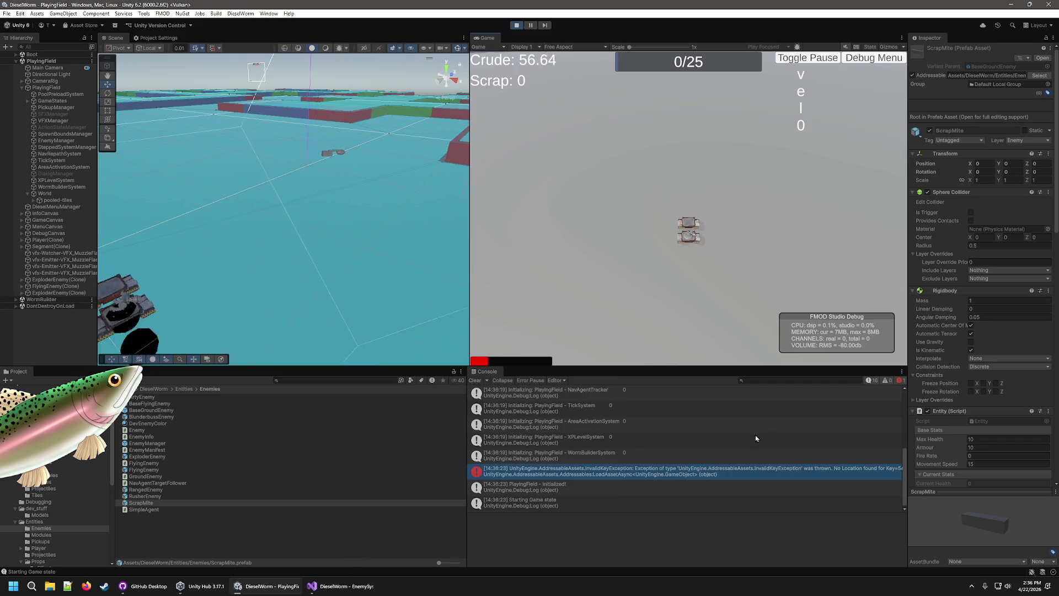
left_click(656, 473)
double_click(656, 473)
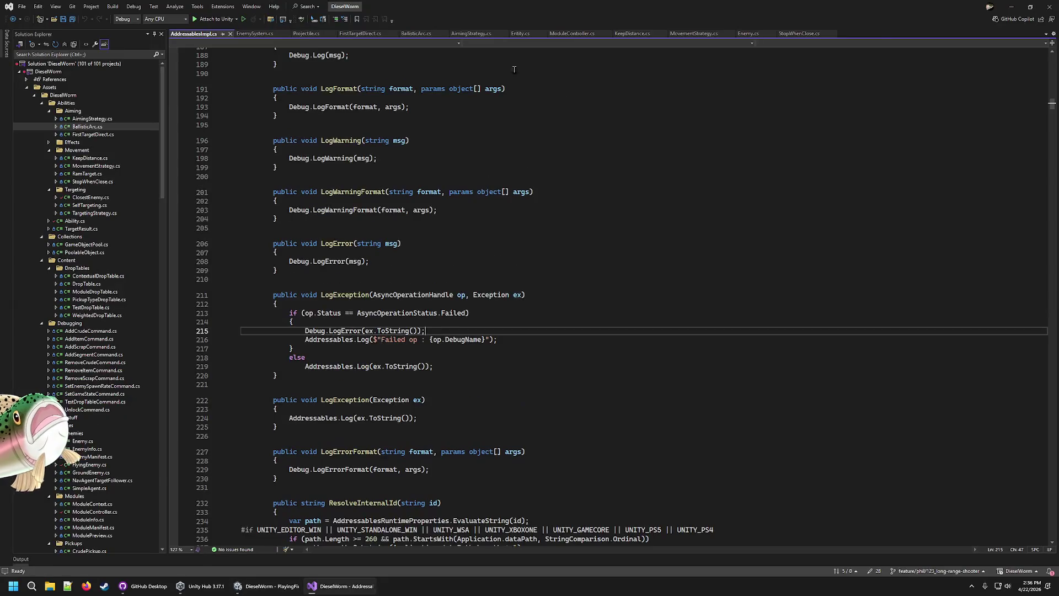
Review AddressablesImpl.cs, close it, and return to the stopped Unity editor
left_click(283, 588)
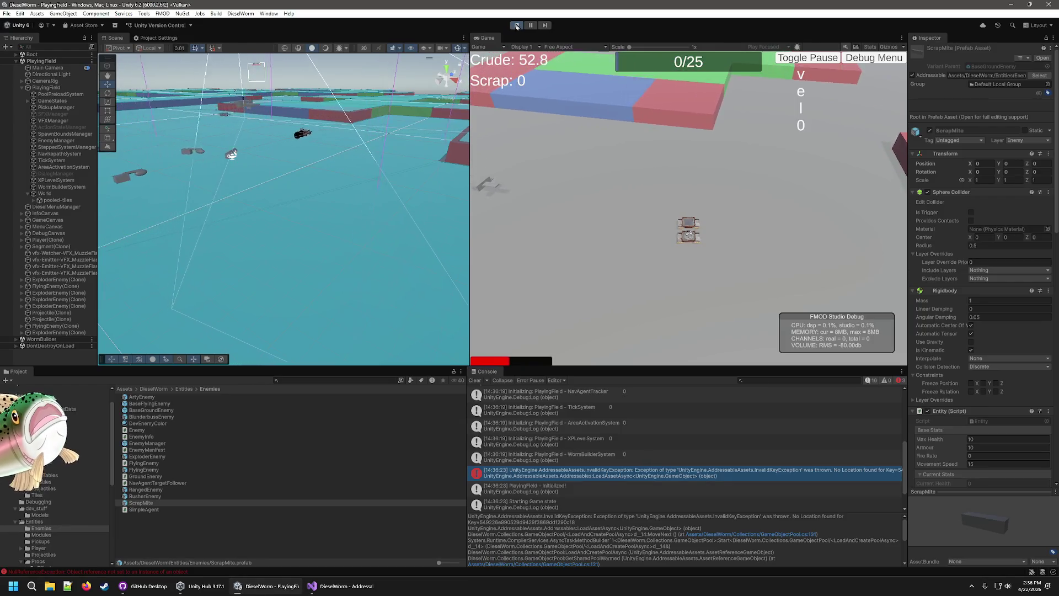
key("ctrl+p")
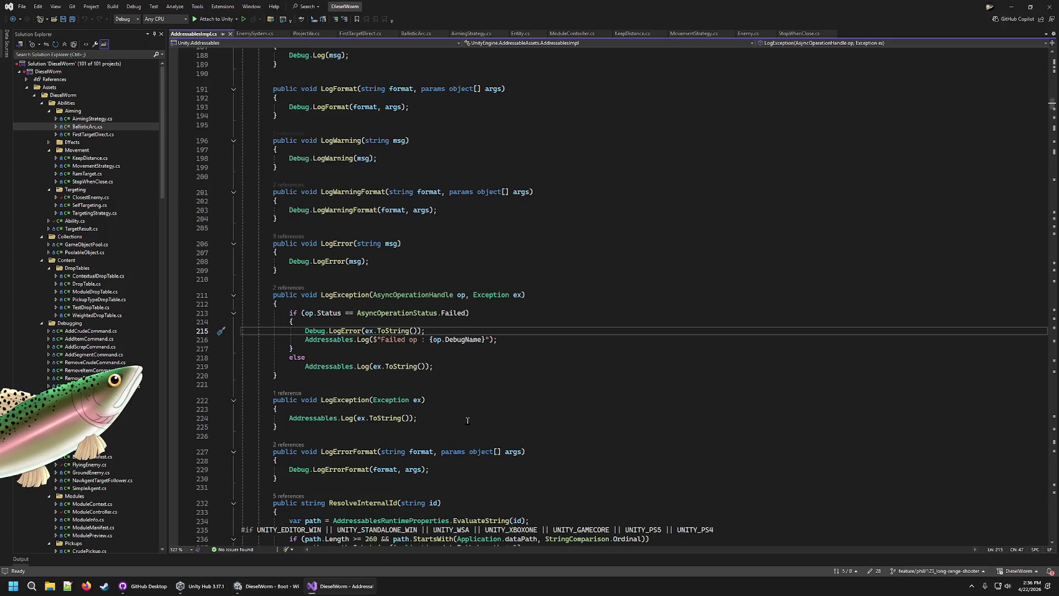
scroll(401, 435, "up", 20)
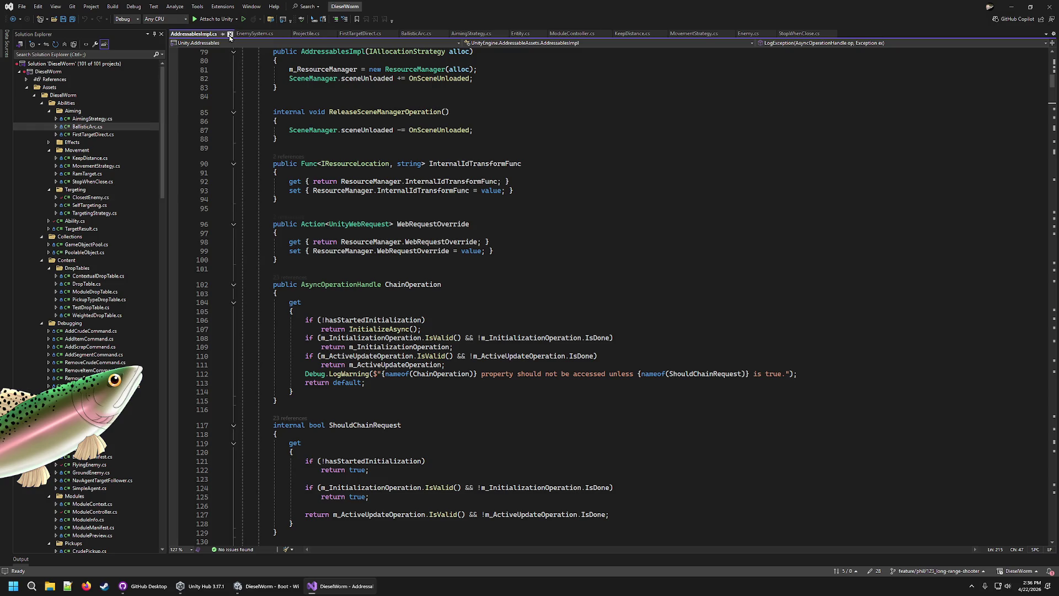
scroll(433, 326, "down", 20)
left_click(230, 34)
left_click(290, 590)
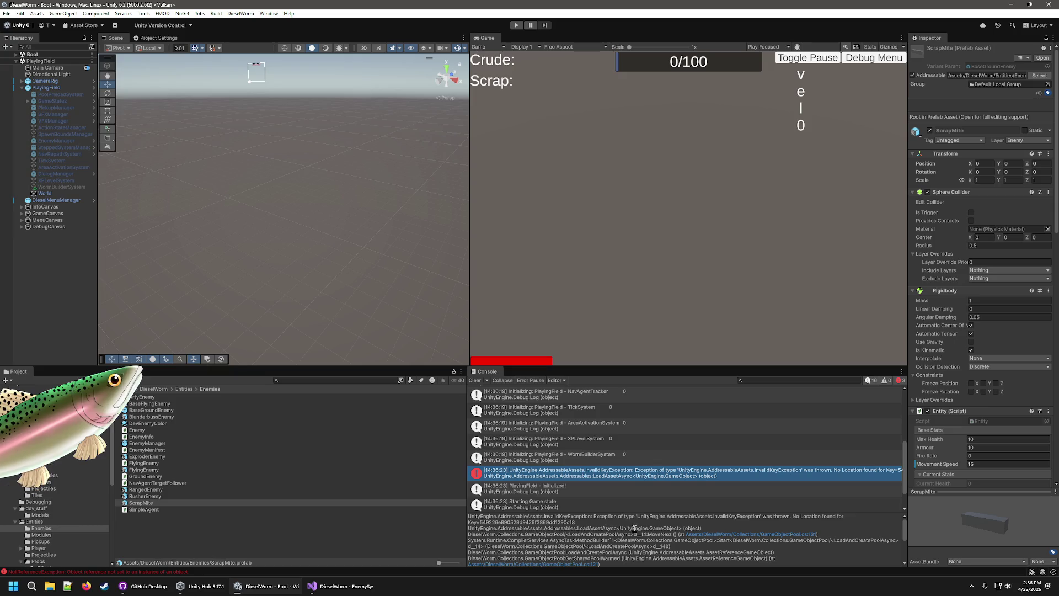
scroll(634, 528, "down", 3)
scroll(634, 528, "up", 3)
scroll(59, 503, "down", 3)
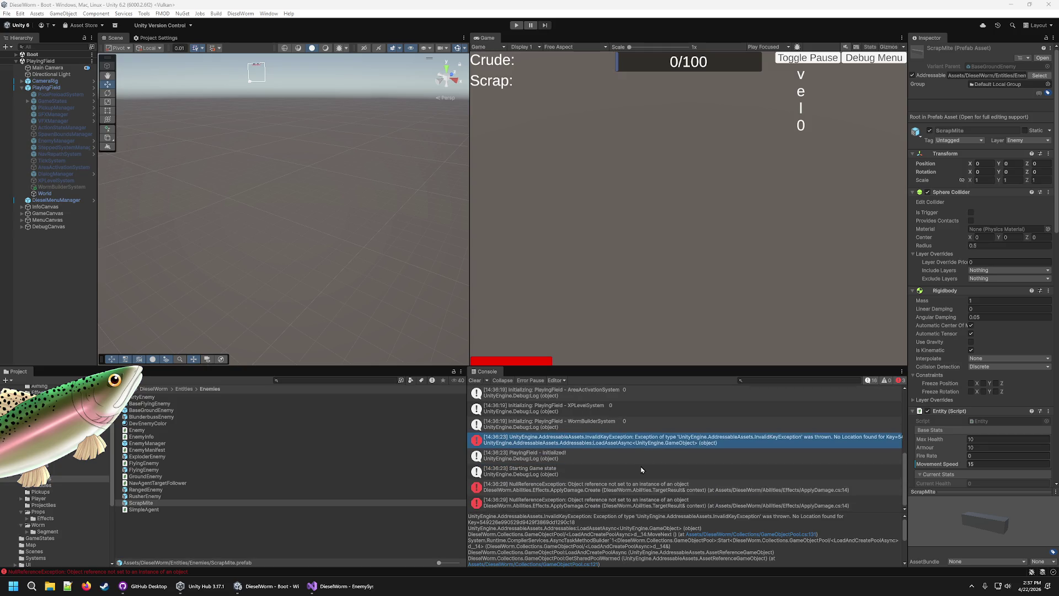
scroll(653, 520, "down", 3)
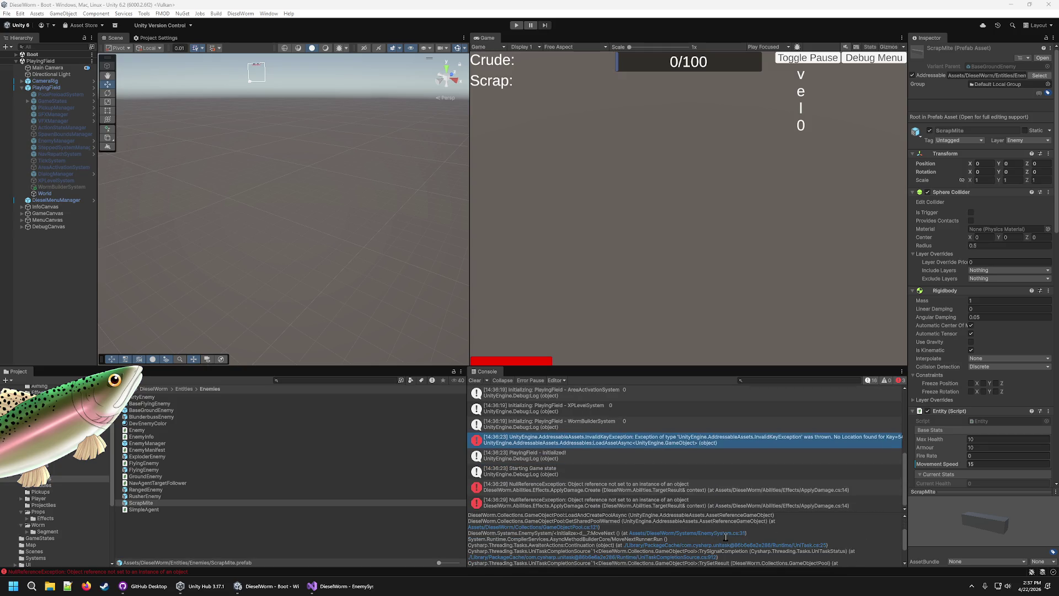
scroll(725, 536, "up", 2)
scroll(726, 537, "down", 5)
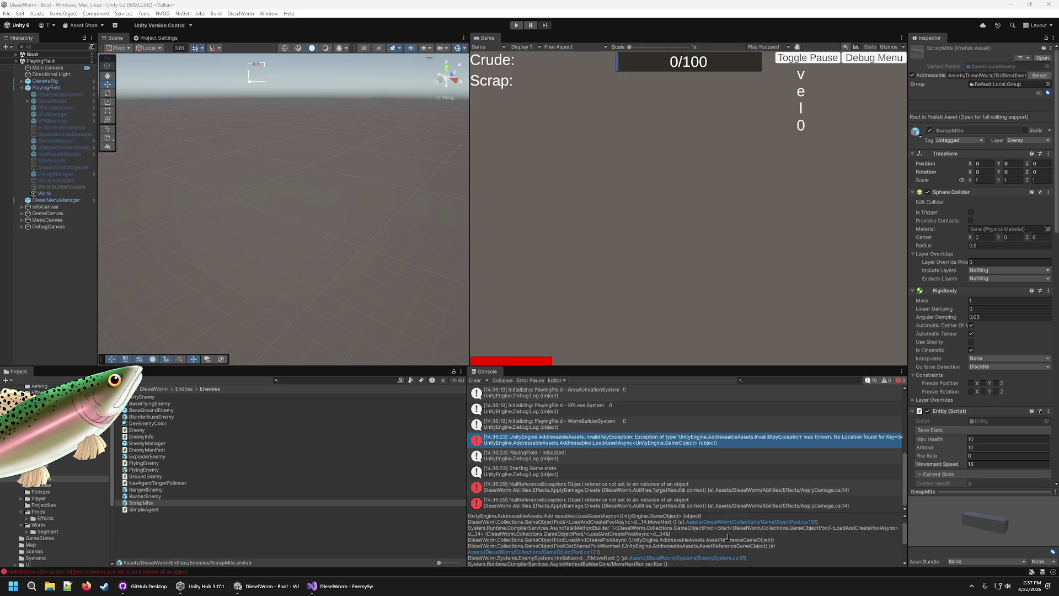
scroll(727, 536, "up", 1)
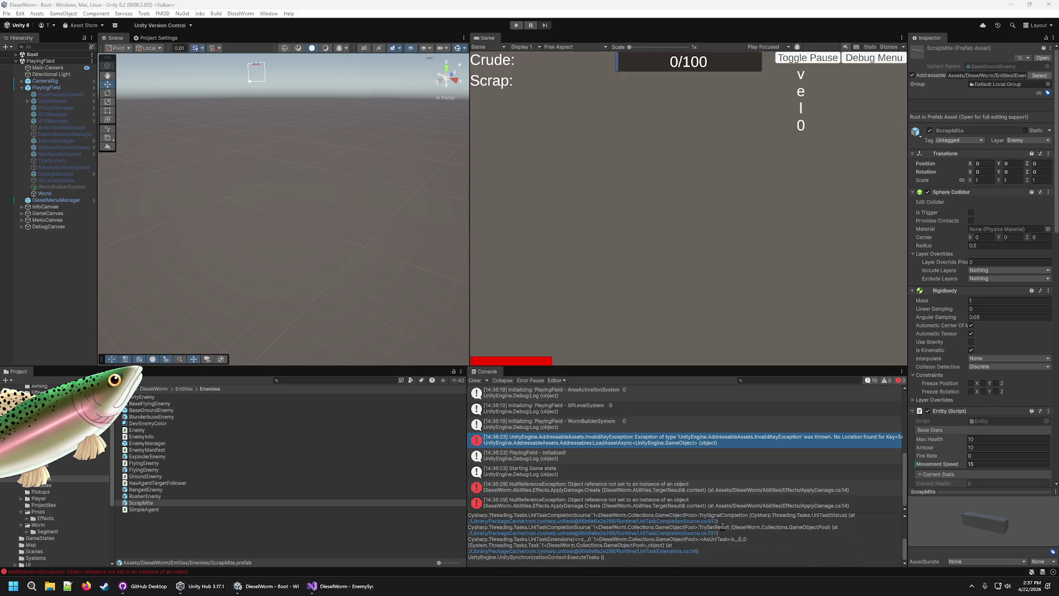
scroll(723, 526, "up", 1)
scroll(723, 527, "up", 2)
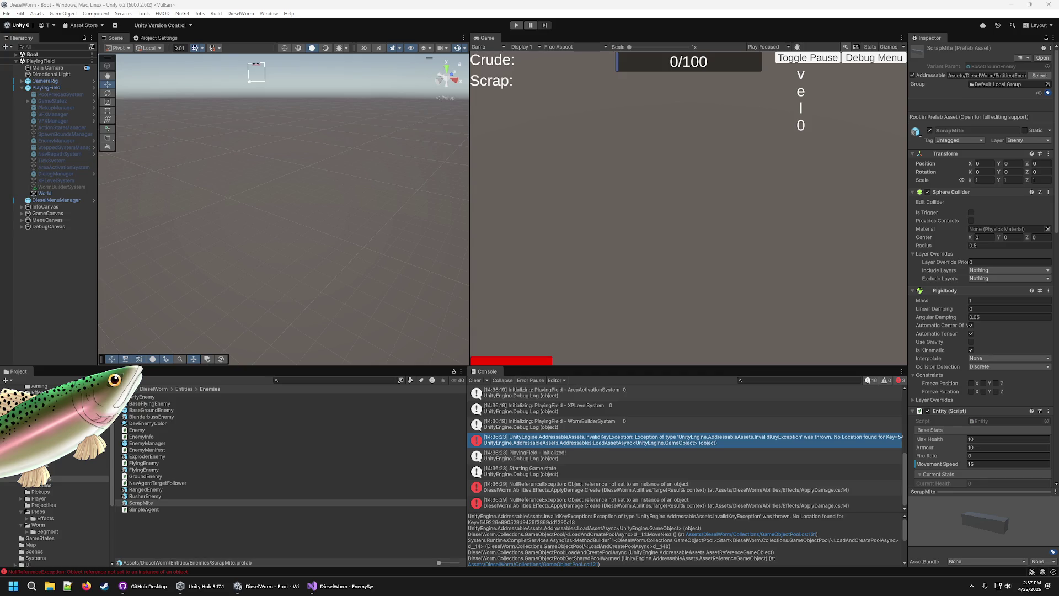
left_click(745, 5)
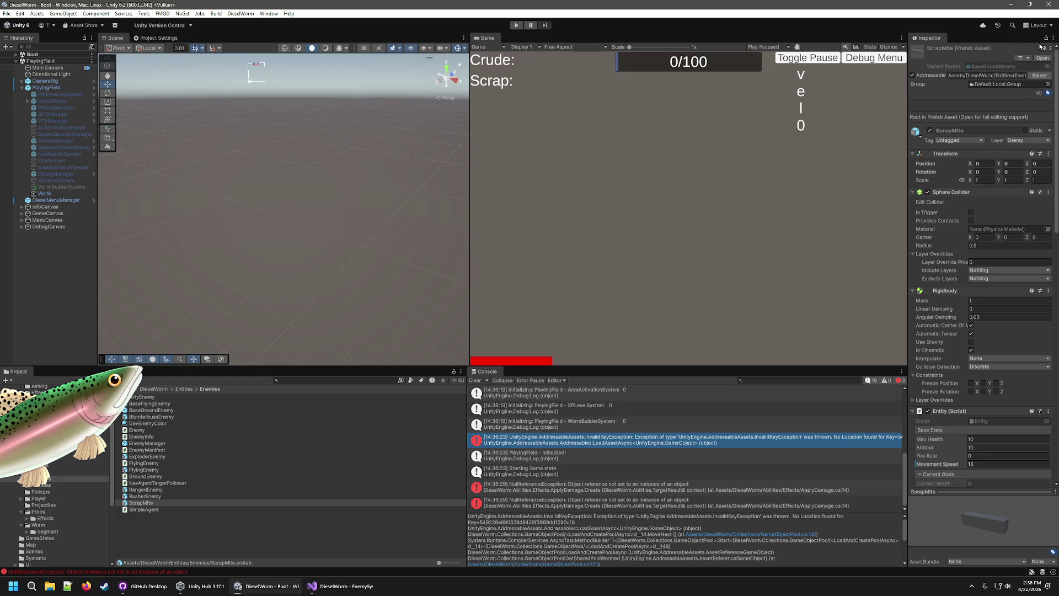
left_click(1053, 39)
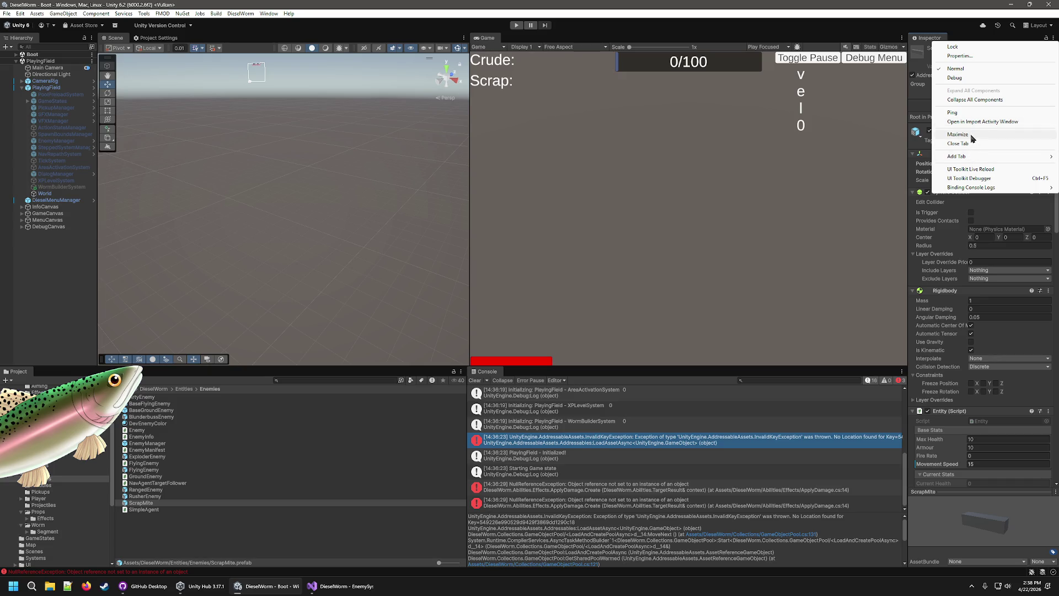
left_click(870, 35)
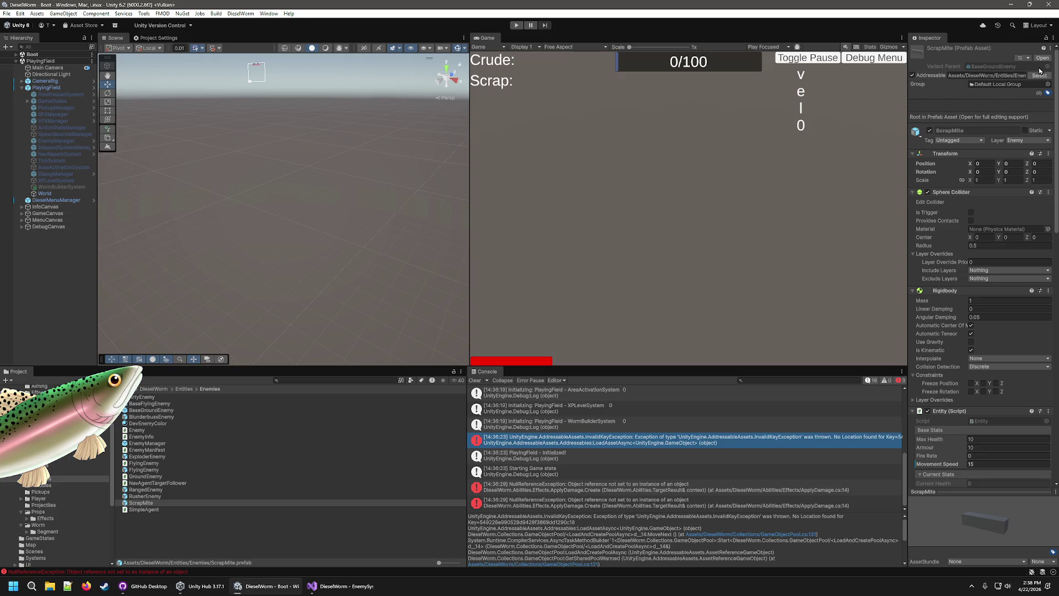
left_click(268, 13)
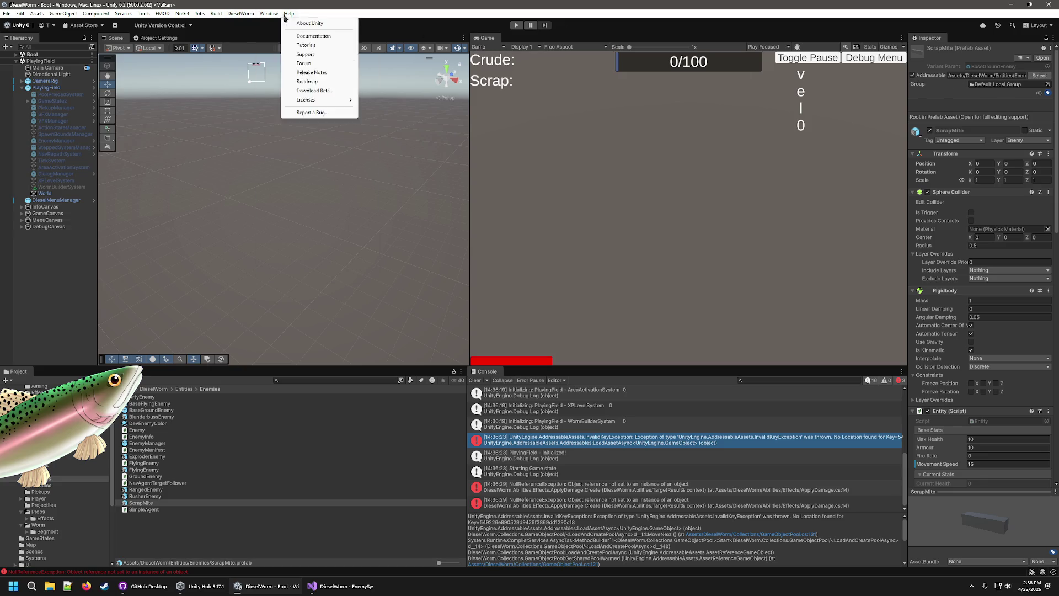
mouse_move(325, 70)
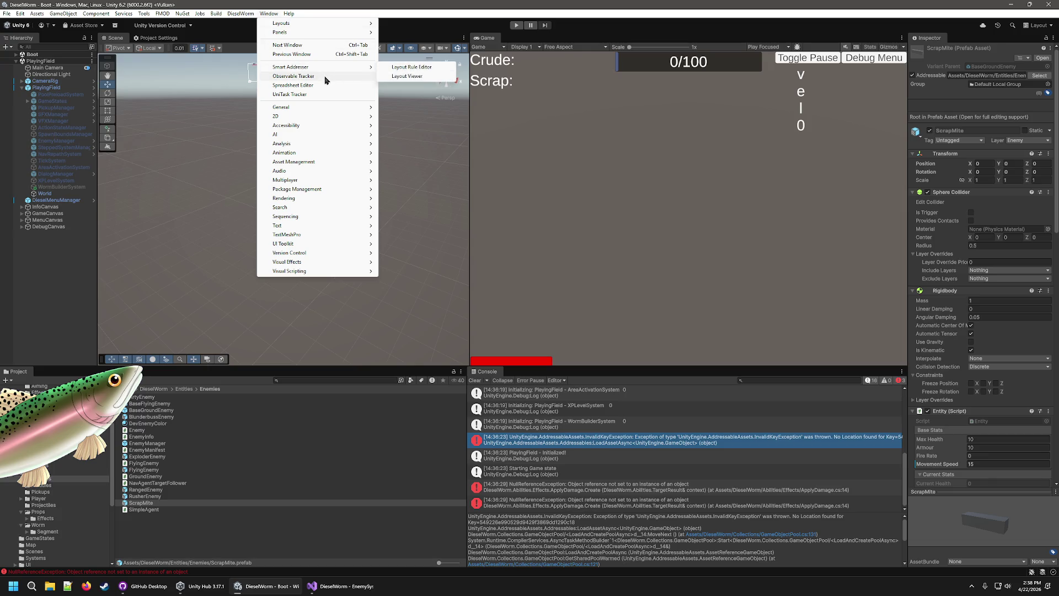
left_click(449, 11)
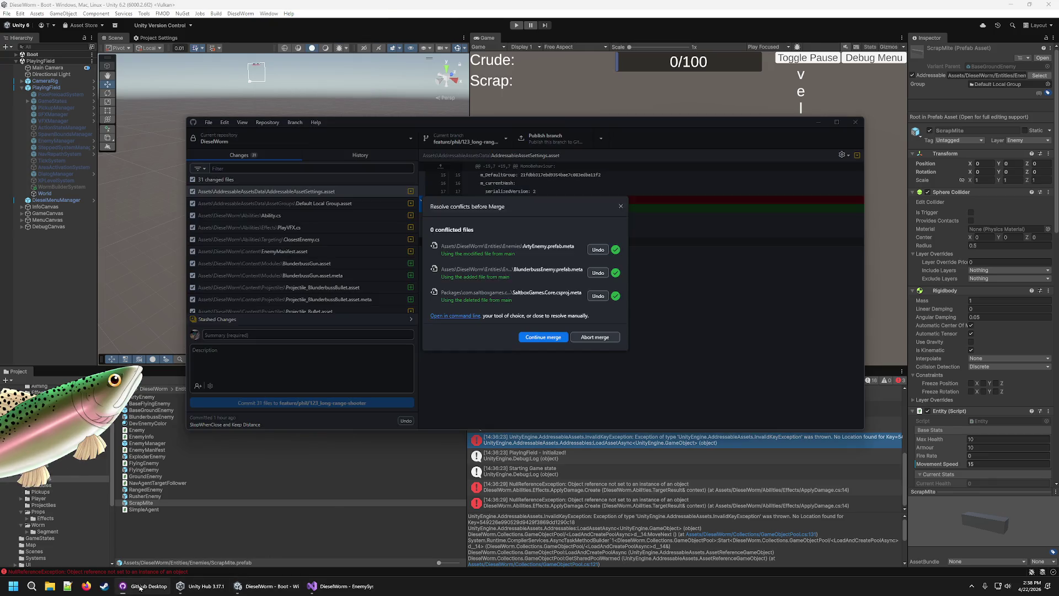
Try aborting the pending merge twice, dismiss both errors, and close the conflict review
left_click(142, 586)
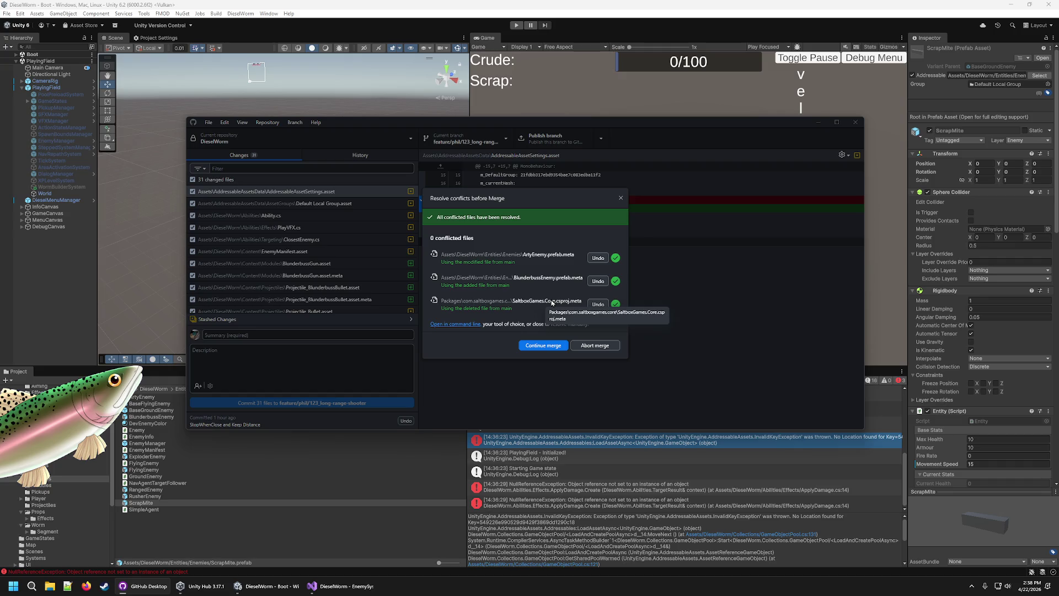
left_click(589, 347)
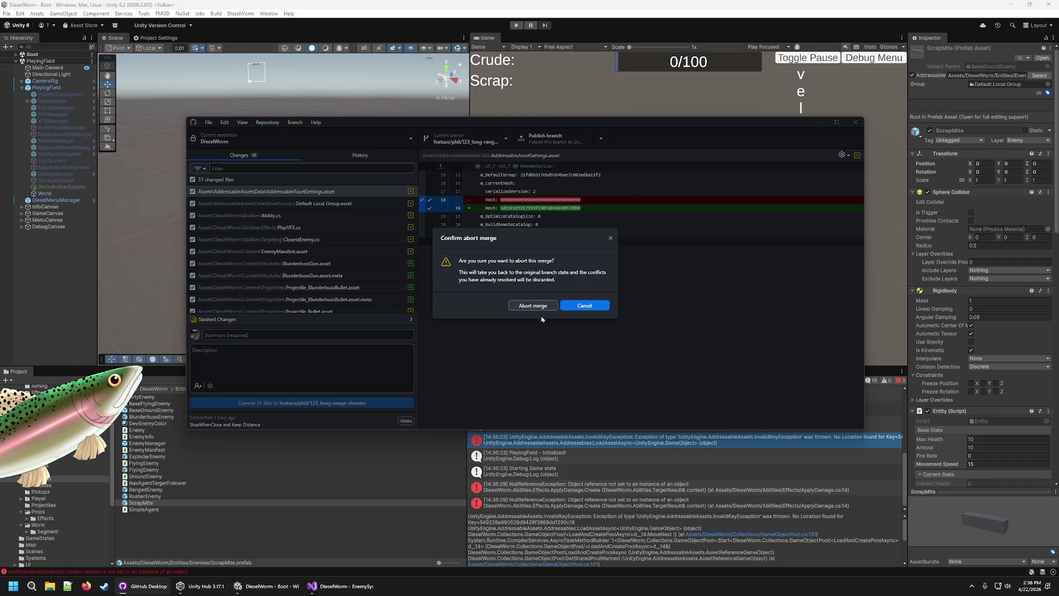
left_click(534, 306)
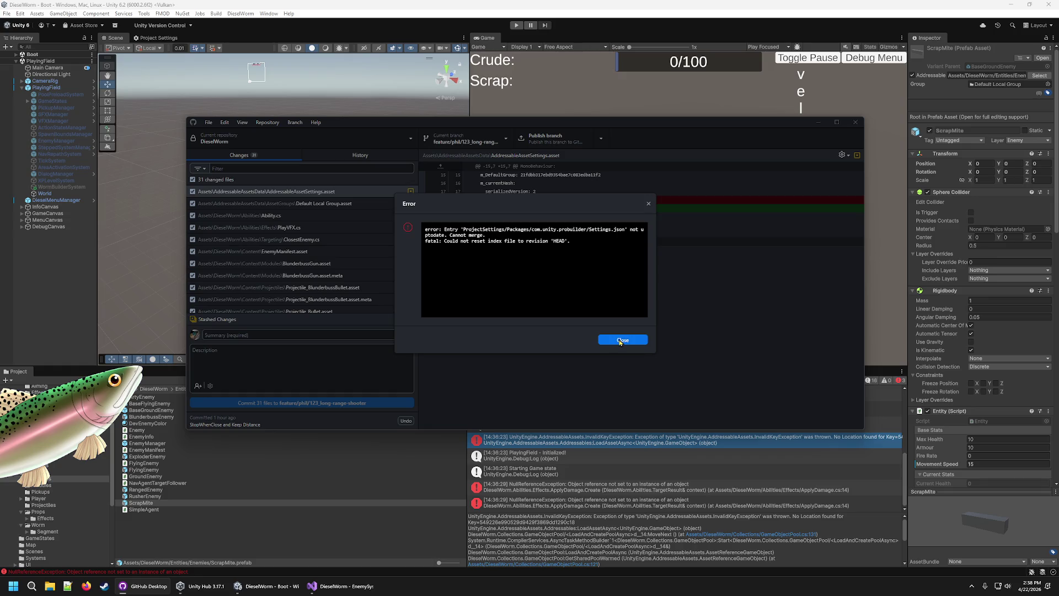
left_click(622, 340)
left_click(594, 338)
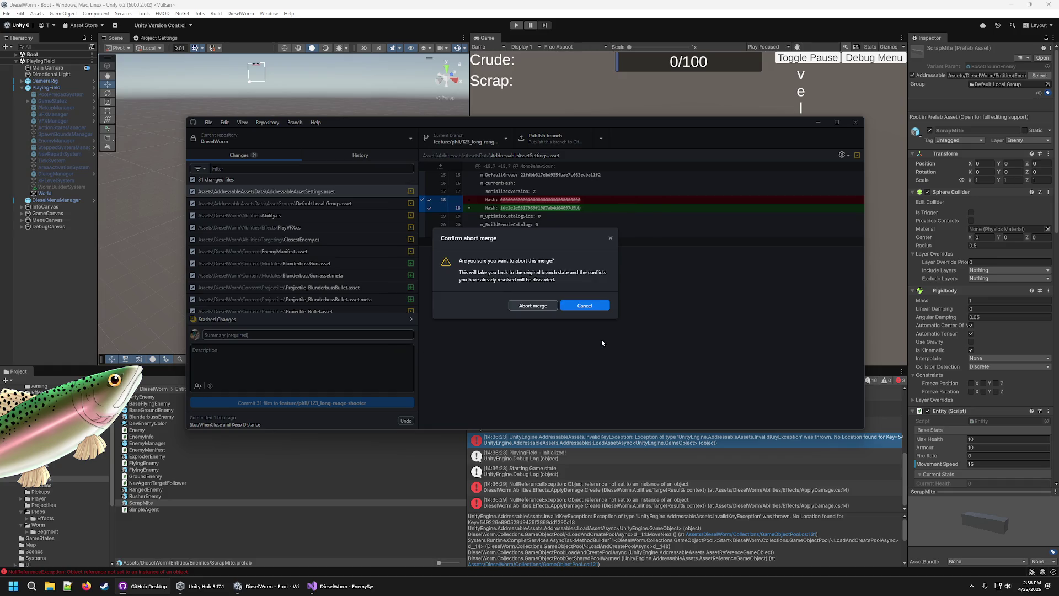
left_click(546, 307)
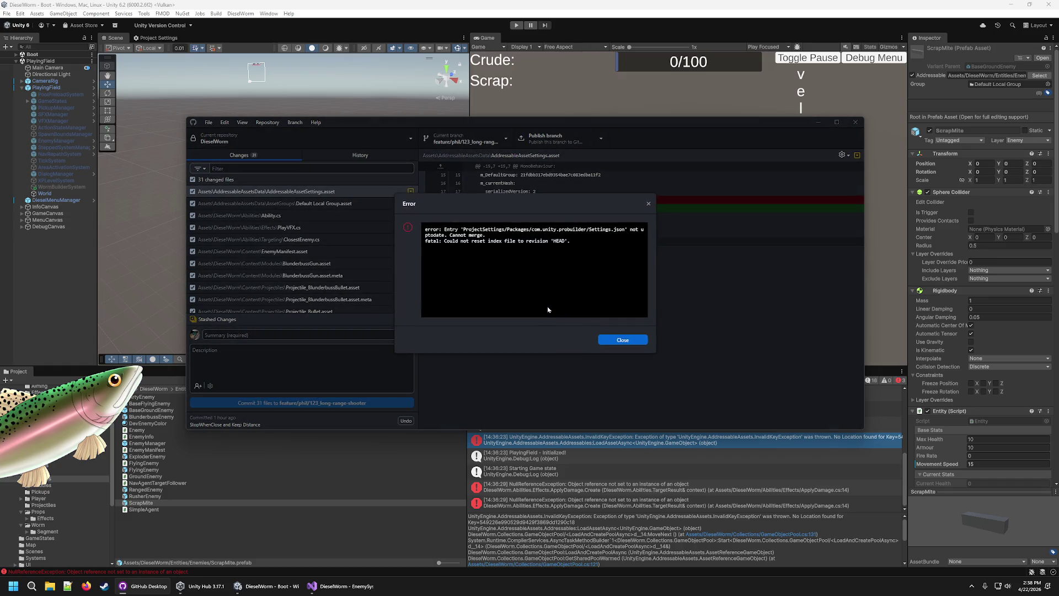
left_click(615, 342)
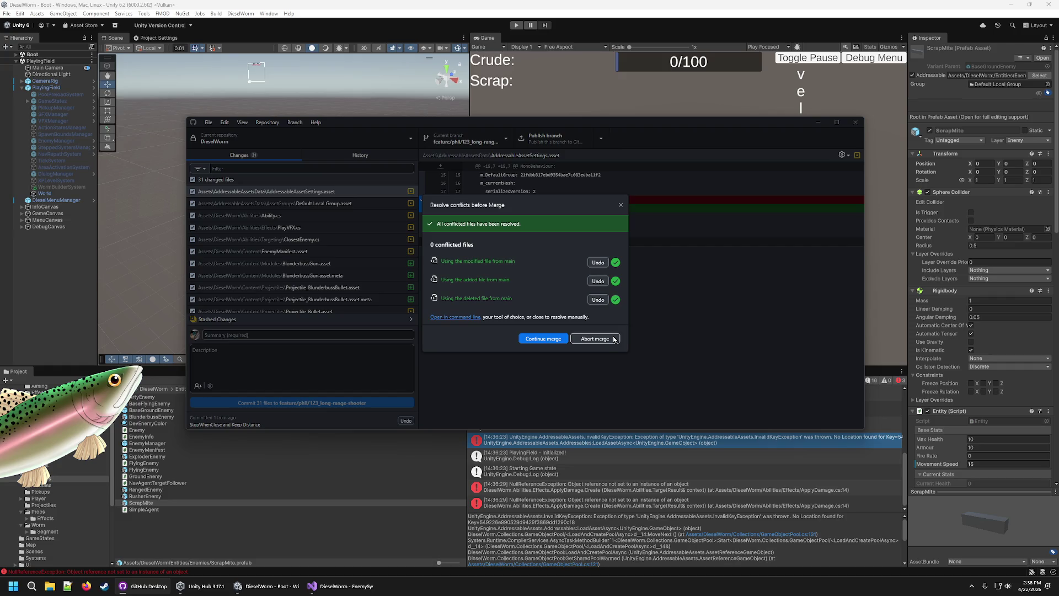
left_click(621, 204)
scroll(351, 273, "down", 5)
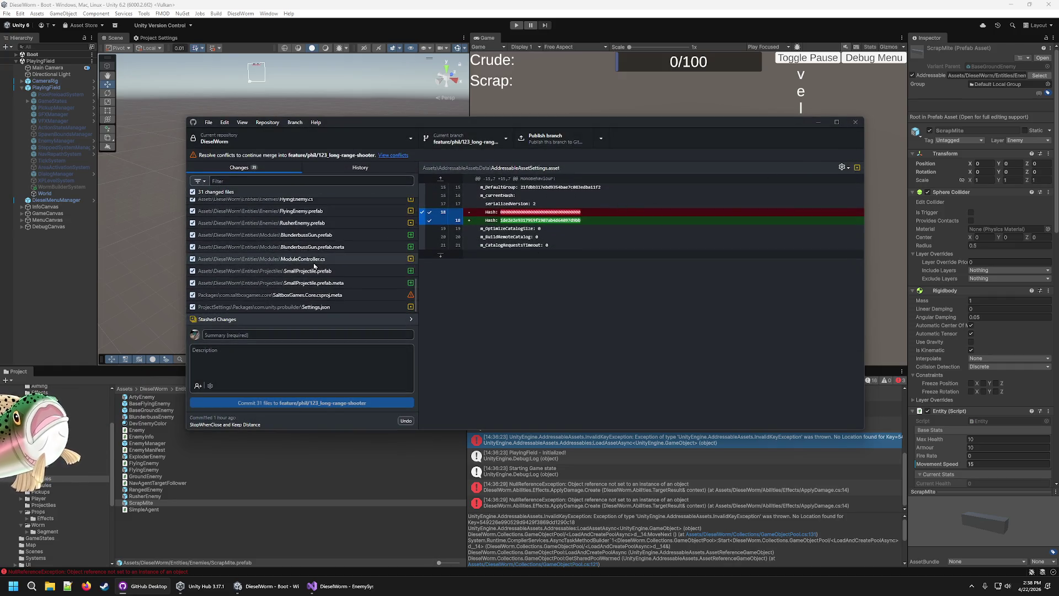
Permanently discard all 31 changed files left by the merge
right_click(236, 192)
left_click(263, 198)
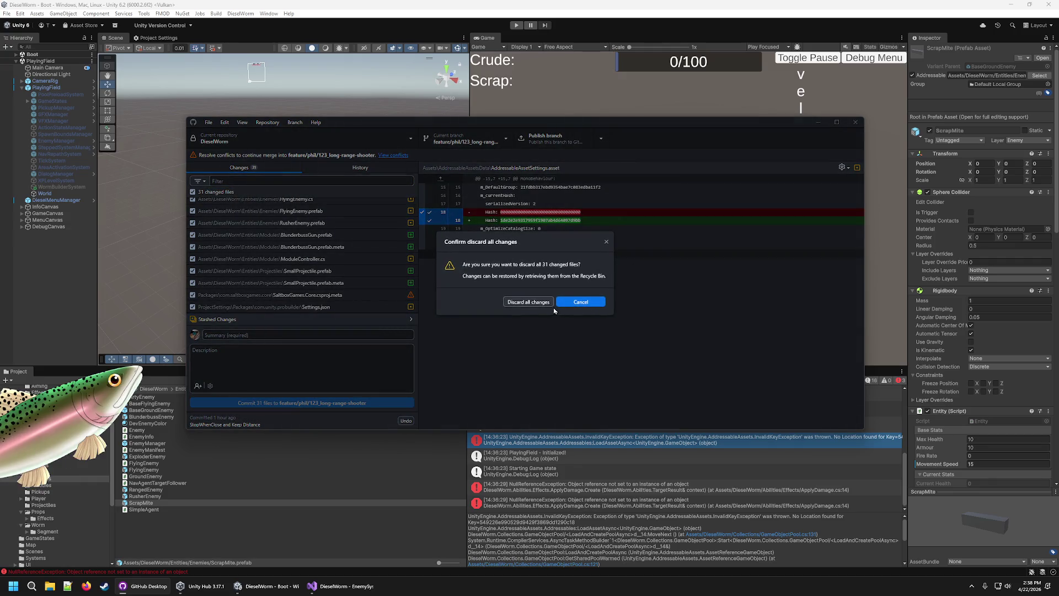
left_click(534, 303)
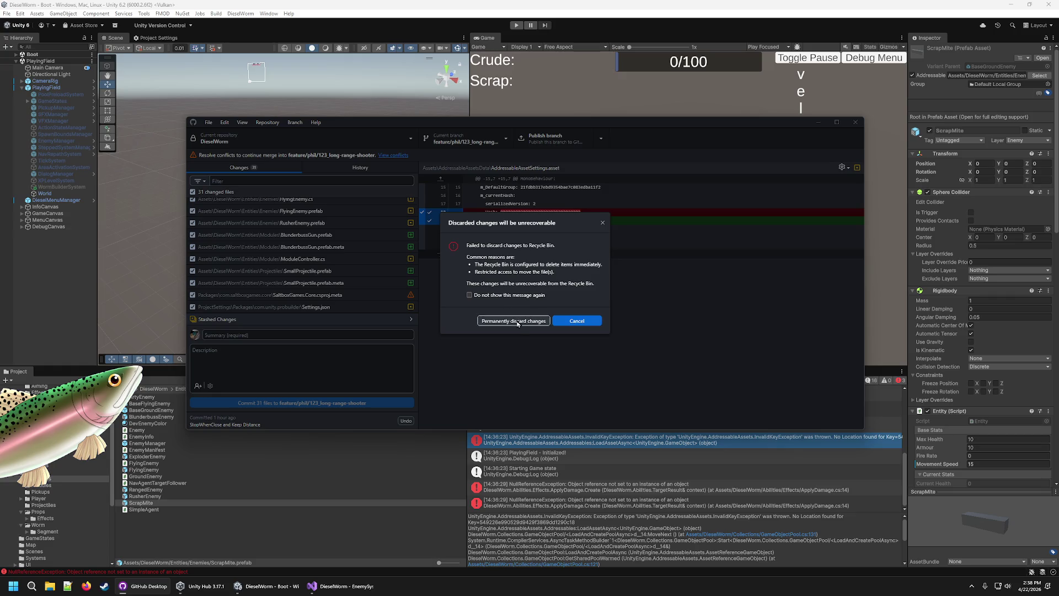
left_click(521, 323)
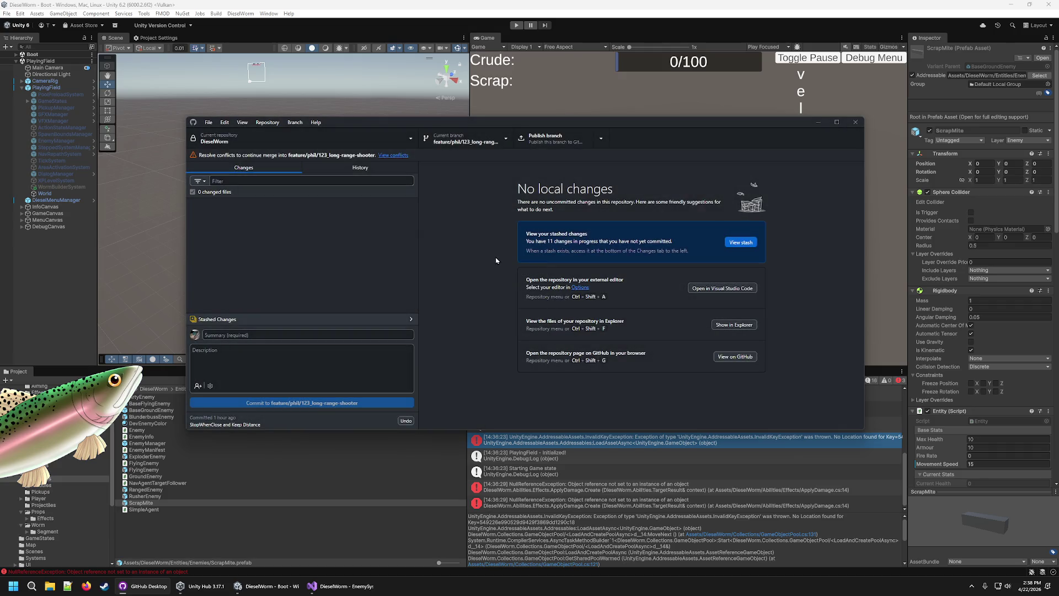
left_click(666, 5)
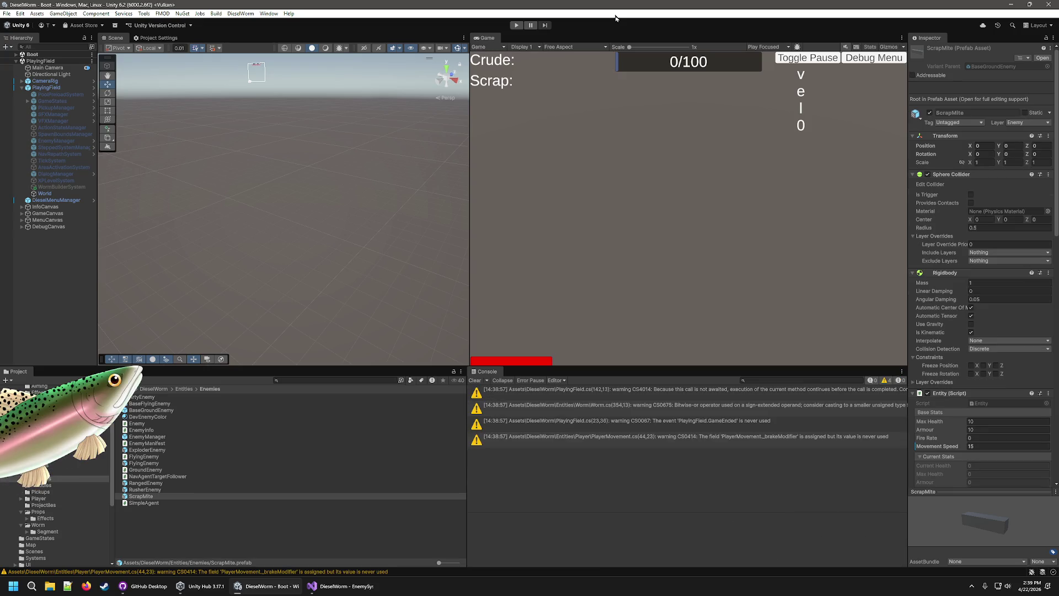
Run a short Play-mode test of DieselWorm and stop it
left_click(515, 25)
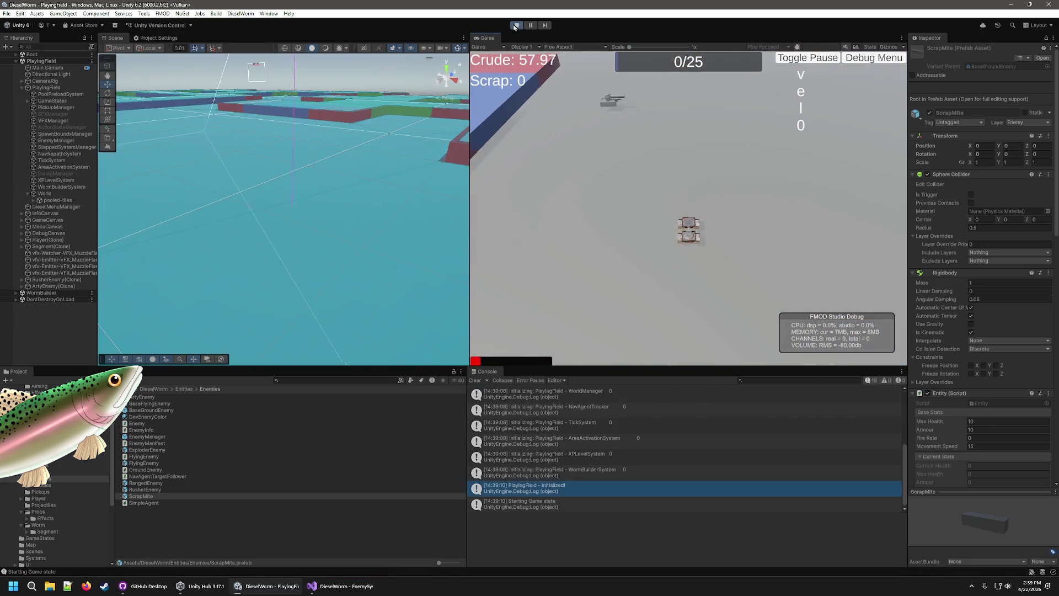
left_click(515, 26)
left_click(338, 585)
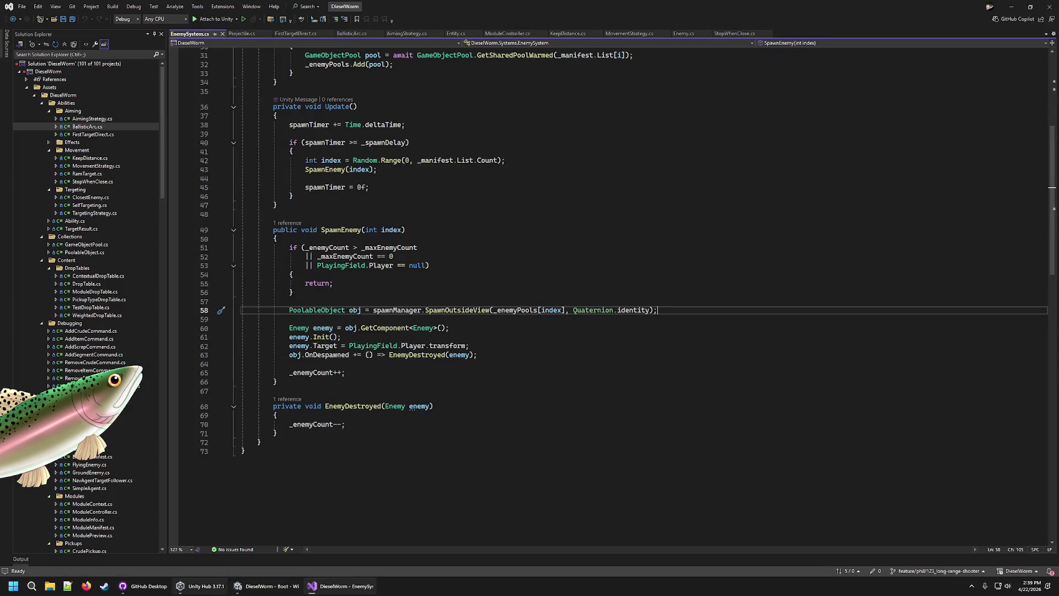
Attempt merging main into the feature branch and dismiss the unfinished-merge error
left_click(144, 586)
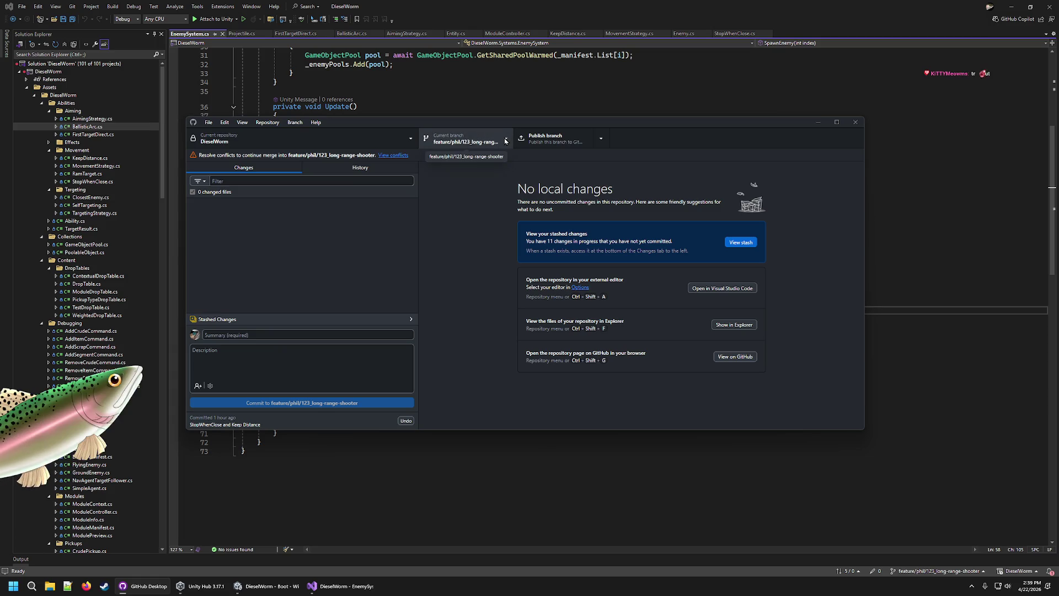
left_click(474, 139)
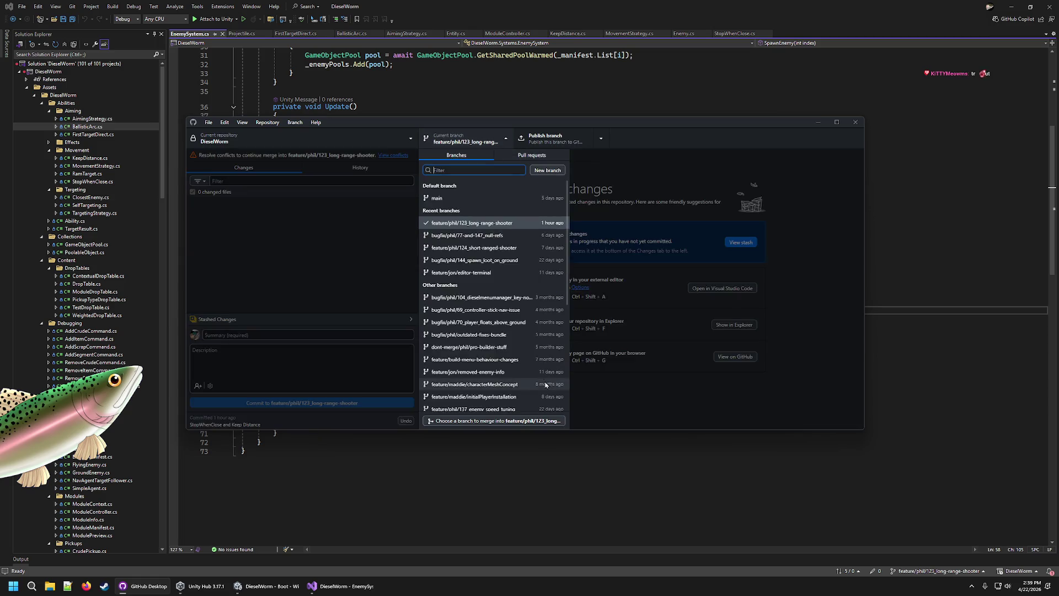
left_click(493, 420)
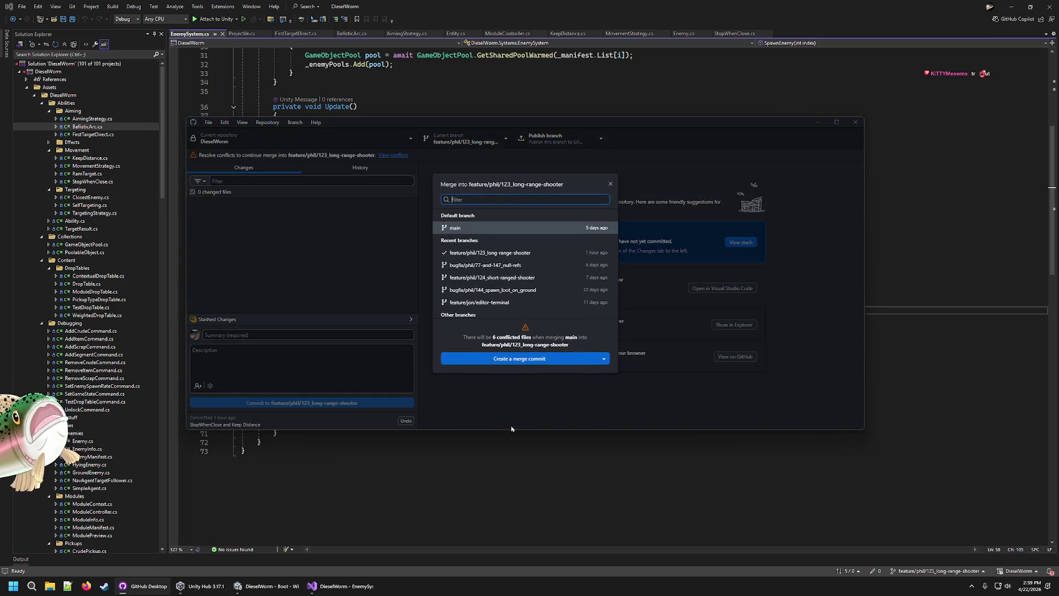
left_click(567, 359)
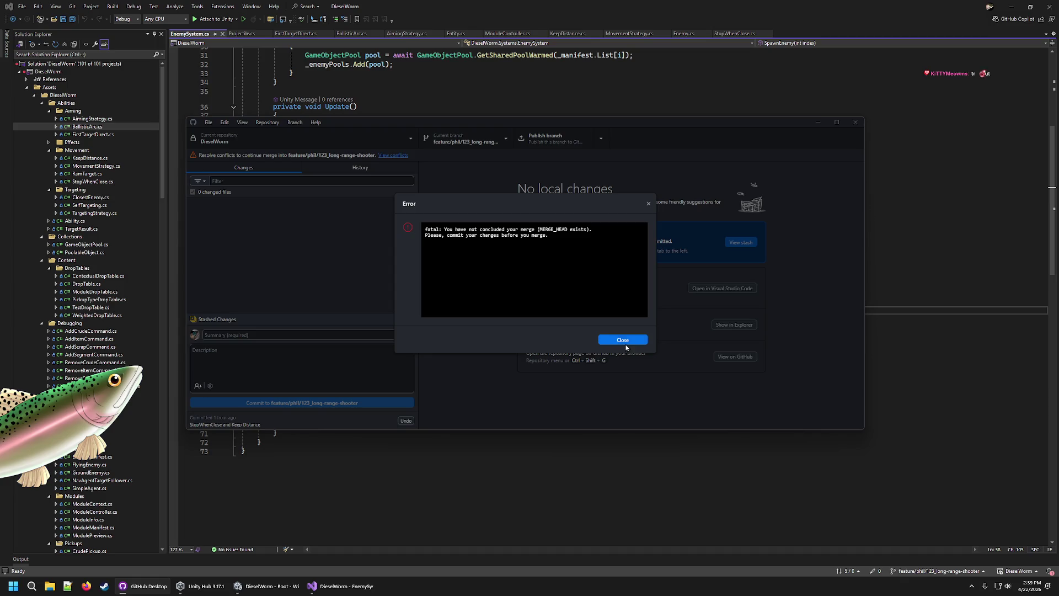
left_click(623, 341)
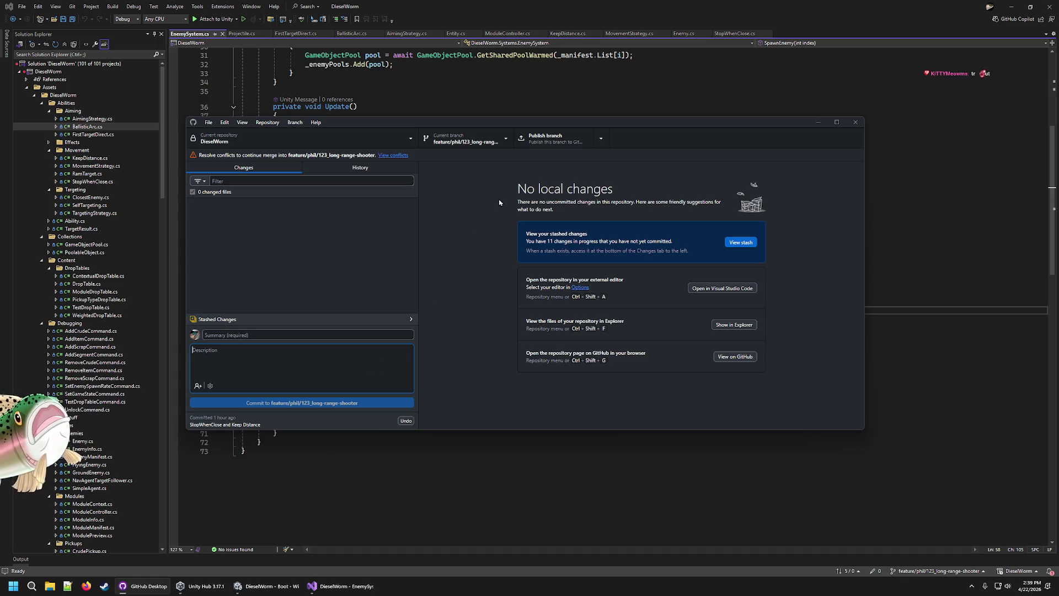
Abort the unfinished merge from the conflict view and merge main in again
left_click(502, 145)
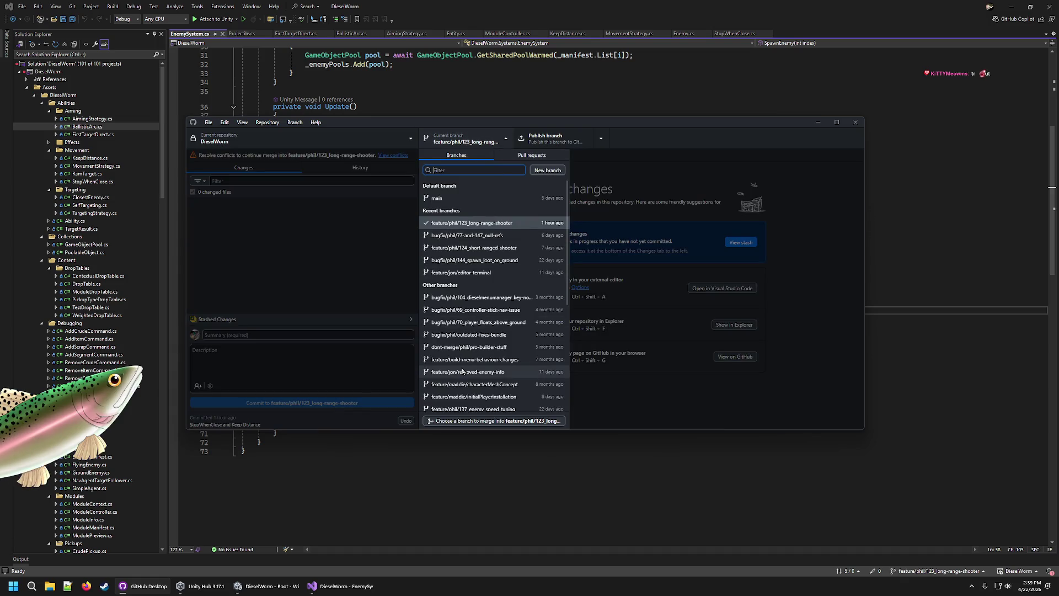
left_click(327, 166)
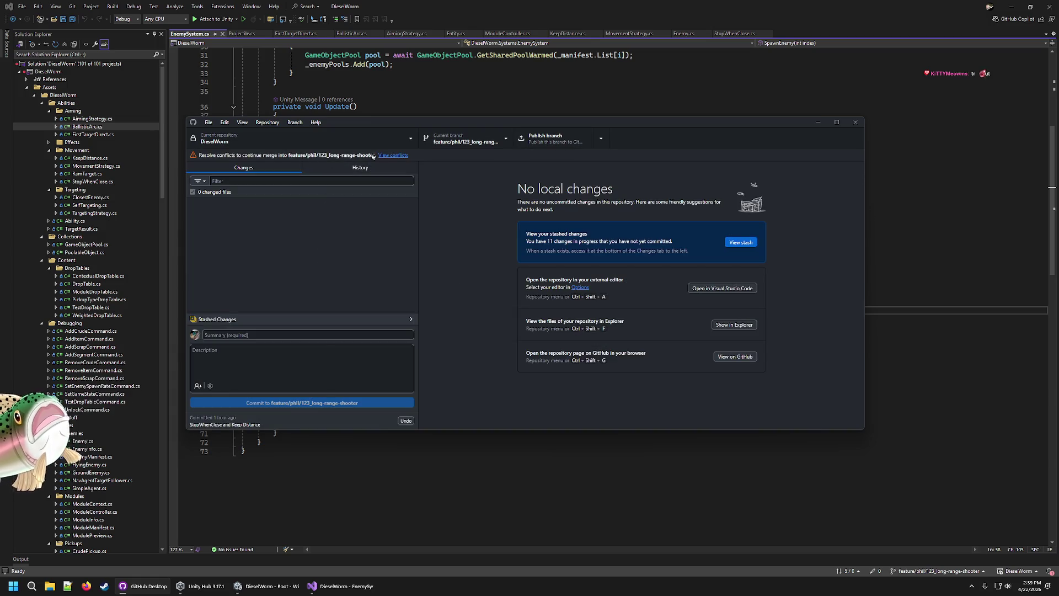
left_click(393, 155)
left_click(595, 301)
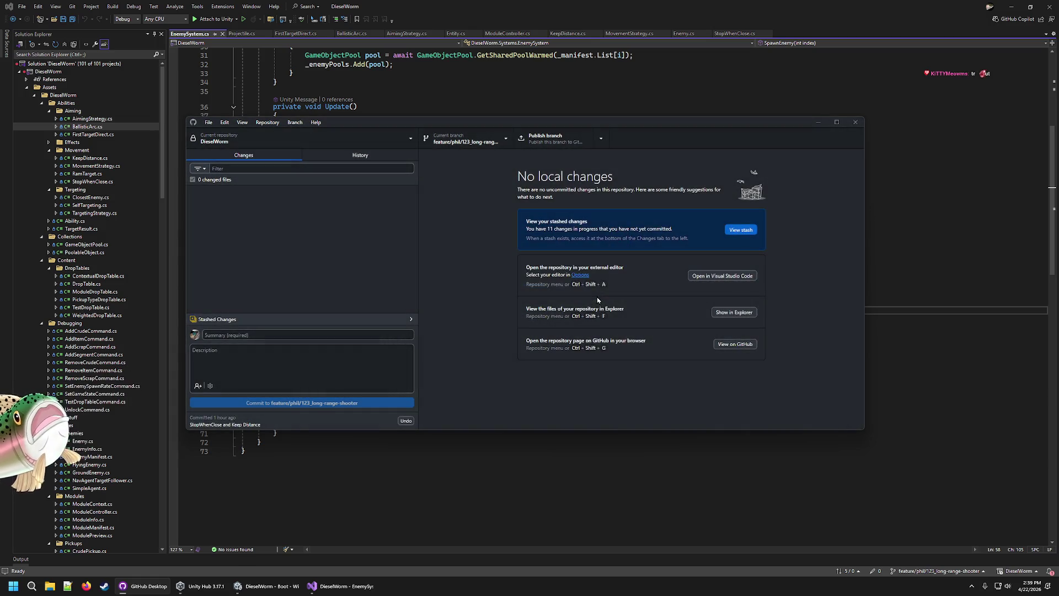
left_click(466, 139)
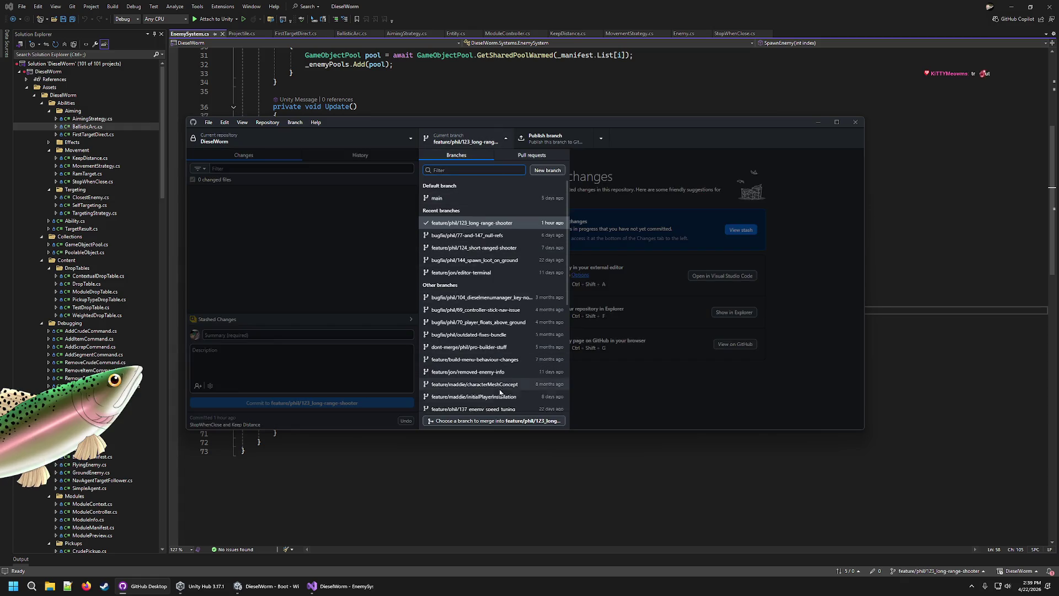
left_click(493, 420)
left_click(531, 364)
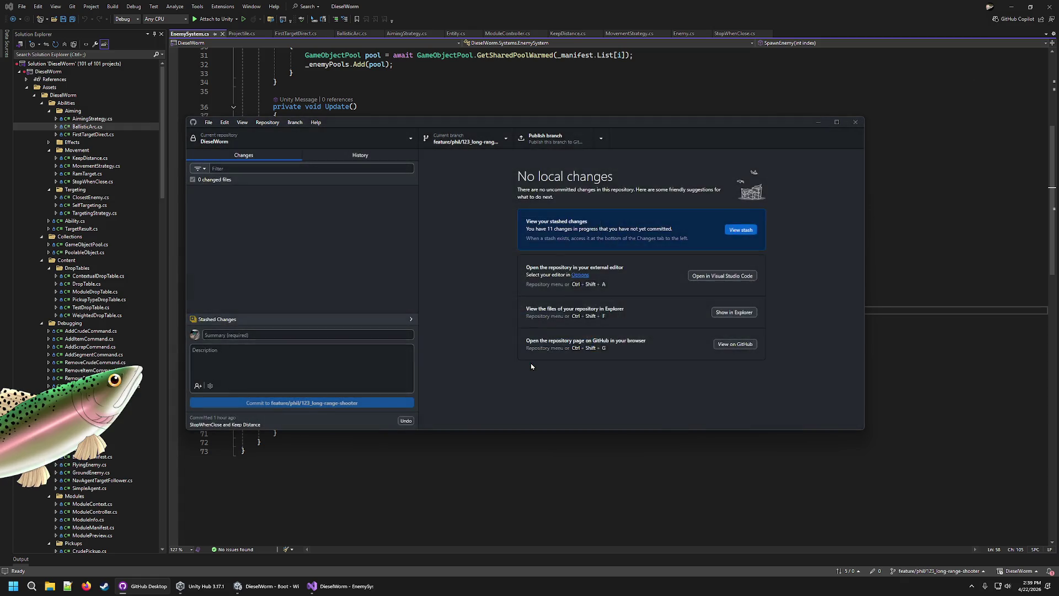
Resolve the six conflicts: feature's AddressableAssetSettings.asset, main's versions of PlayVFX.cs, EnemyManifest, both prefab metas and csproj meta
left_click(612, 226)
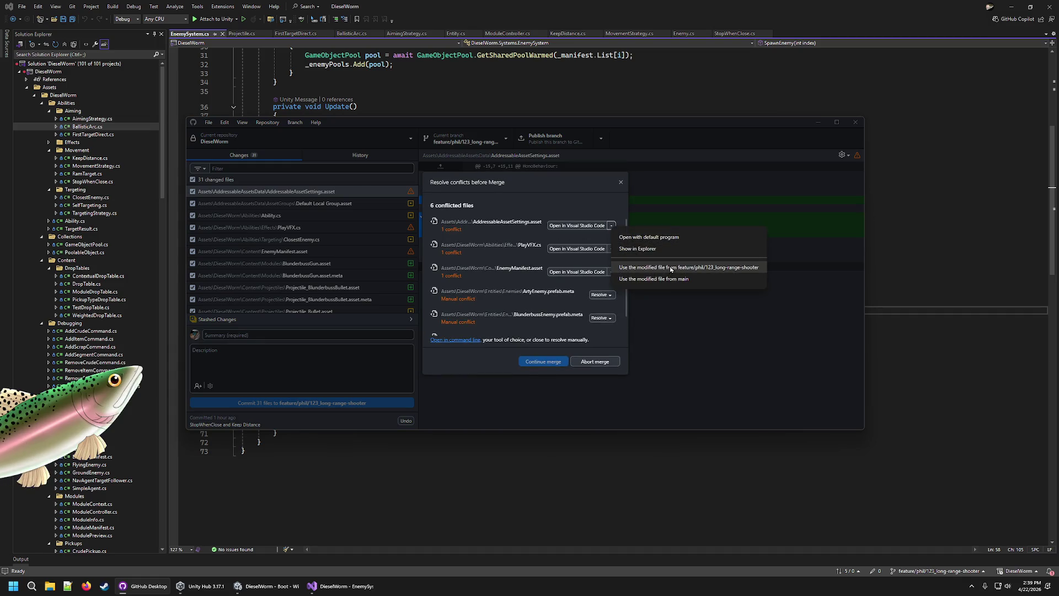
left_click(671, 269)
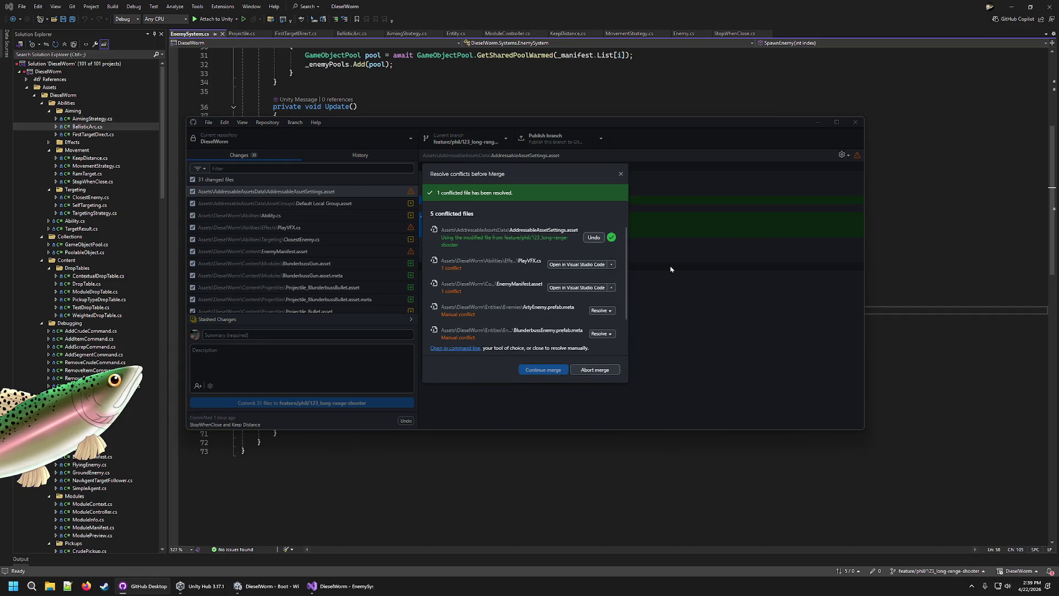
left_click(611, 266)
left_click(667, 314)
left_click(611, 288)
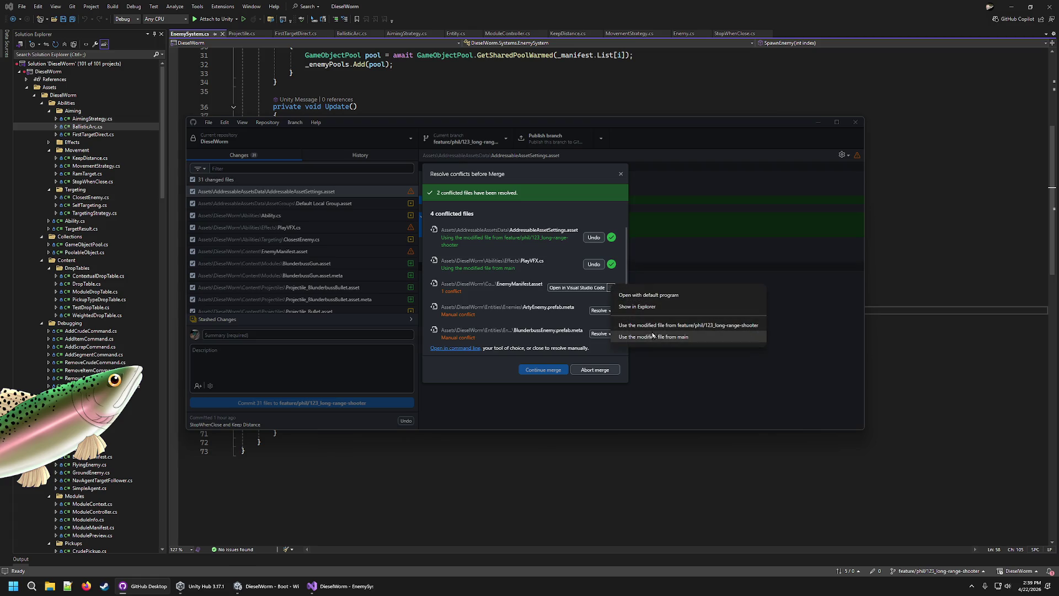
left_click(655, 337)
left_click(611, 312)
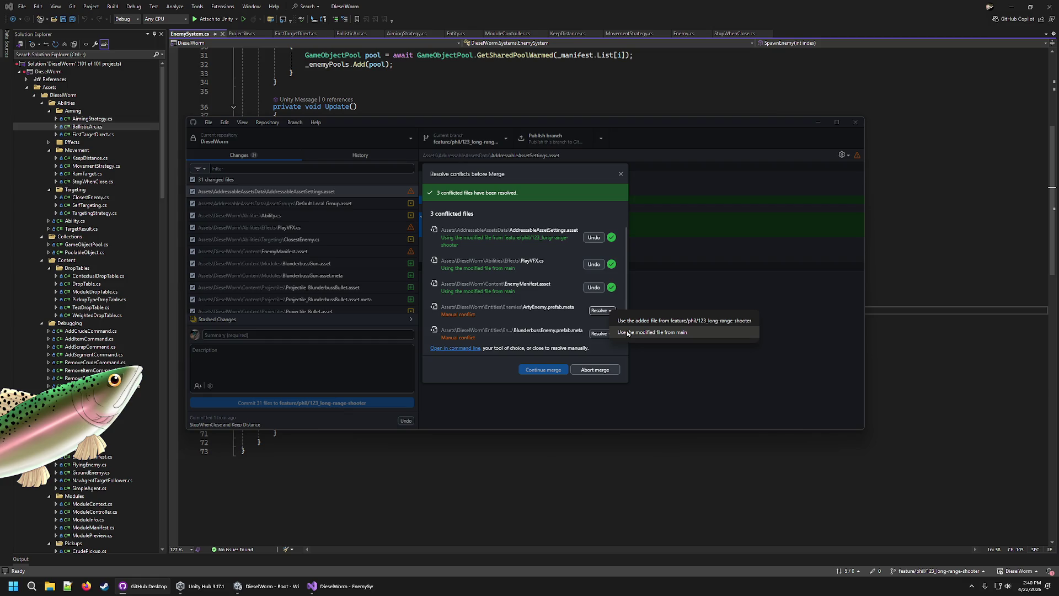
left_click(627, 332)
left_click(601, 305)
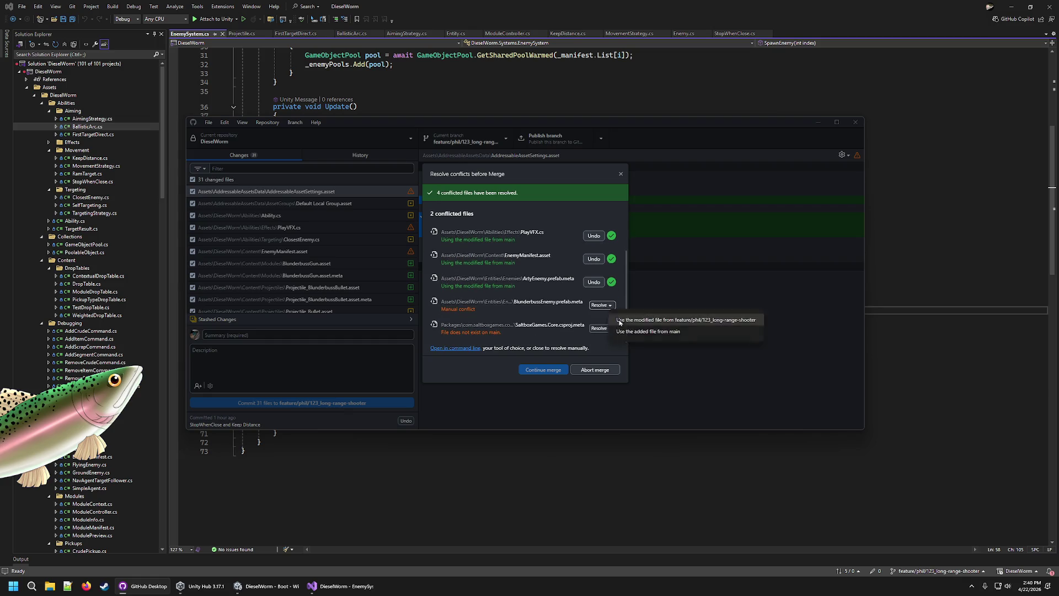
left_click(640, 333)
left_click(600, 328)
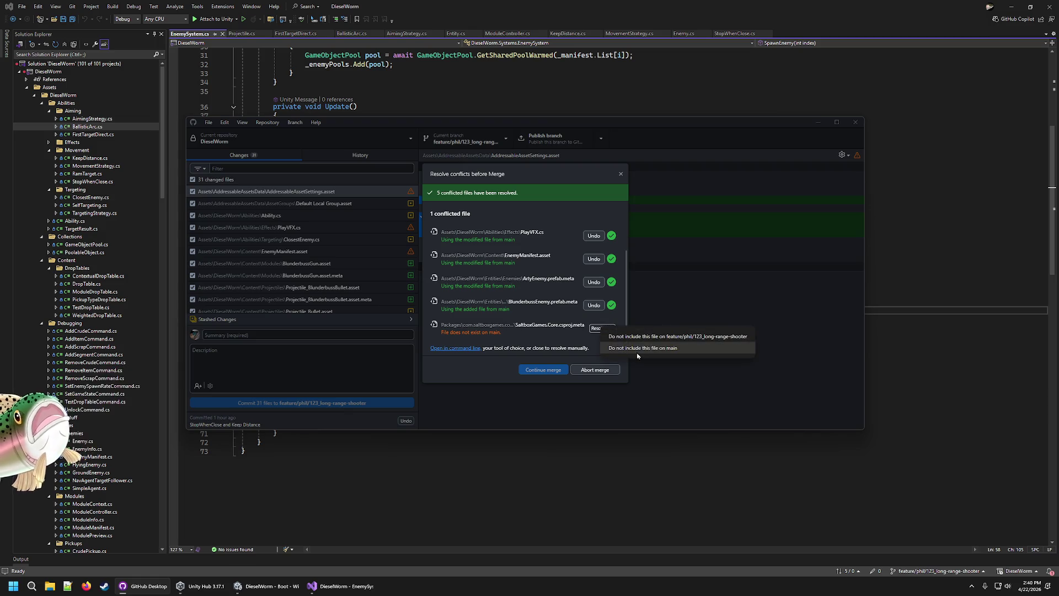
left_click(632, 348)
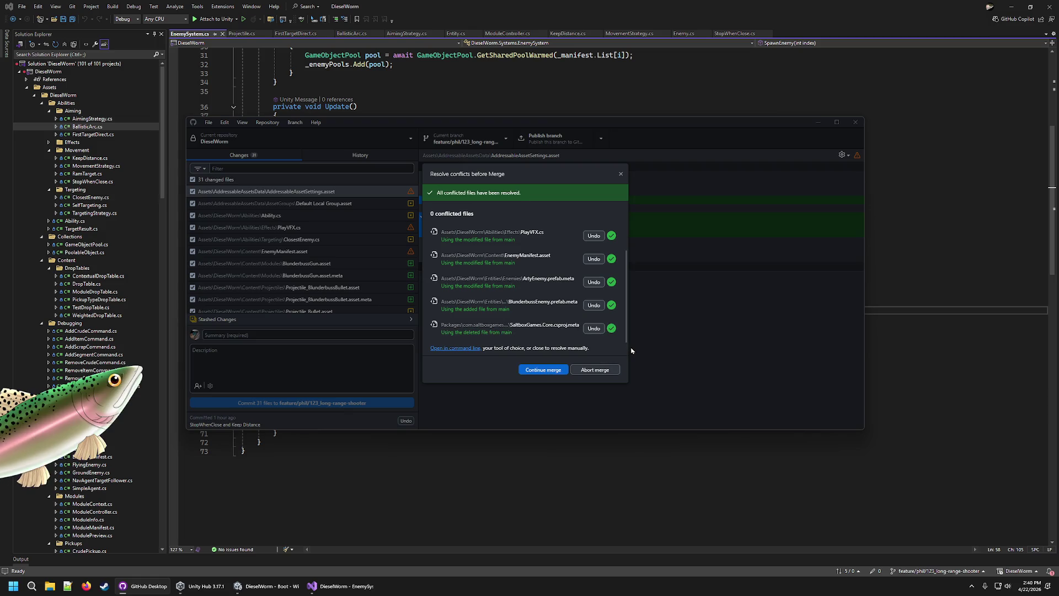
Continue the merge and dismiss the ArtyEnemy.prefab.meta error
left_click(554, 371)
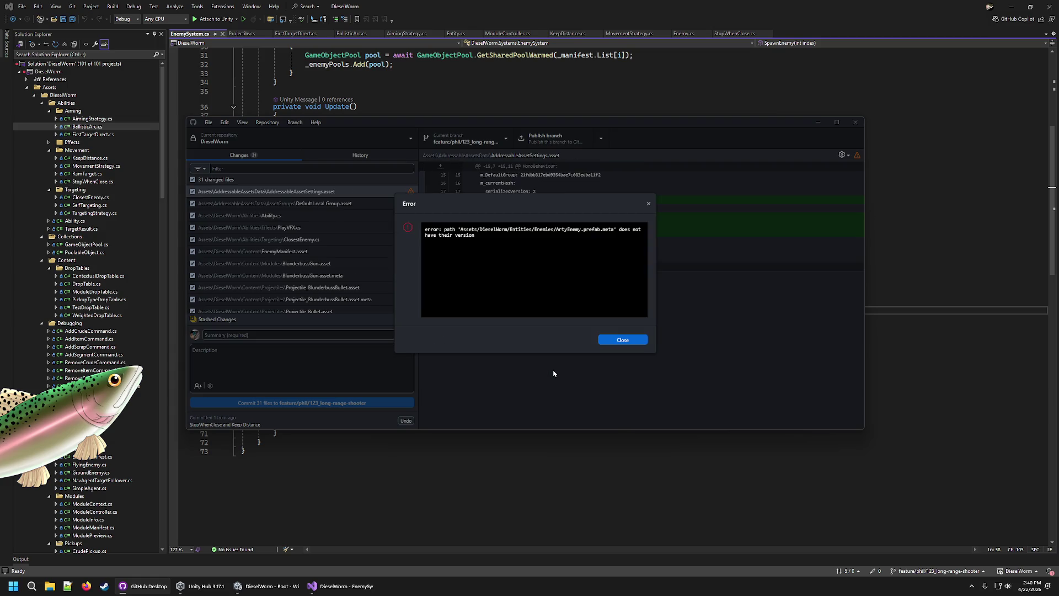
left_click(620, 340)
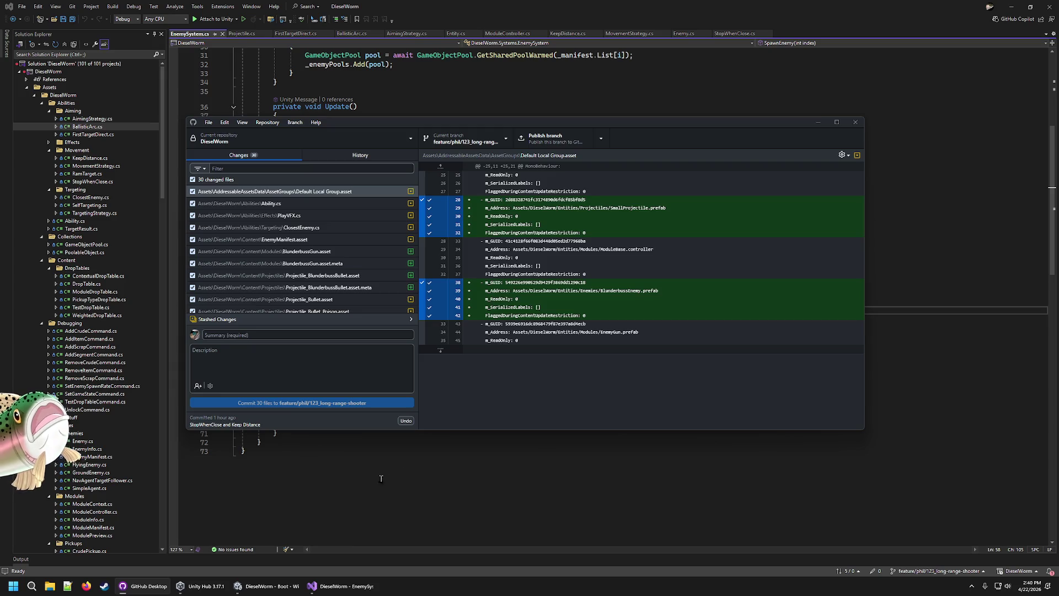
left_click(267, 586)
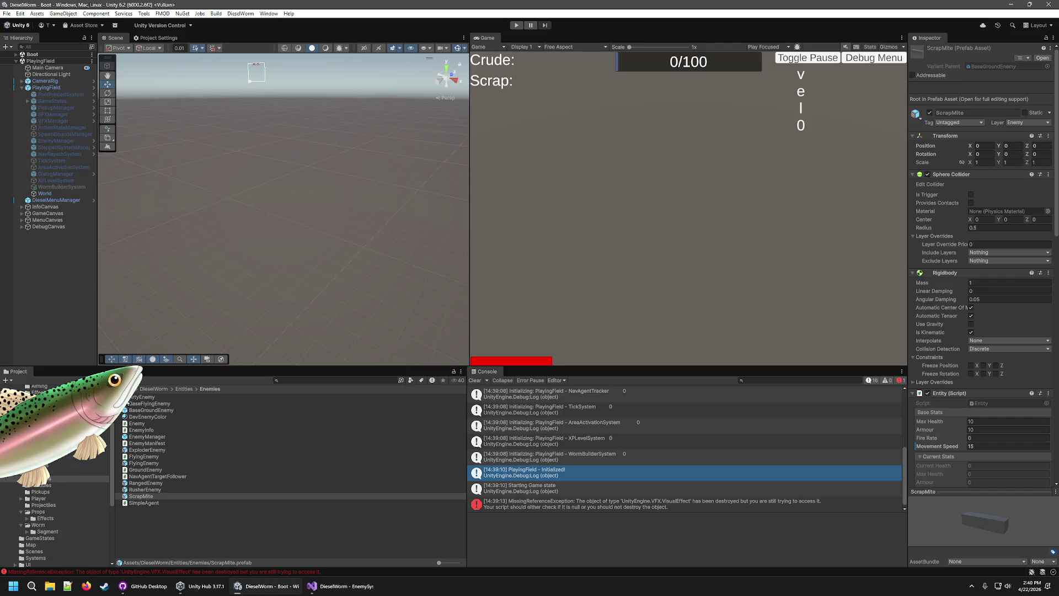
Inspect the Arty, Blunderbuss, Exploder, Flying, Ranged and ScrapMite enemy prefabs, marking Blunderbuss addressable
left_click(131, 399)
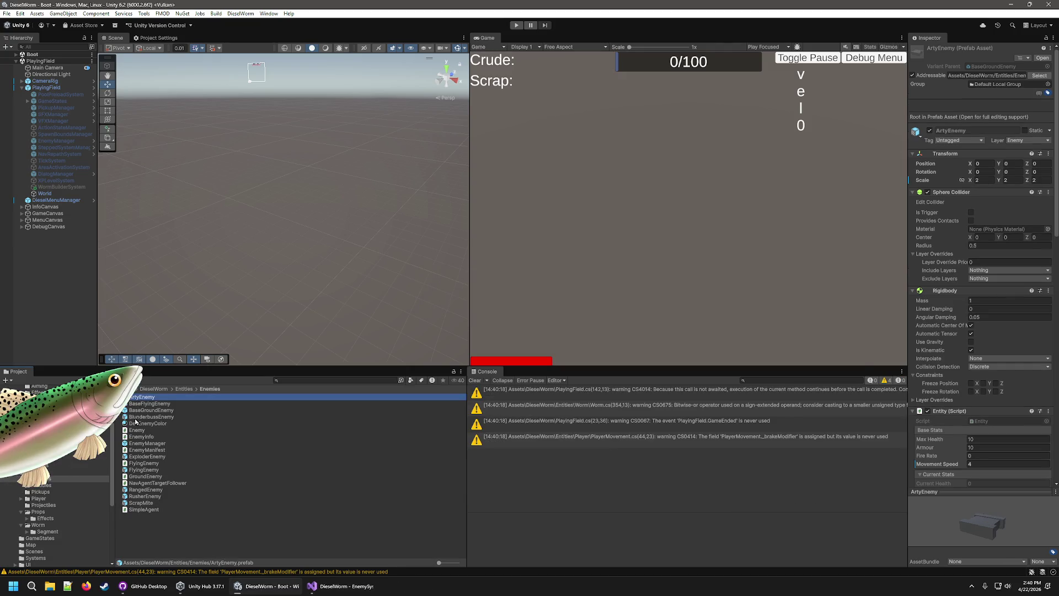
left_click(150, 417)
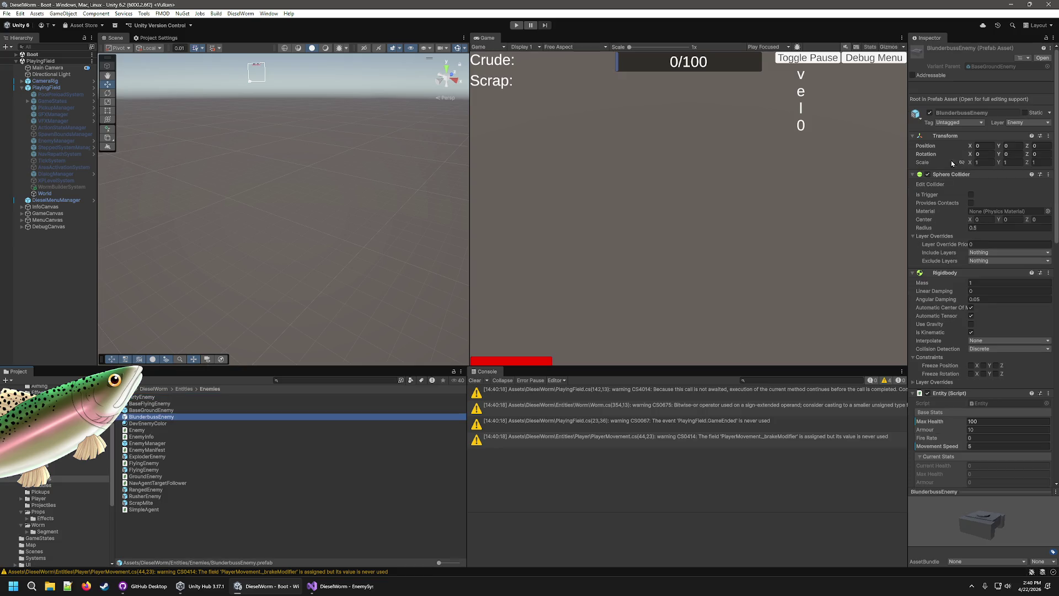
left_click(913, 75)
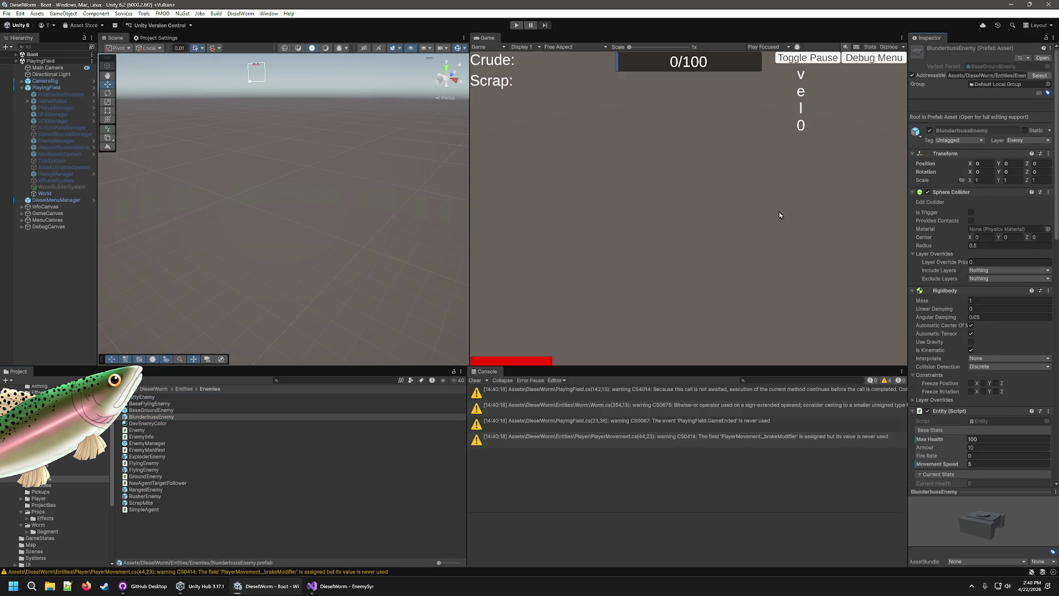
left_click(144, 457)
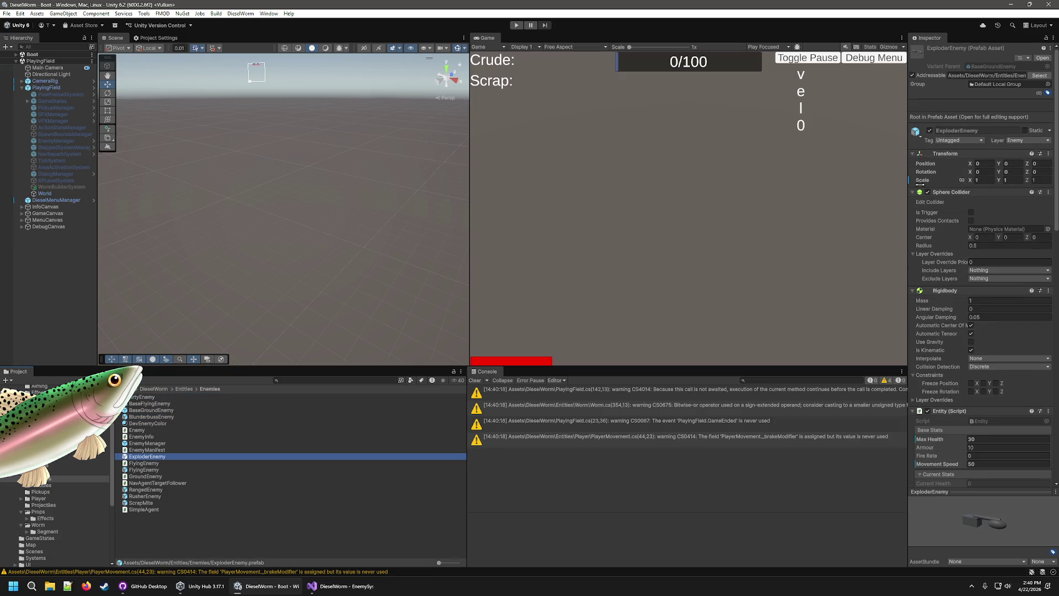
left_click(144, 470)
left_click(147, 489)
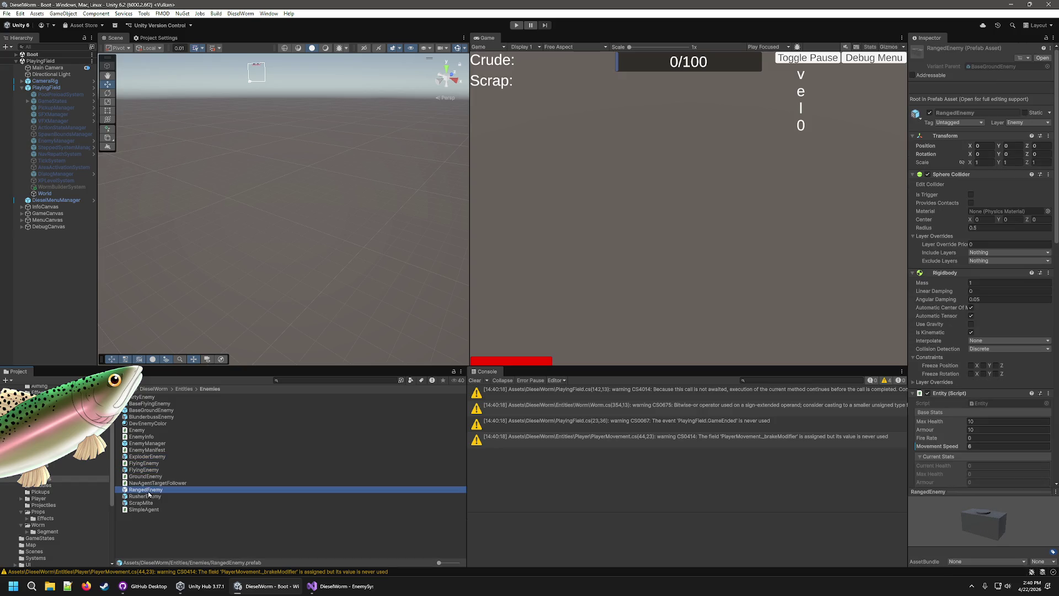
left_click(152, 497)
left_click(148, 509)
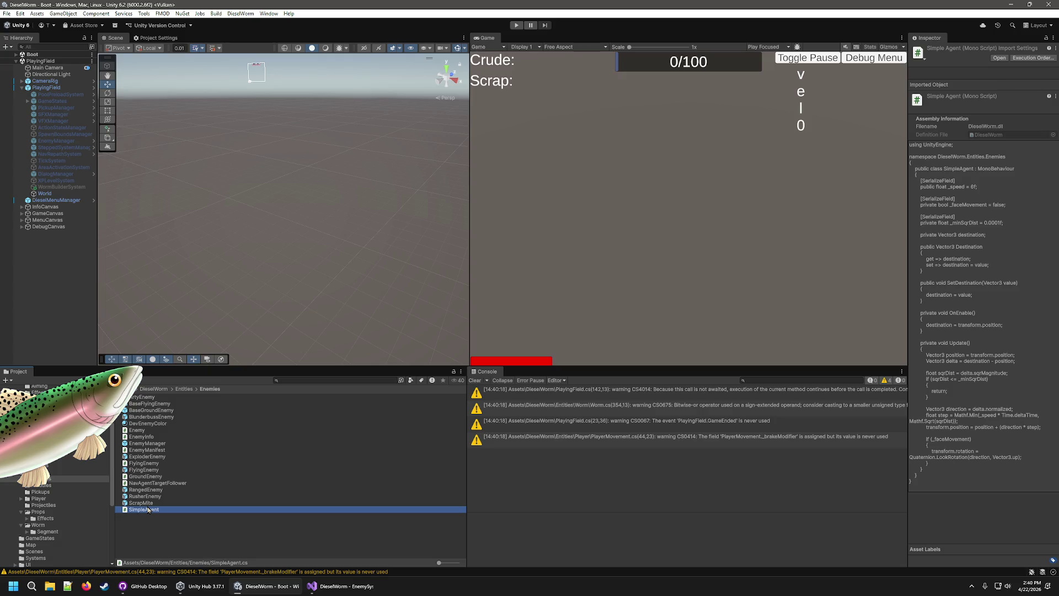
left_click(147, 503)
Playtest the game, stop it, and widen the Console to read the Addressables errors
left_click(518, 26)
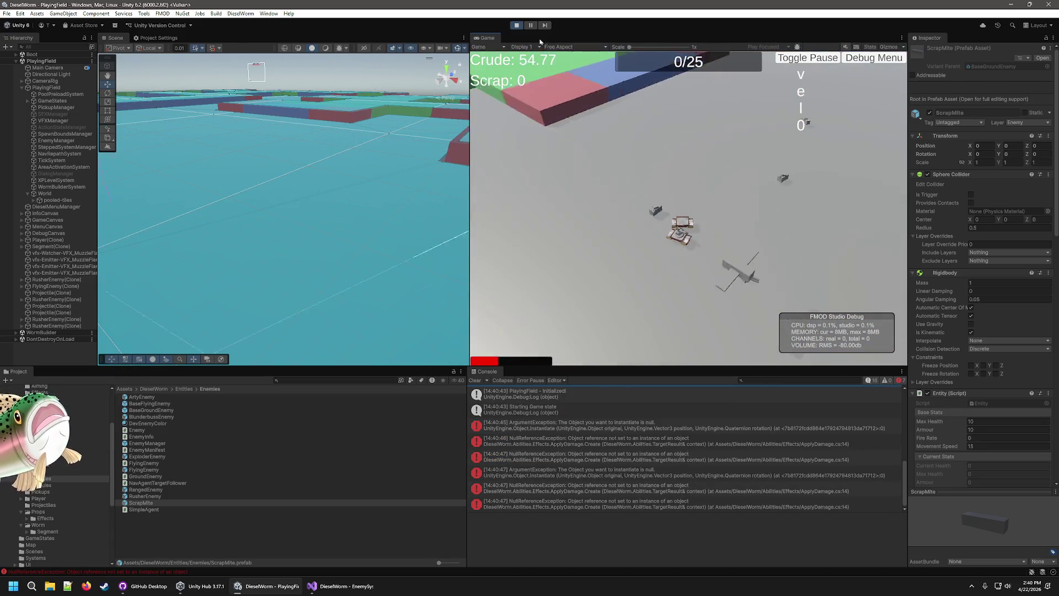
key("ctrl+p")
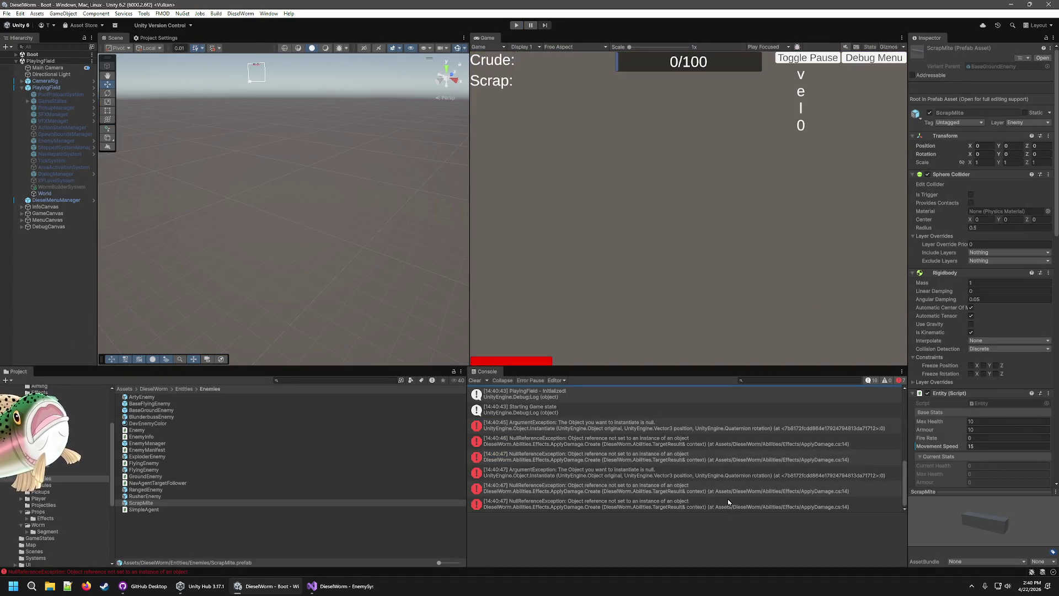
scroll(705, 482, "up", 1)
left_click(496, 427)
mouse_move(468, 474)
left_mouse_down()
mouse_move(371, 473)
mouse_move(559, 473)
mouse_move(468, 473)
left_mouse_up()
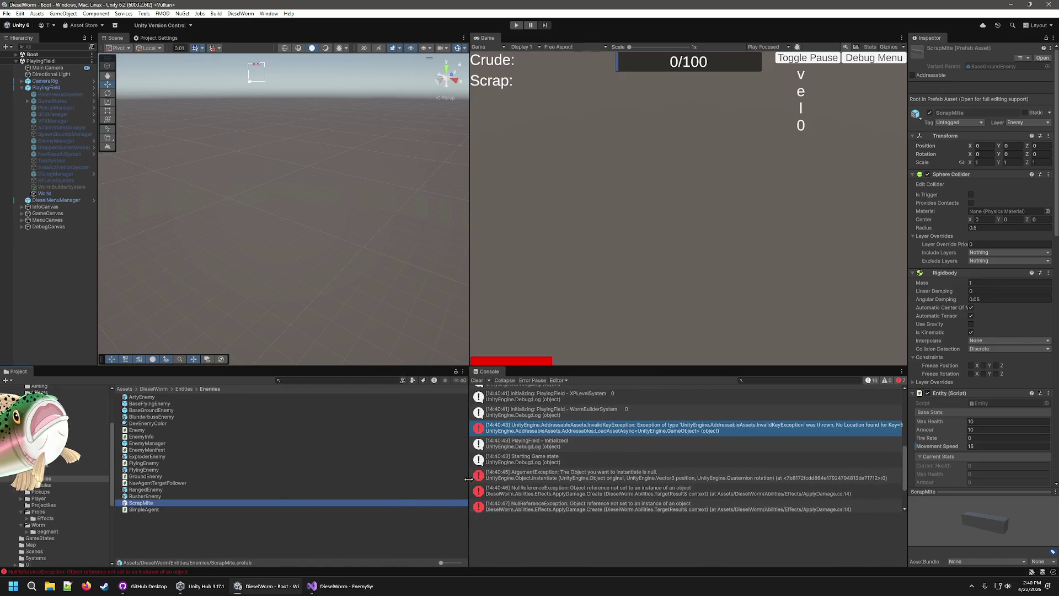
Try aborting the merge in GitHub Desktop, dismiss the reset error, and close the conflict dialog
left_click(142, 586)
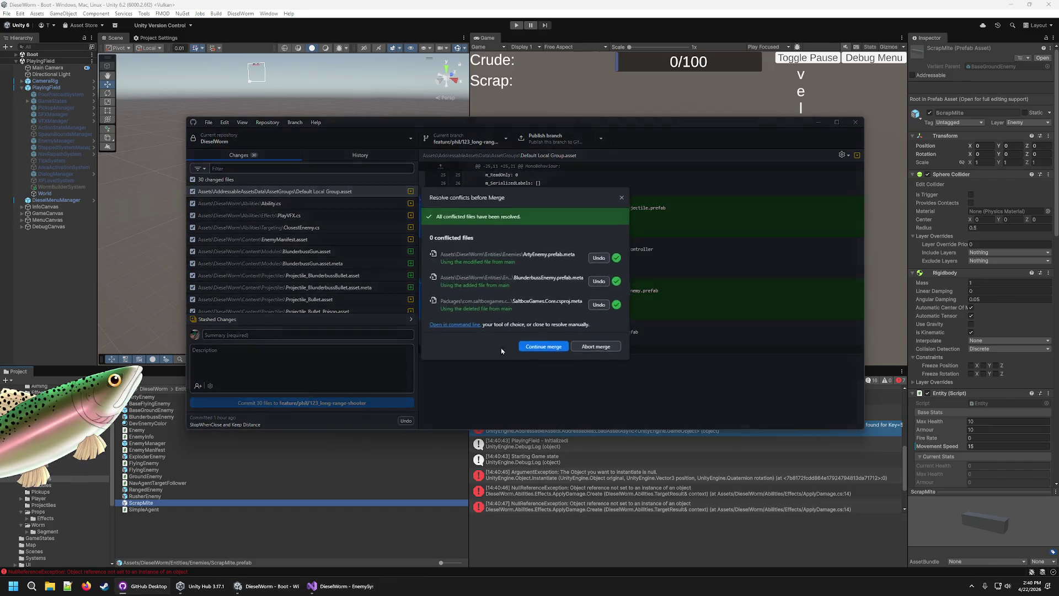
left_click(595, 345)
left_click(536, 309)
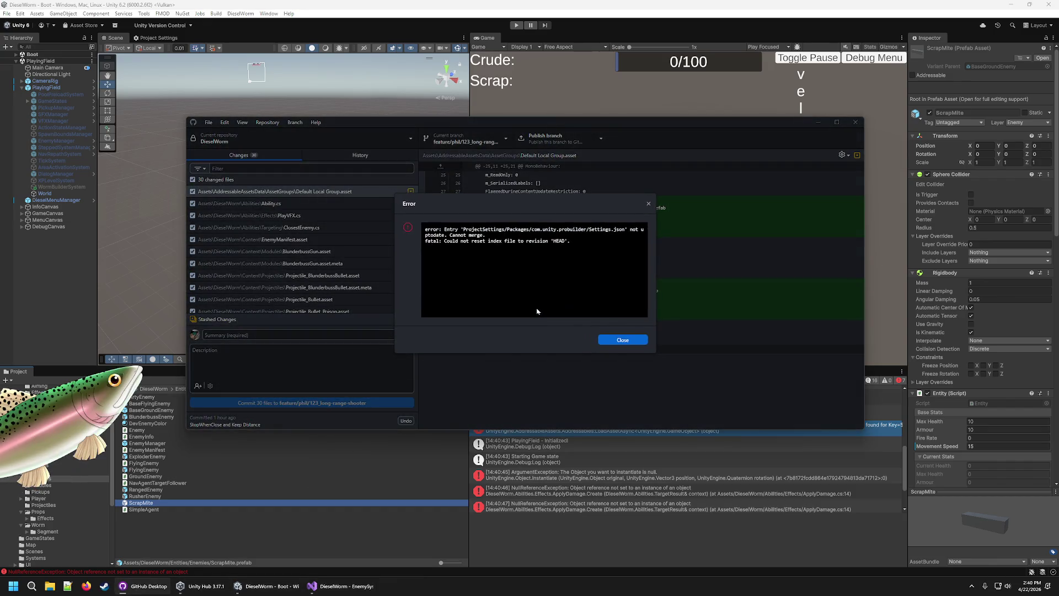
left_click(629, 339)
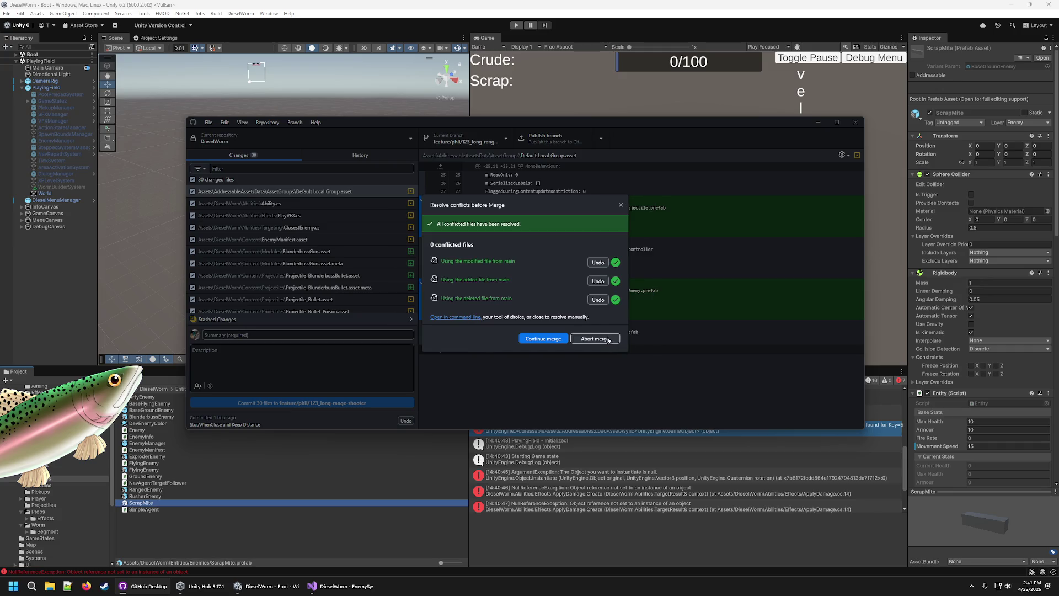
left_click(621, 206)
right_click(299, 190)
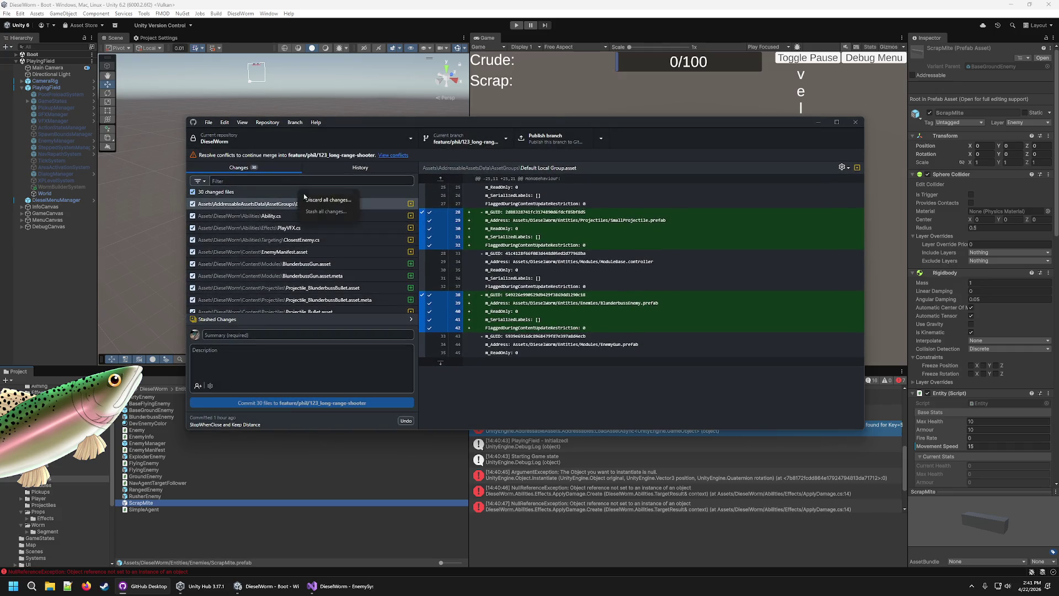
Permanently discard all 30 uncommitted changes
left_click(328, 200)
left_click(535, 302)
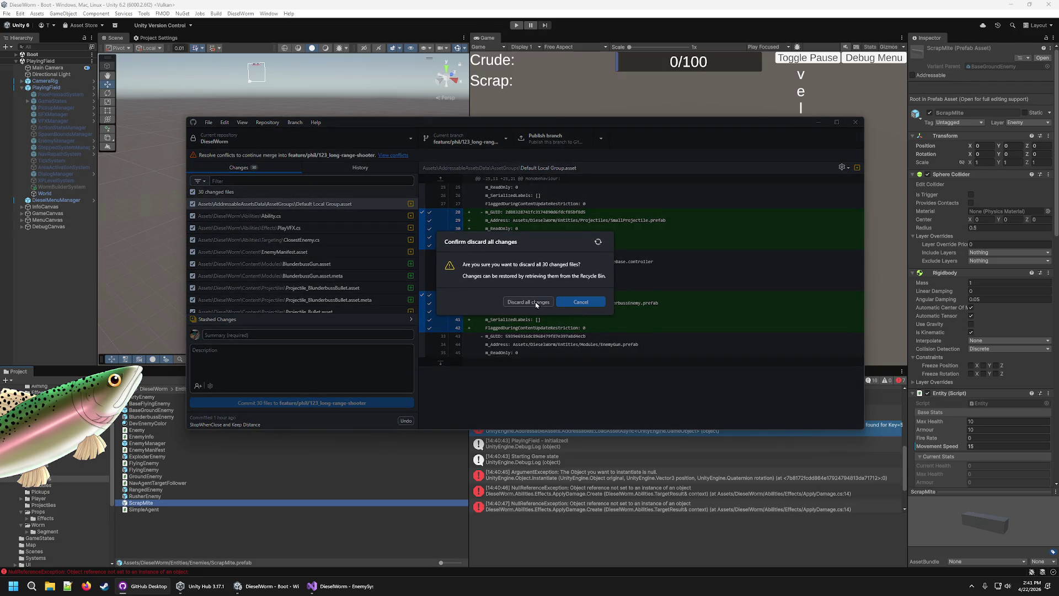
left_click(497, 322)
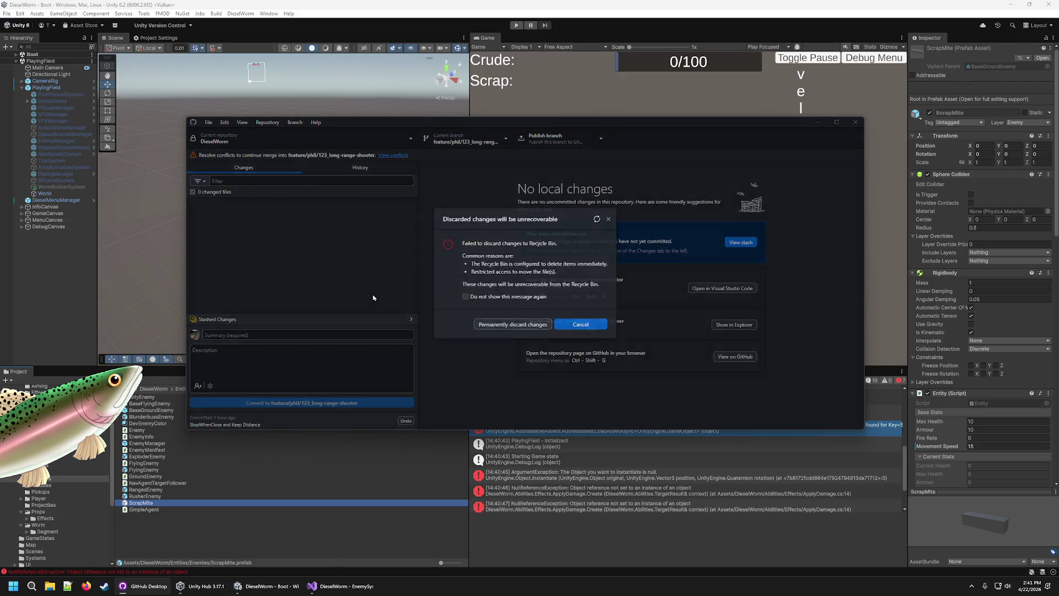
Abort the pending merge from the conflicts view and confirm
left_click(392, 155)
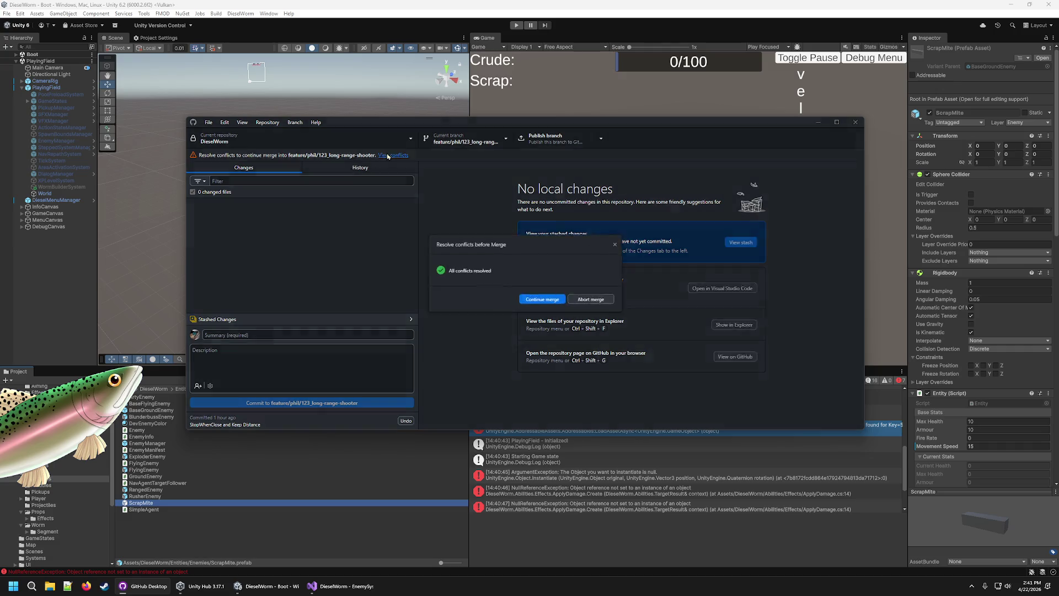
left_click(589, 299)
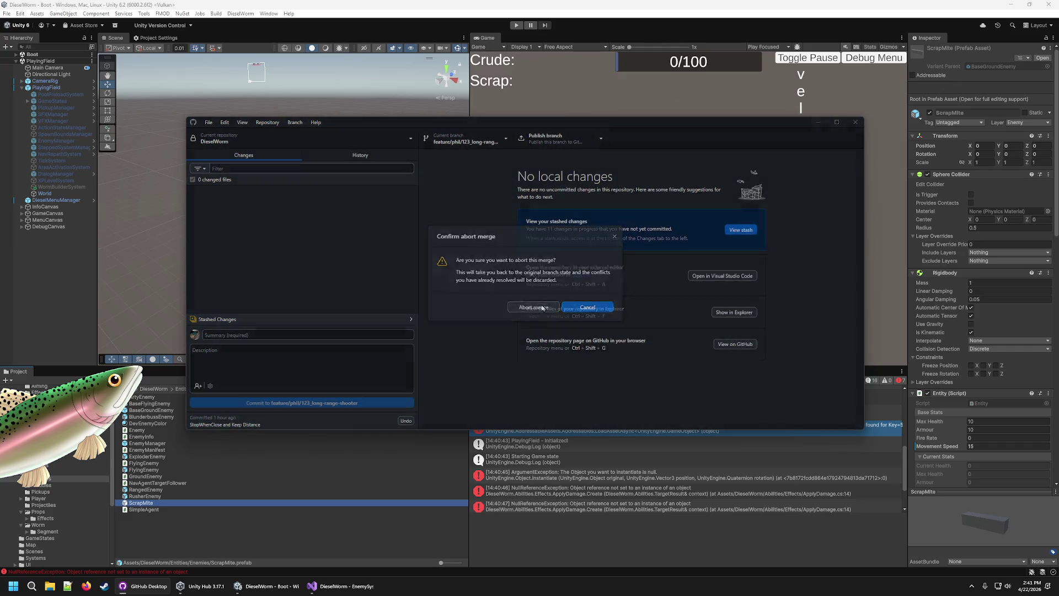
left_click(464, 305)
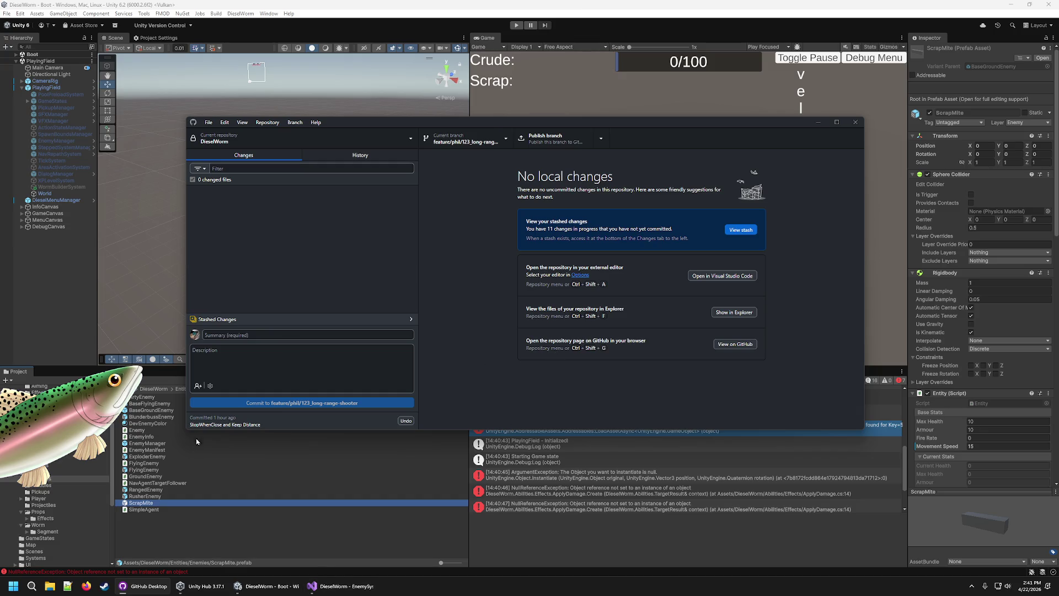
left_click(268, 586)
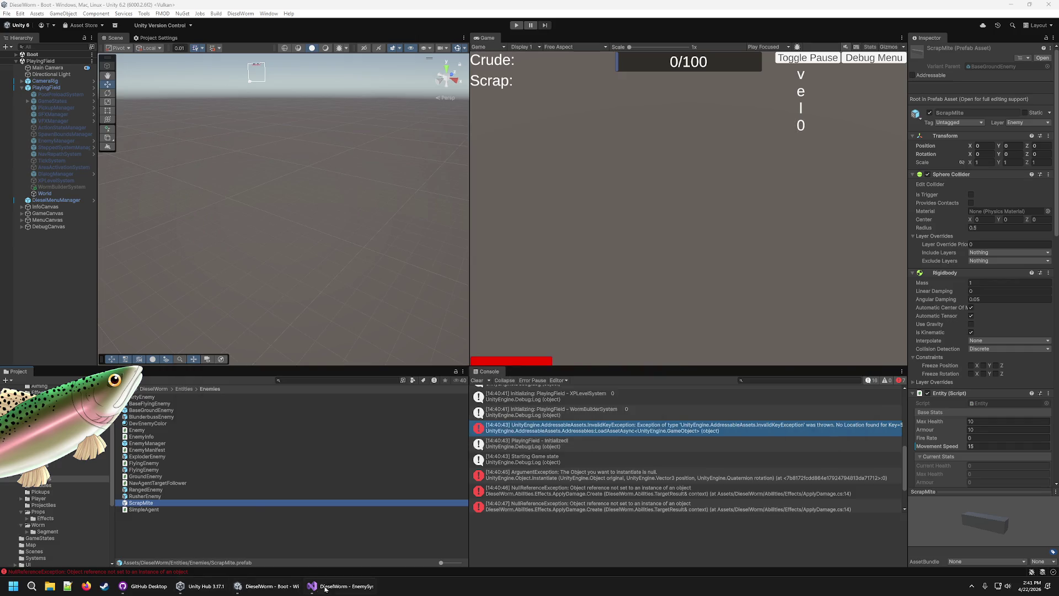
Merge main into feature/phil/123_long-range-shooter with a merge commit
left_click(335, 588)
left_click(201, 586)
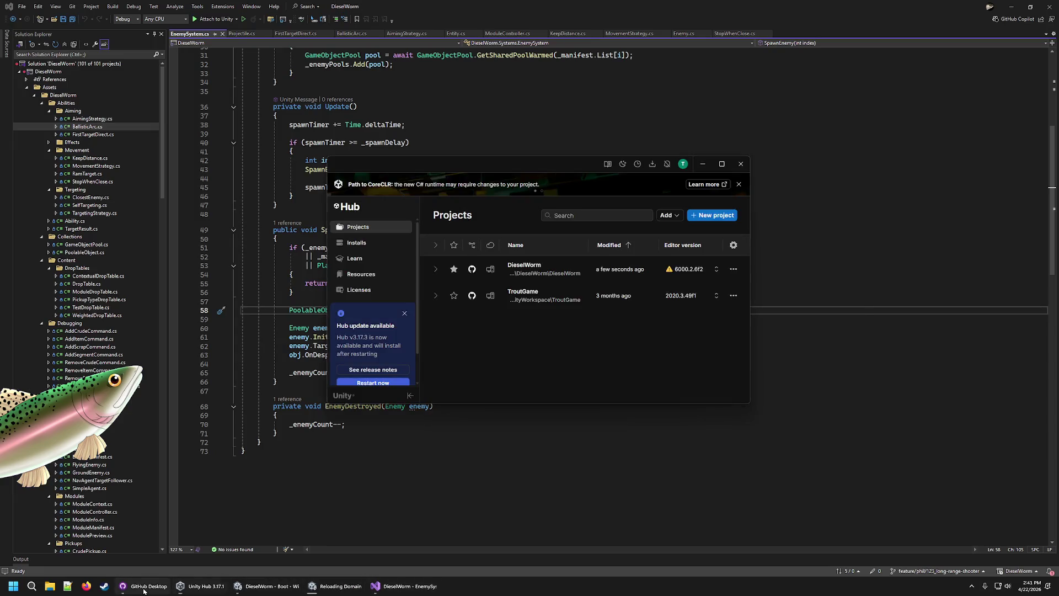
left_click(151, 582)
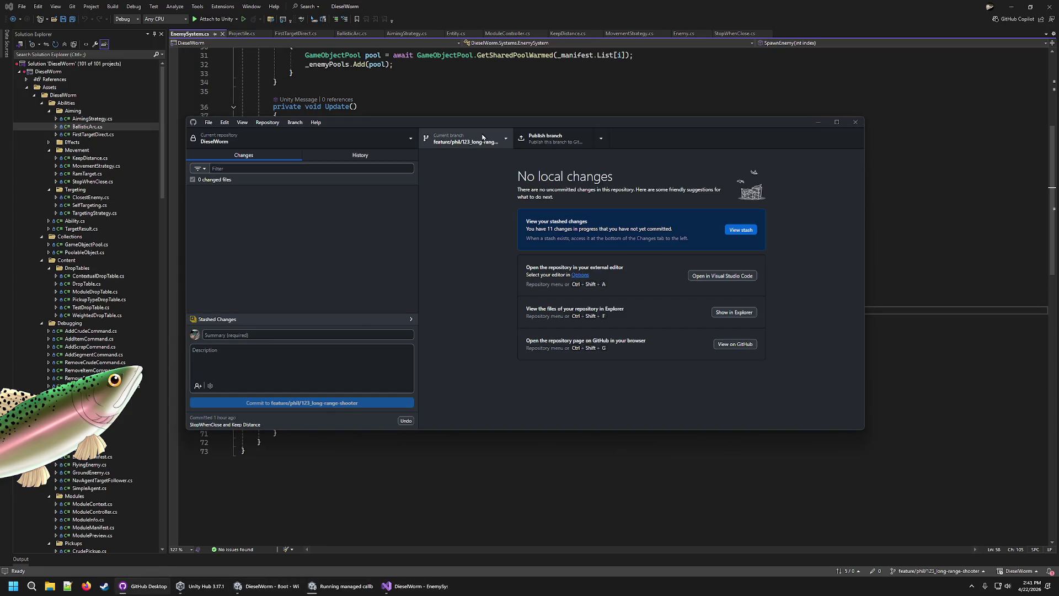
left_click(466, 140)
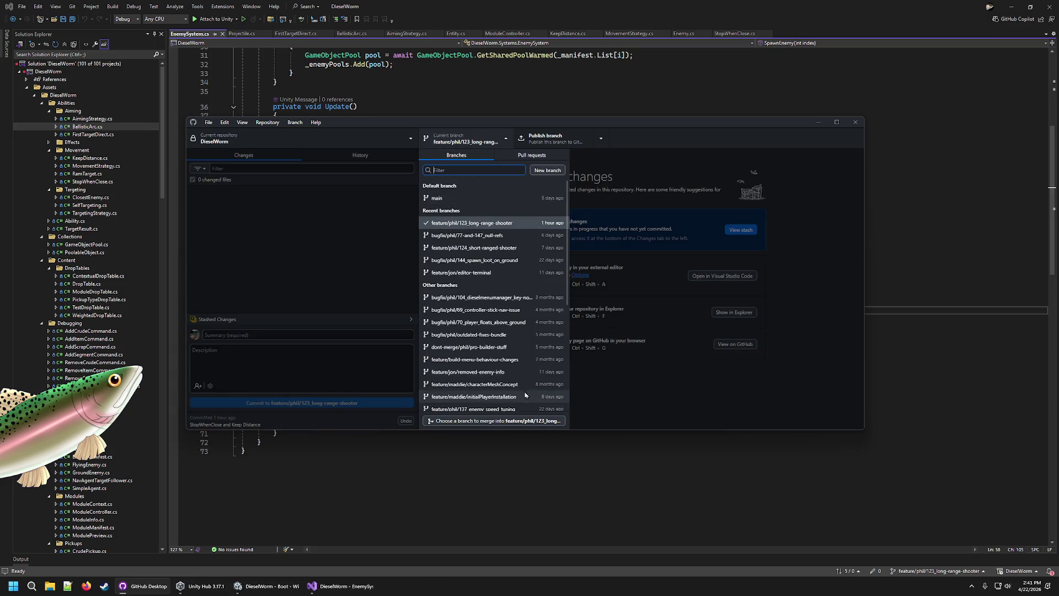
left_click(491, 421)
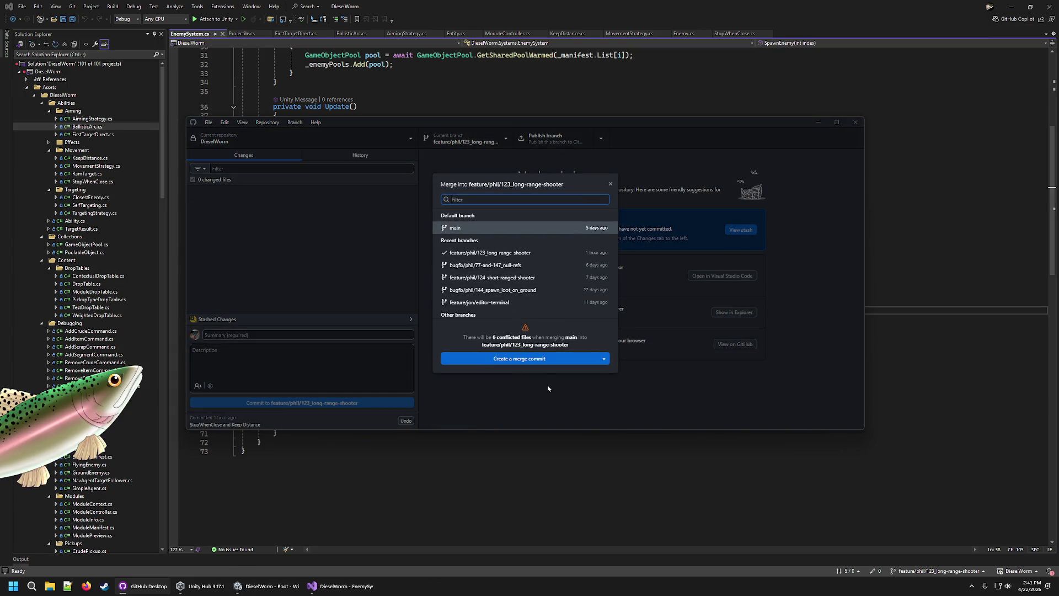
left_click(546, 360)
Keep feature's AddressableAssetSettings, EnemyManifest, Arty and Blunderbuss metas; take main's PlayVFX.cs and csproj meta deletion
left_click(611, 225)
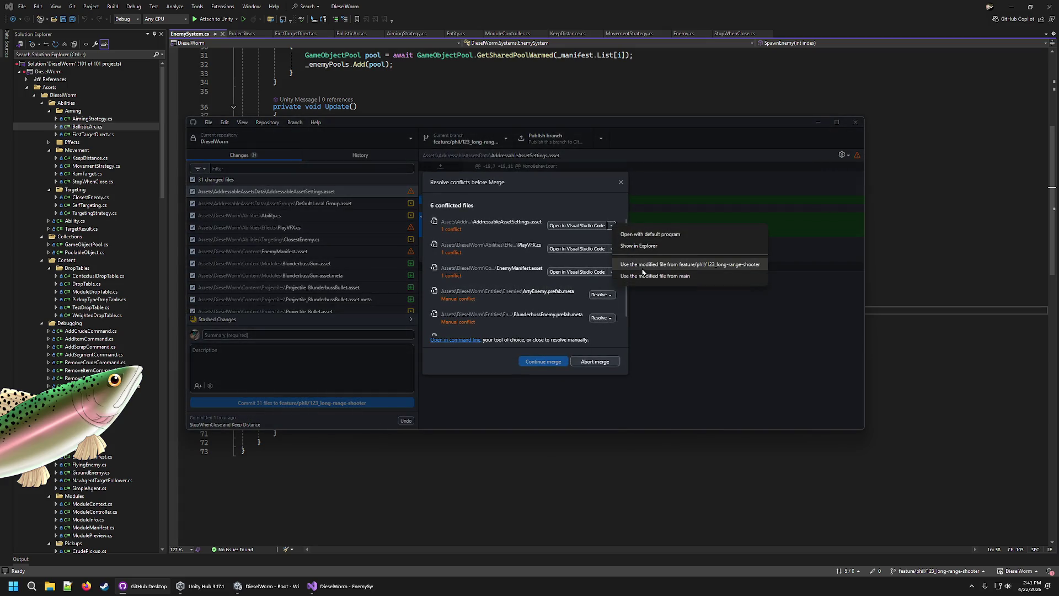
left_click(637, 264)
left_click(610, 265)
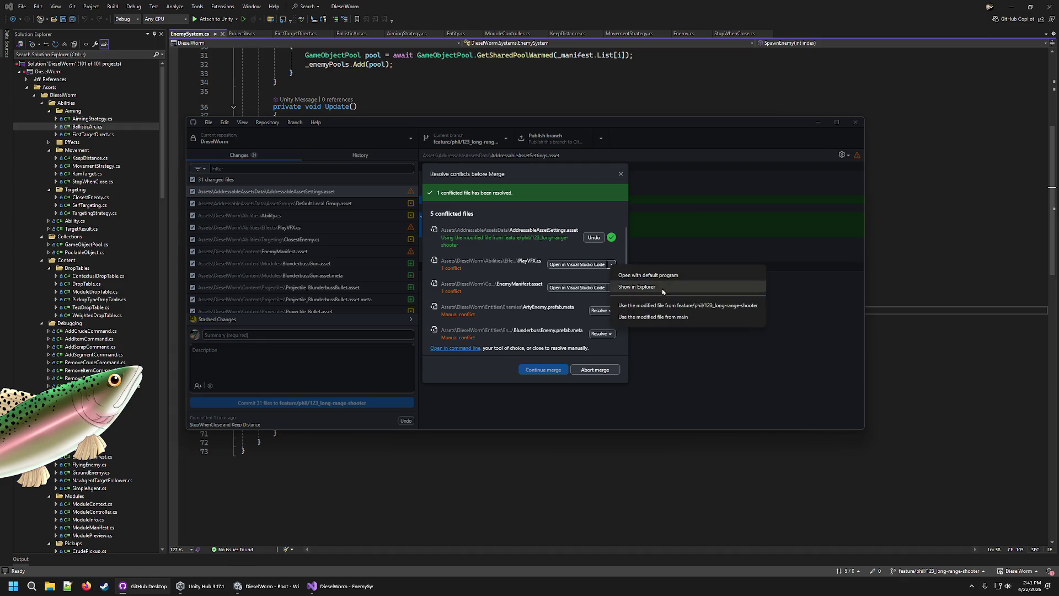
left_click(668, 319)
left_click(611, 288)
left_click(658, 328)
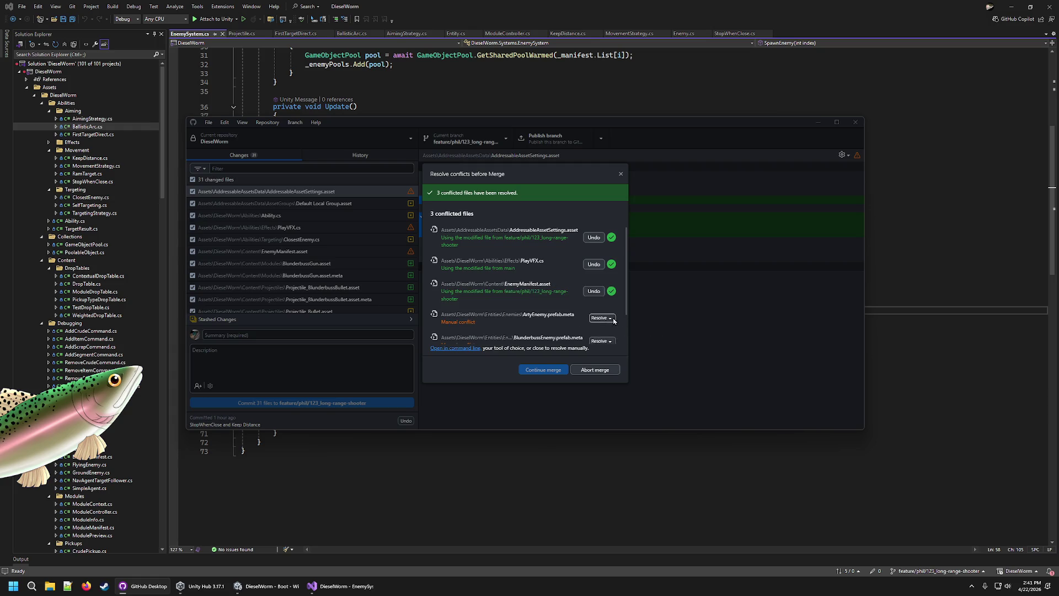
left_click(602, 318)
left_click(662, 330)
left_click(608, 306)
left_click(661, 328)
left_click(602, 328)
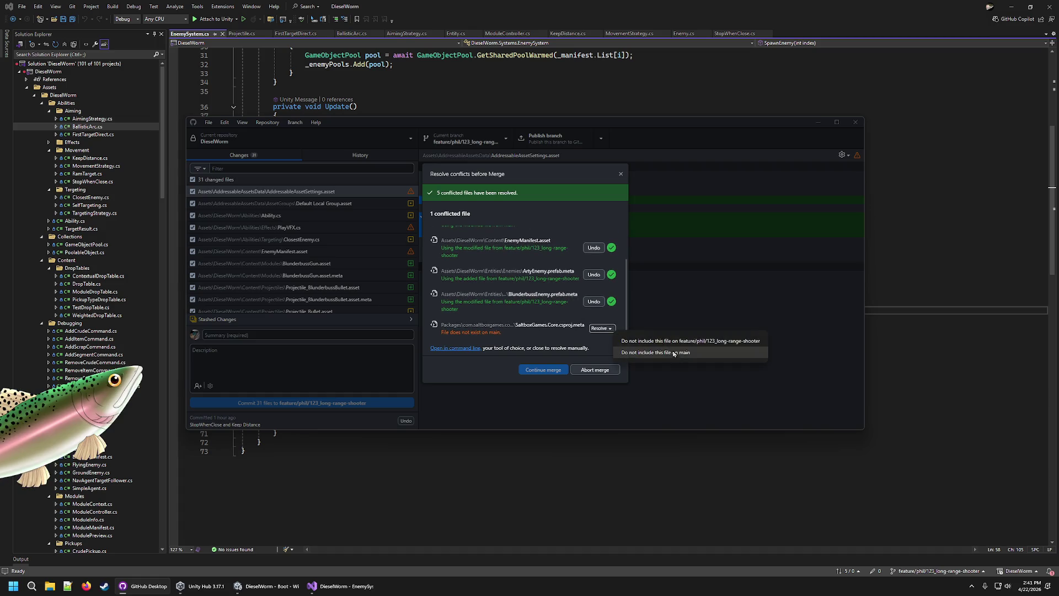
left_click(680, 353)
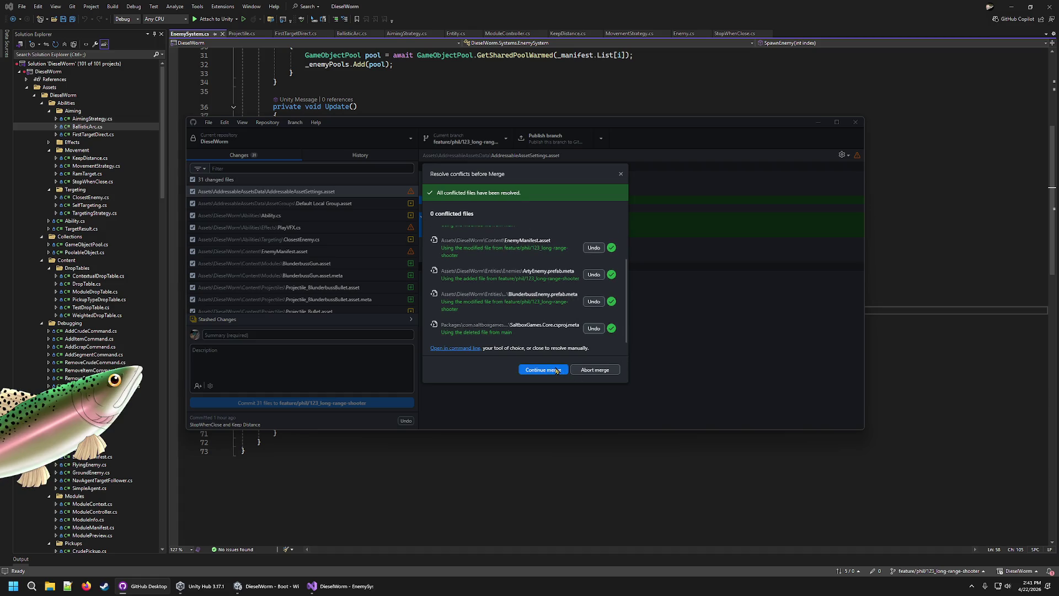
Continue the merge and dismiss the BlunderbussEnemy.prefab.meta missing-version error
left_click(556, 370)
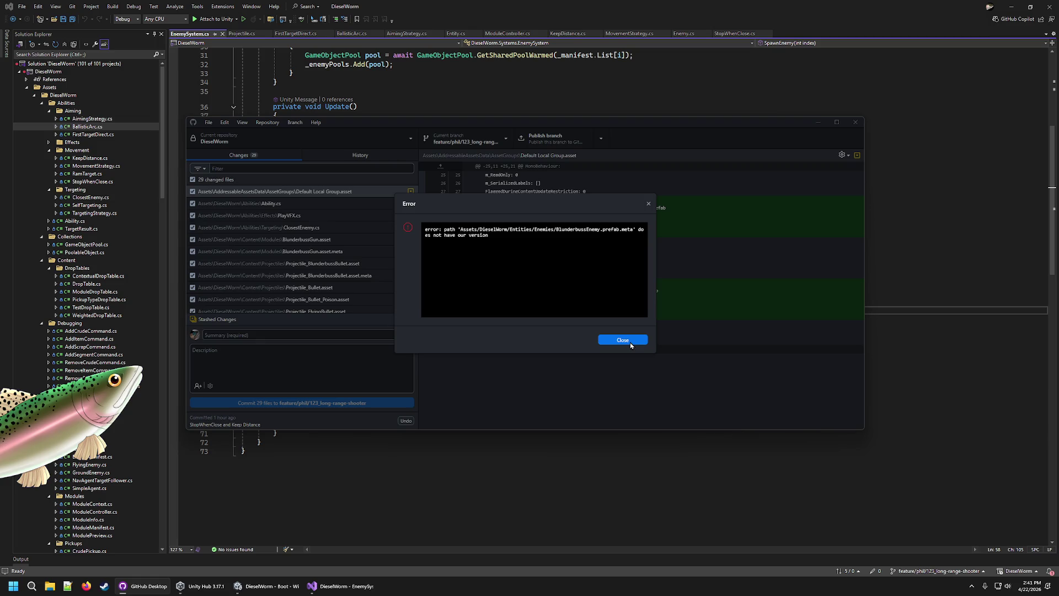
left_click_drag(510, 261, 454, 232)
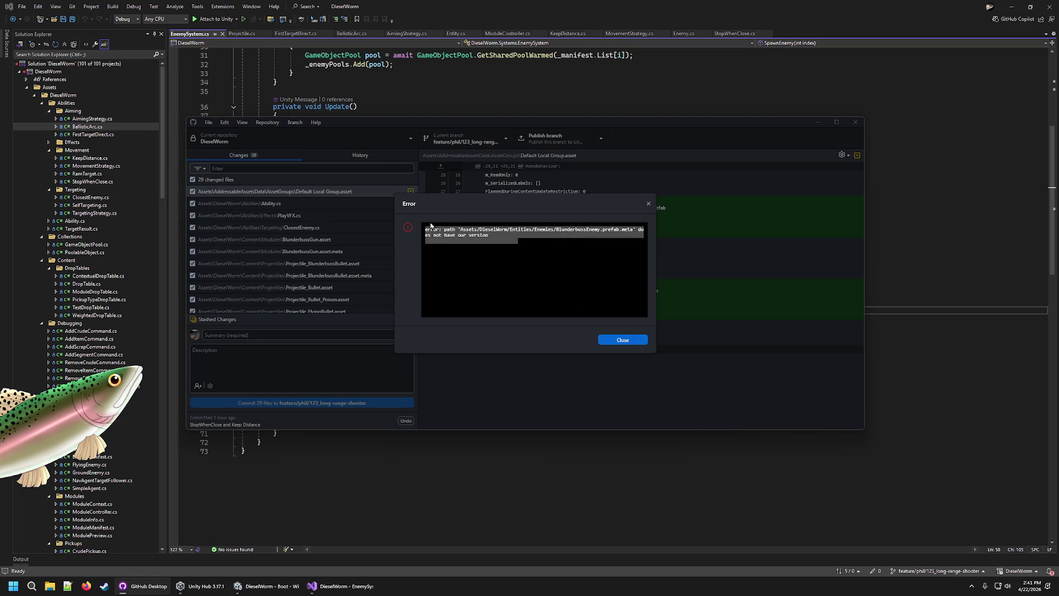
left_click(509, 263)
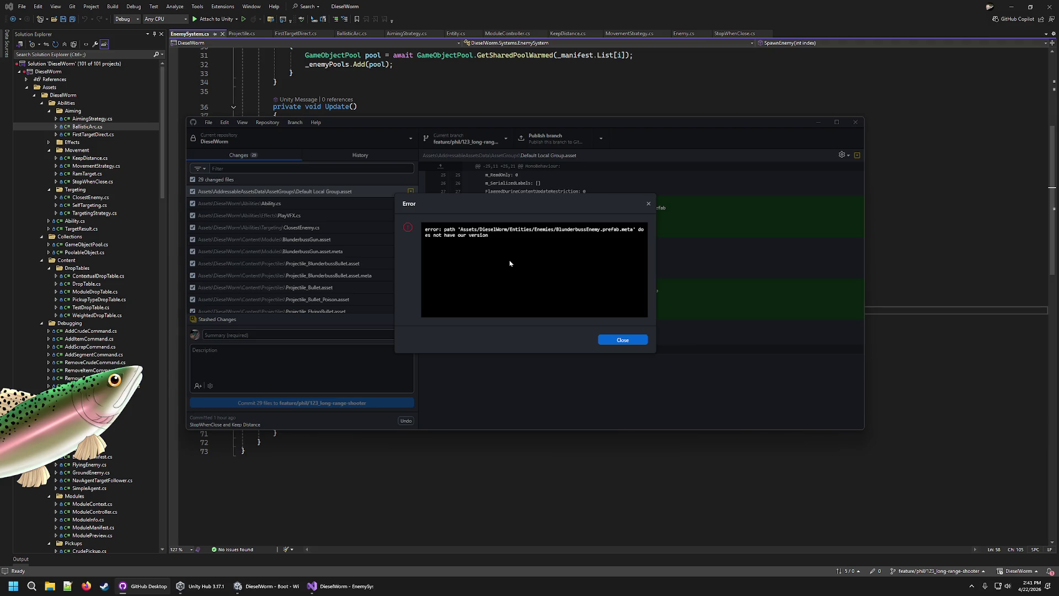
left_click(616, 341)
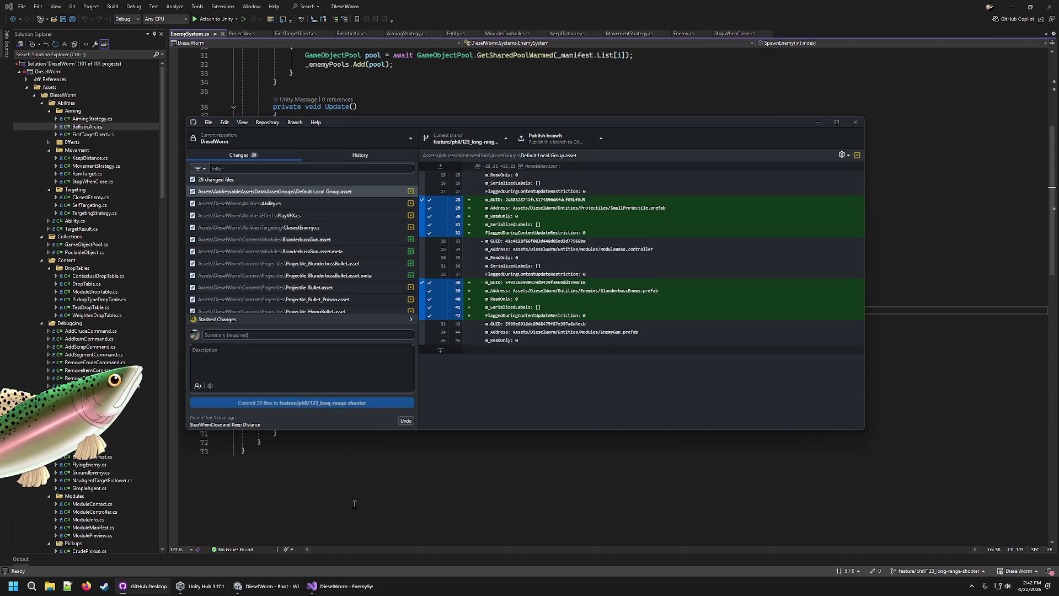
Select the BlunderbussEnemy prefab and mark it Addressable
left_click(293, 587)
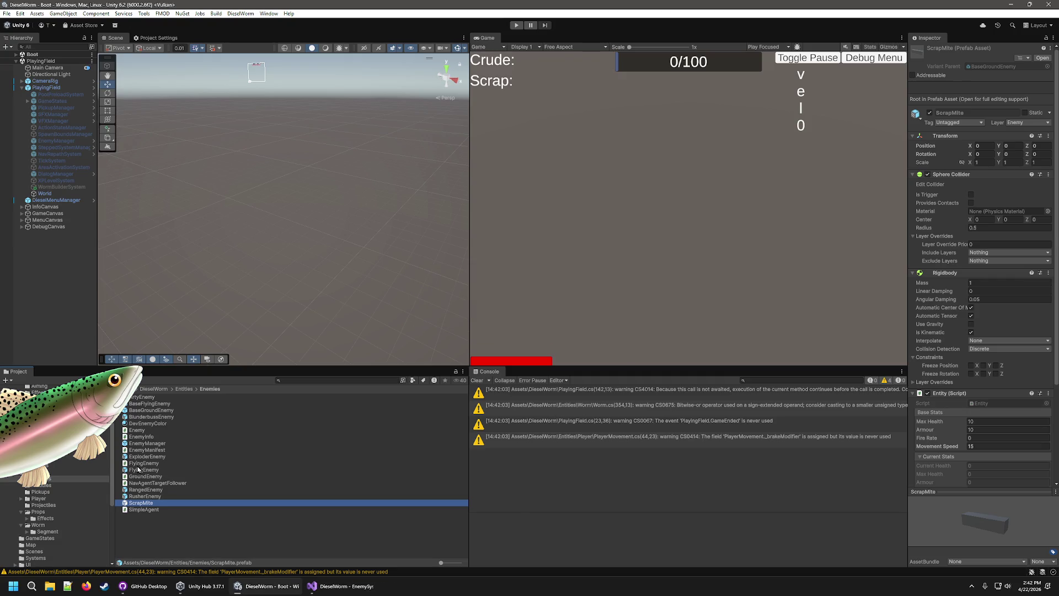
left_click(157, 424)
left_click(159, 417)
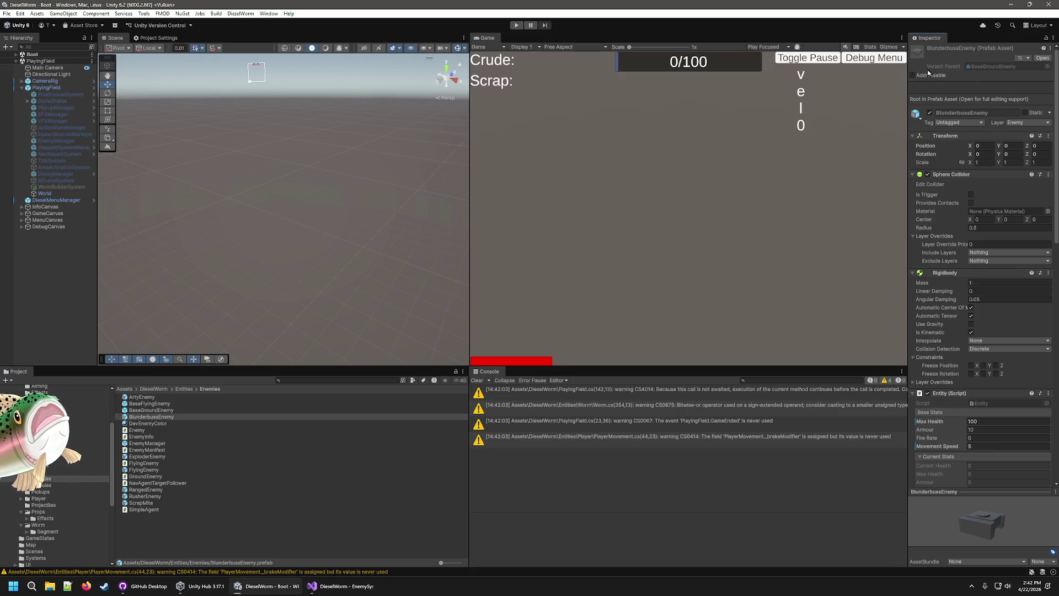
left_click(918, 76)
Review the Arty, EnemyManager, Exploder, Flying, Ranged, Rusher and ScrapMite prefabs
left_click(149, 397)
key("Down")
key("Down")
key("Down")
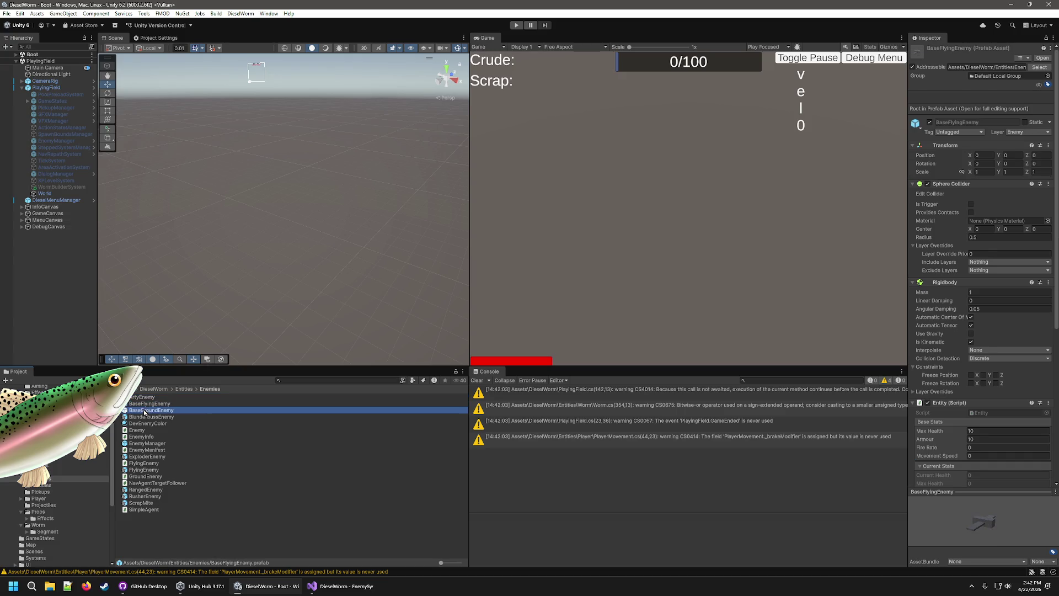
left_click(152, 442)
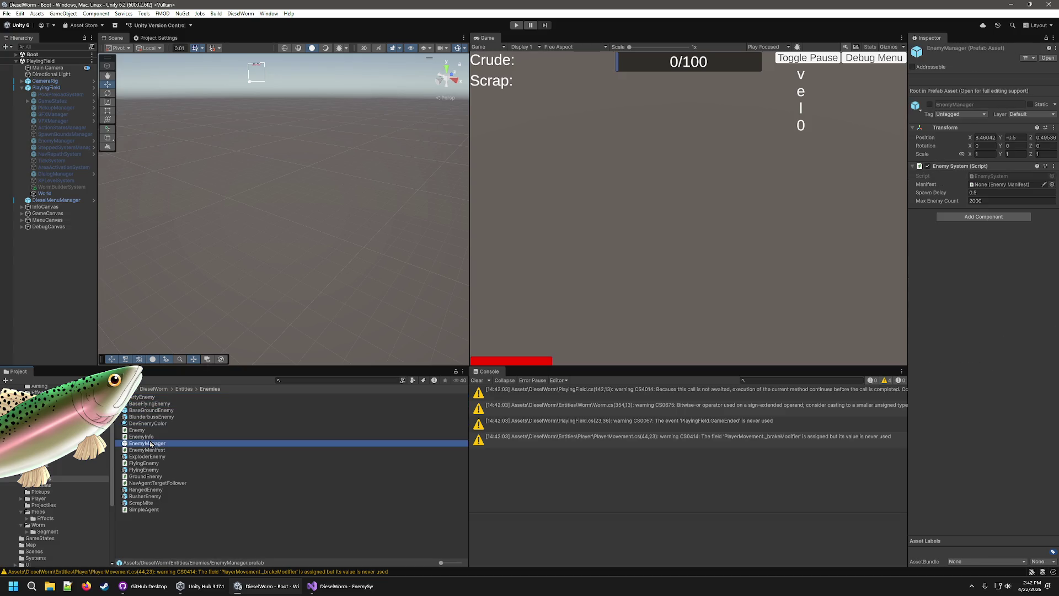
left_click(152, 450)
left_click(151, 456)
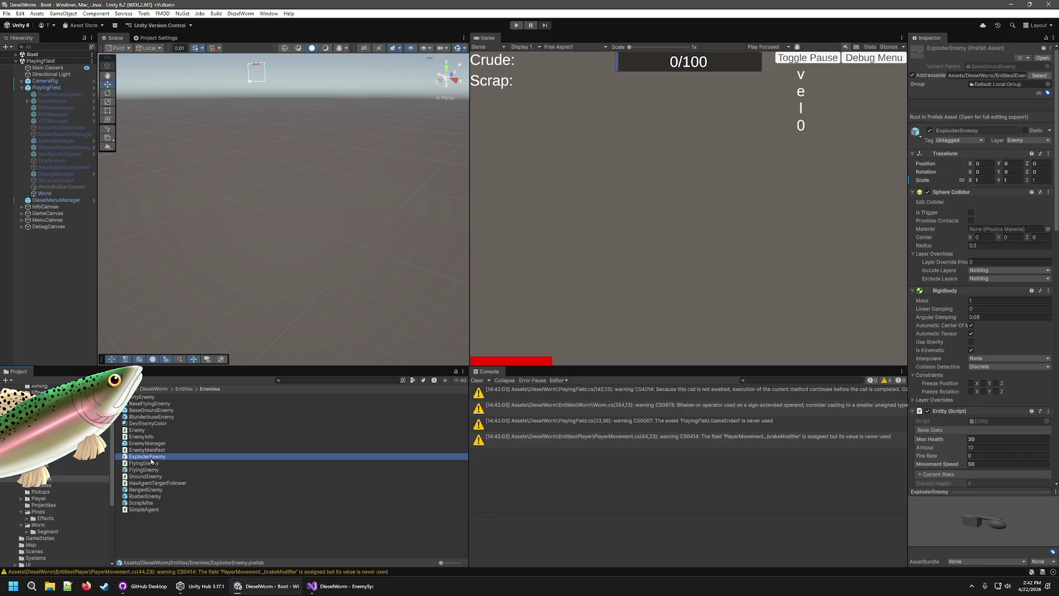
left_click(151, 470)
left_click(148, 489)
left_click(148, 497)
left_click(143, 503)
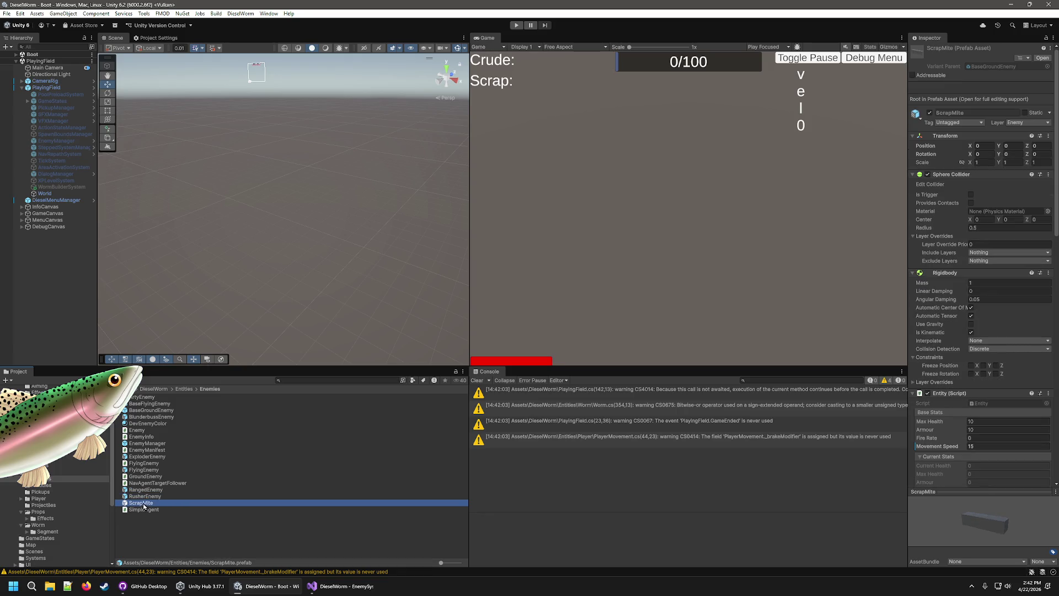
left_click(145, 497)
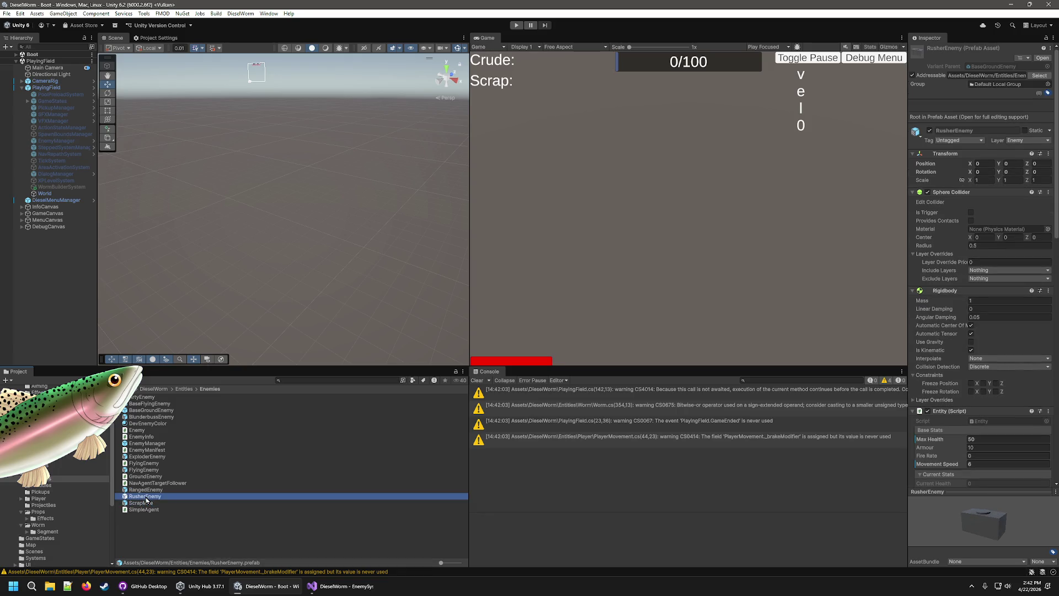
Run the game to see Rusher, Arty, Flying and Exploder enemies spawn, then stop it
left_click(520, 25)
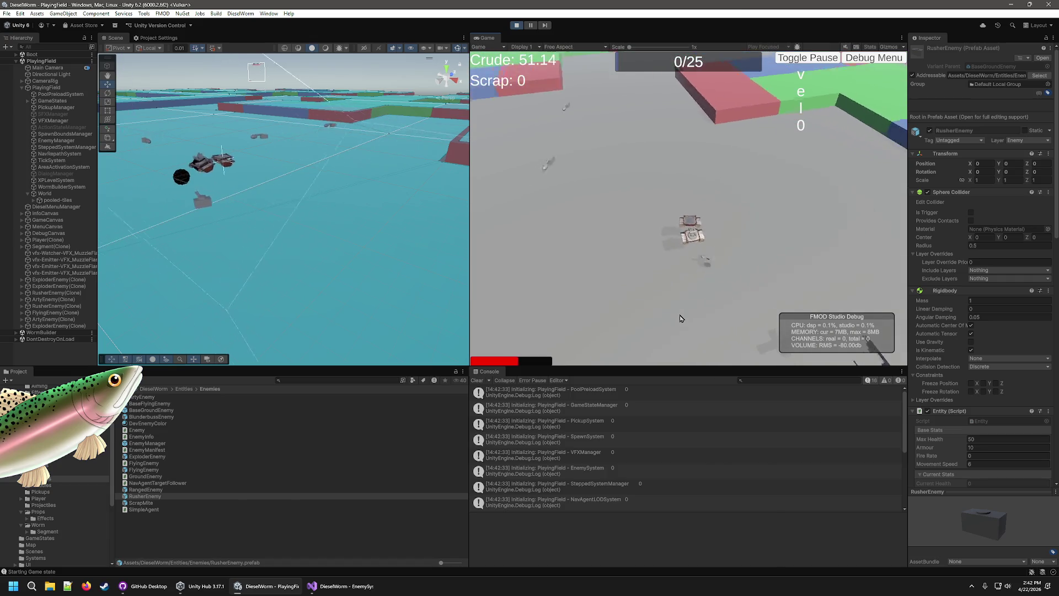
left_click(517, 25)
mouse_move(199, 584)
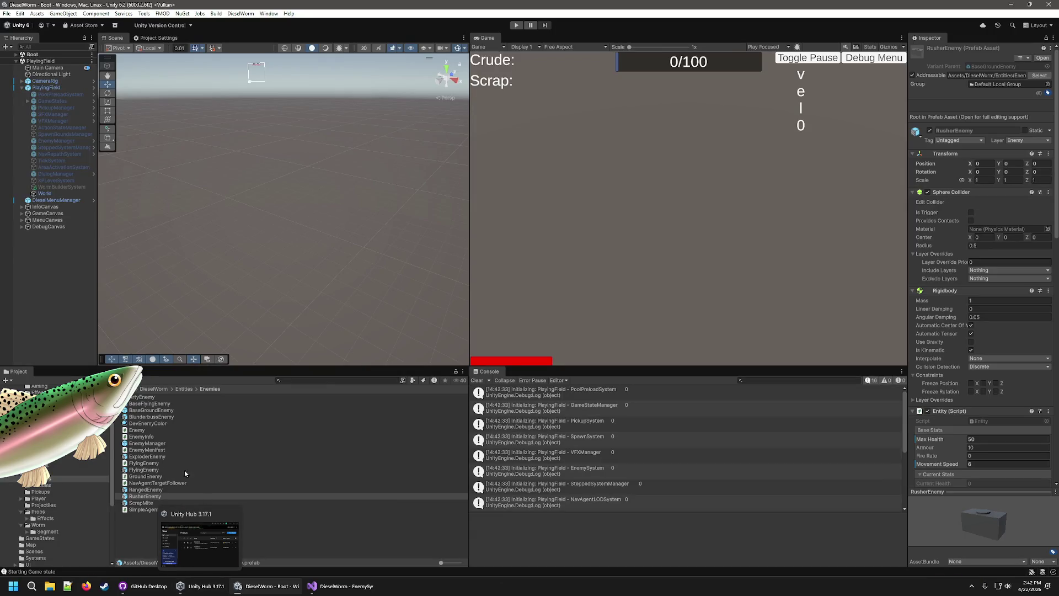
left_click(353, 589)
left_click(269, 586)
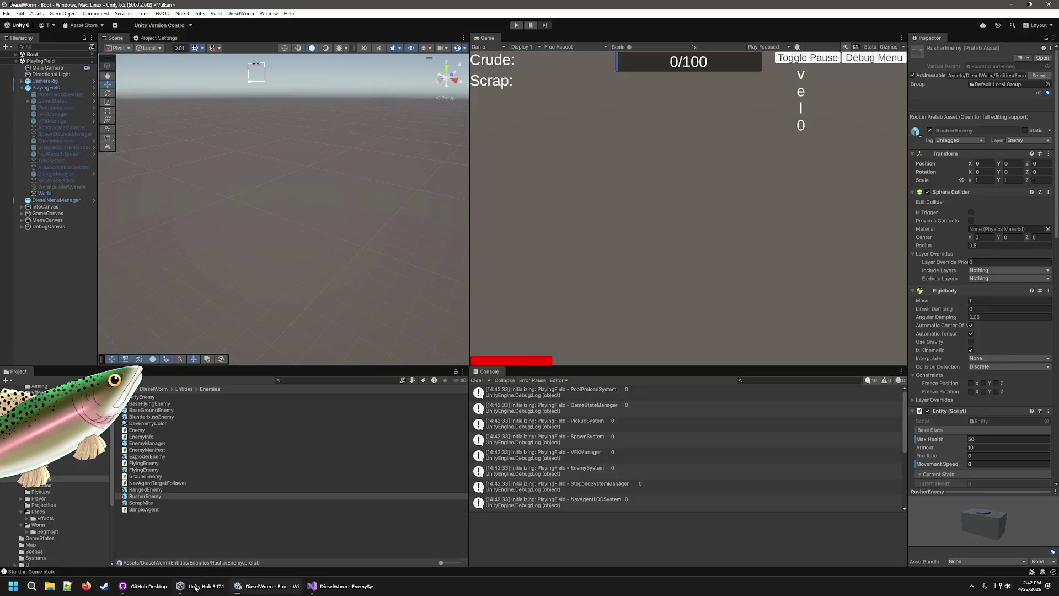
Check the merge dialog shows zero conflicts, then open the GroundEnemy script in Unity
left_click(148, 587)
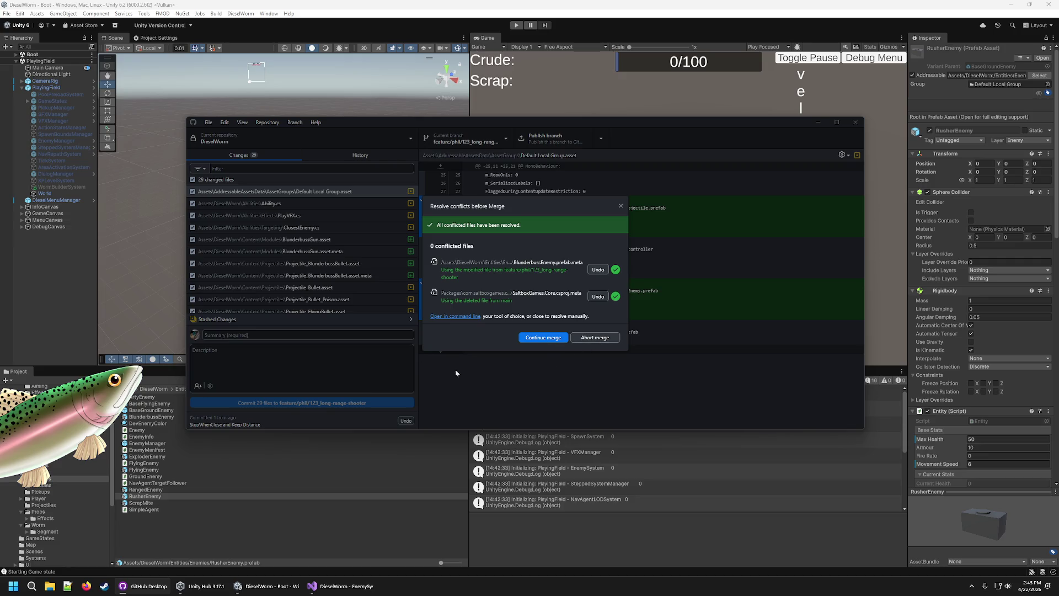
left_click(309, 479)
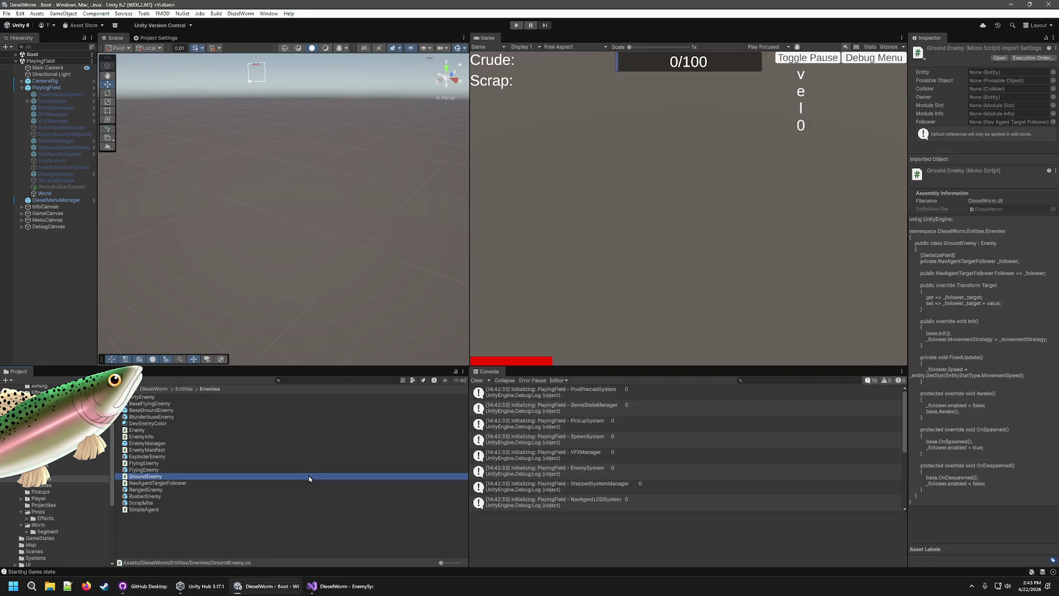
Inspect the EnemyManifest script and scroll through the ExploderEnemy prefab's components
left_click(149, 450)
left_click(154, 458)
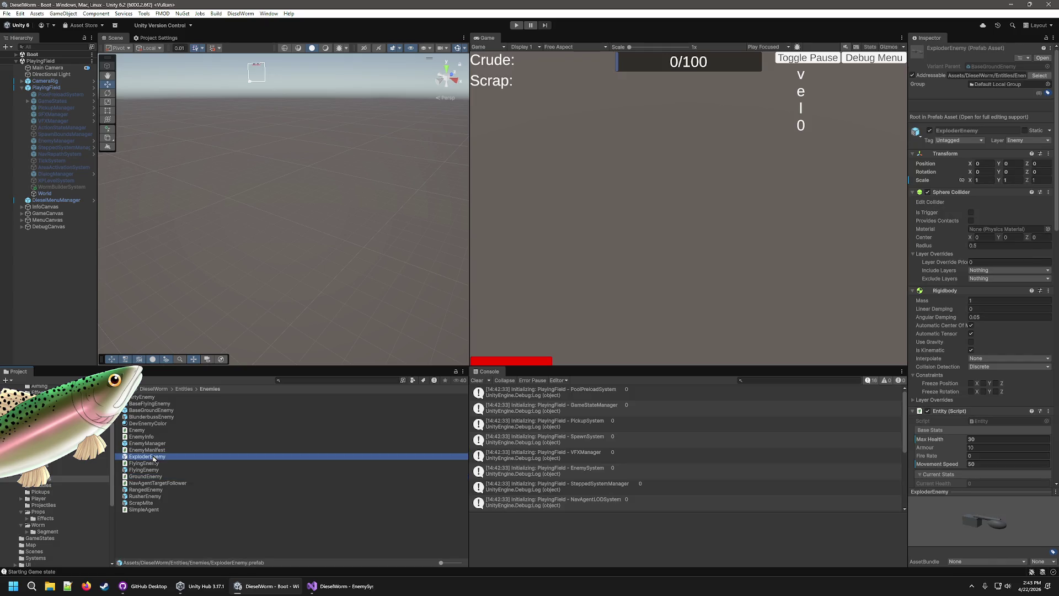
scroll(931, 461, "down", 10)
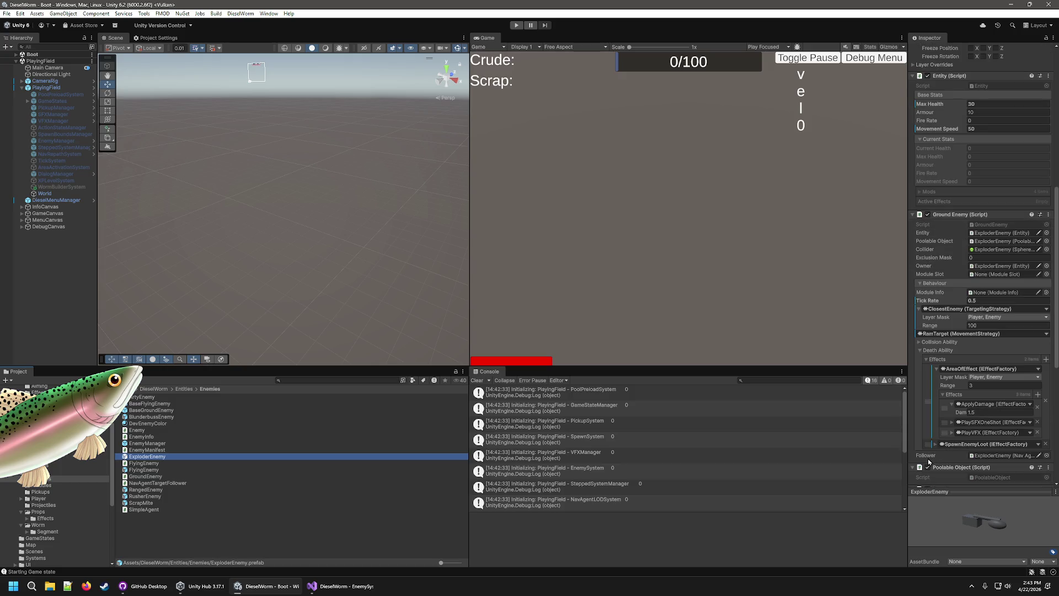
Review BlunderbussEnemy's Ground Enemy setup (BlunderbussGun, KeepDistance, SpawnScrap), comparing it with the BaseGroundEnemy parent
left_click(166, 418)
scroll(957, 442, "down", 6)
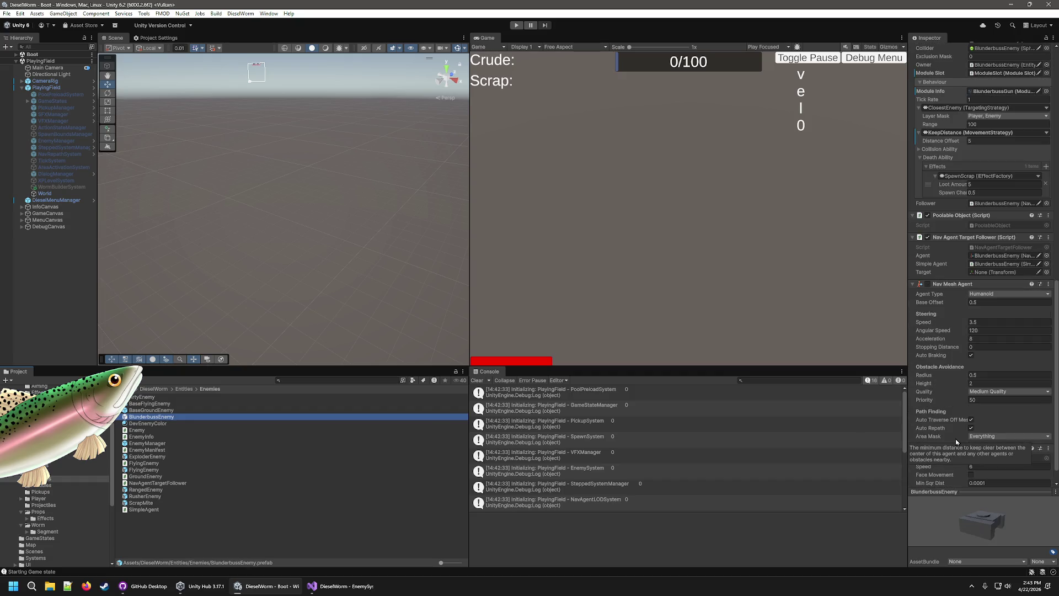
scroll(957, 441, "down", 1)
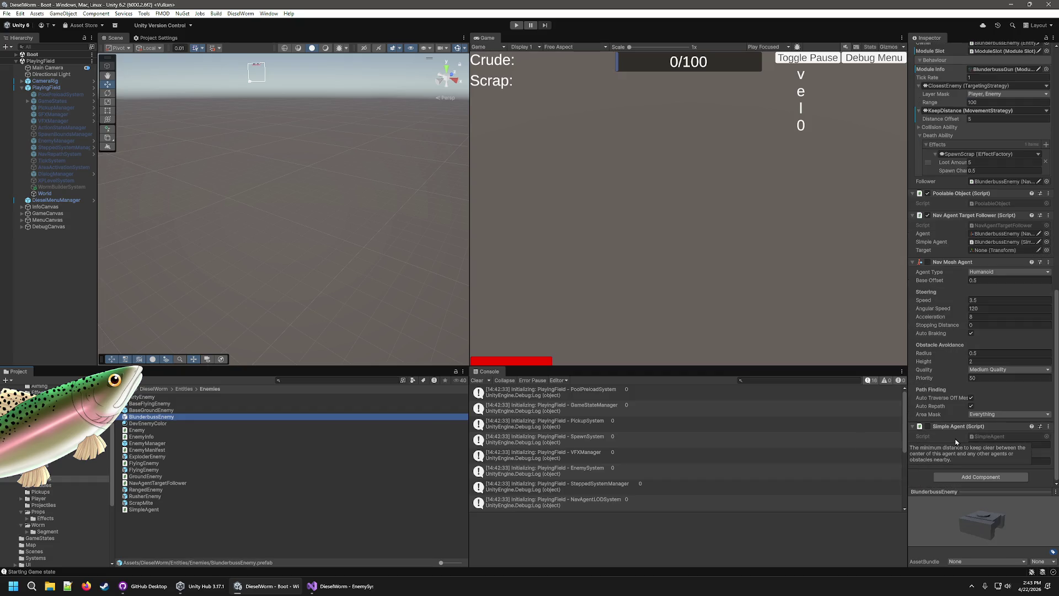
scroll(955, 442, "up", 5)
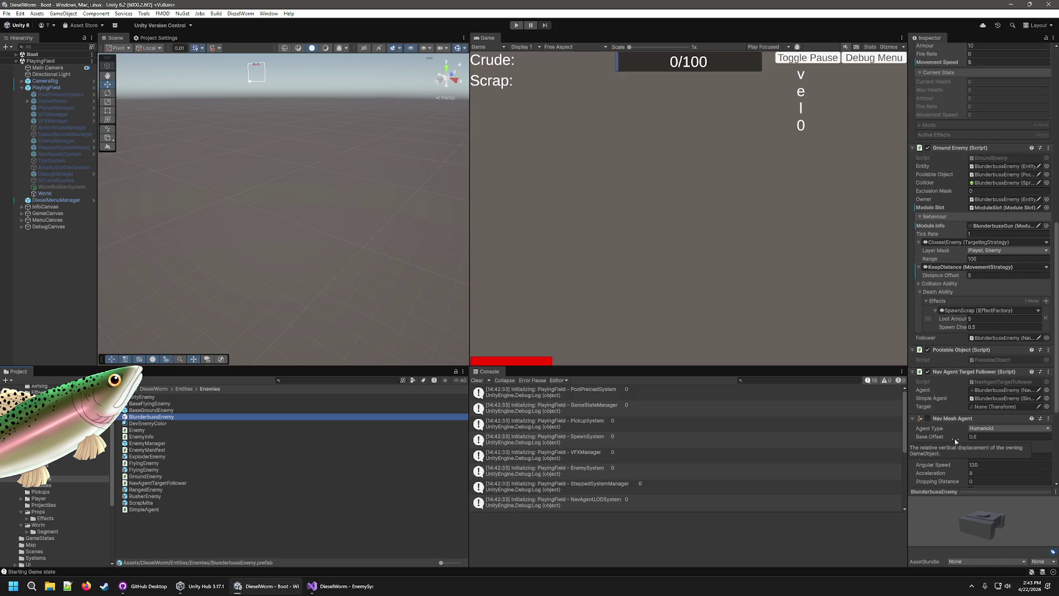
scroll(956, 440, "up", 2)
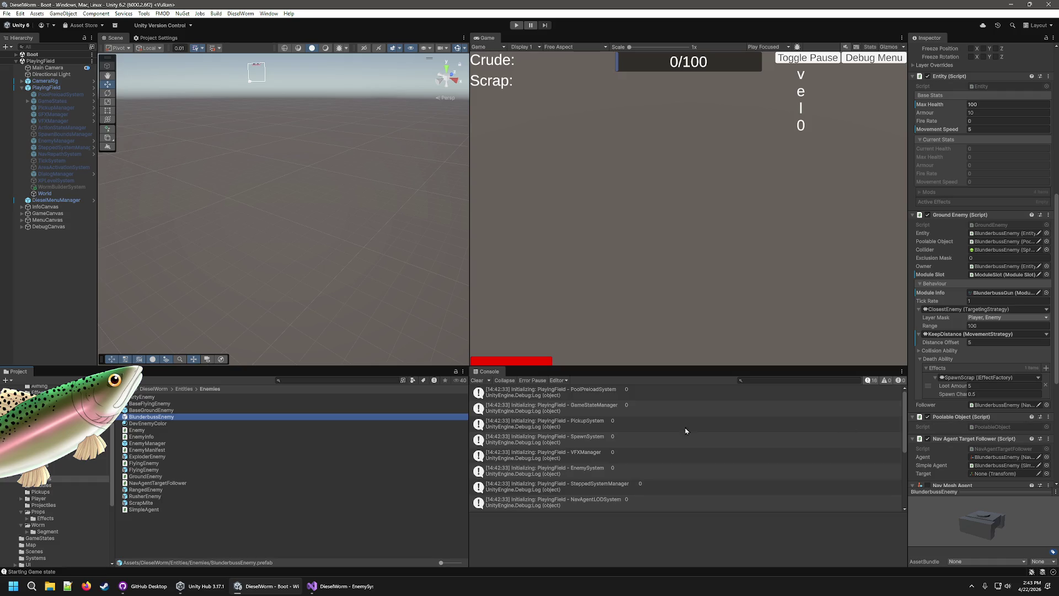
left_click(182, 410)
left_click(180, 417)
scroll(930, 389, "down", 2)
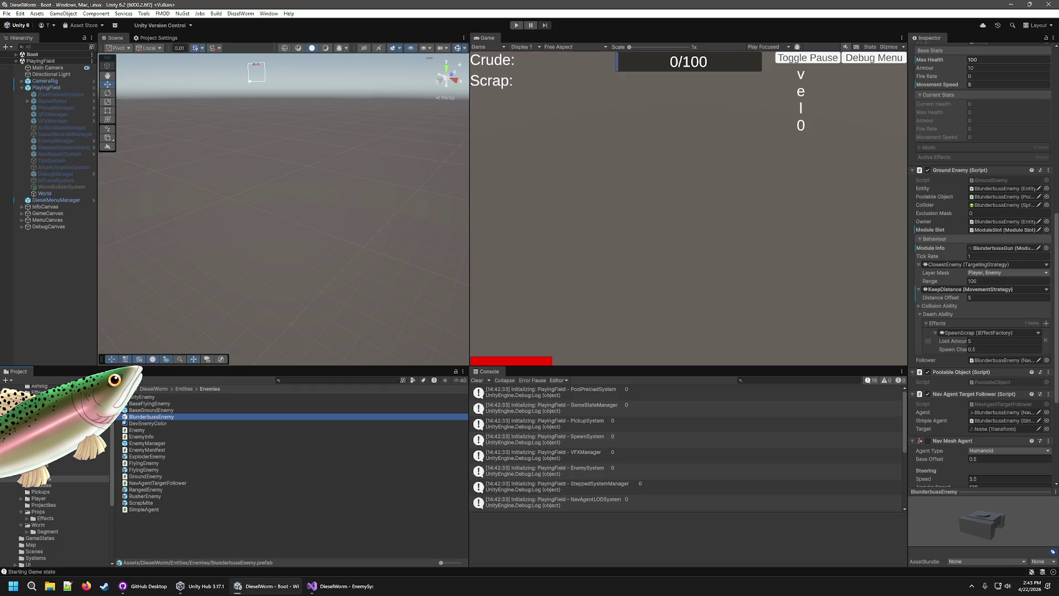
Check the BlunderbussGun module (range 8, six projectiles, variance 2), then start a playtest
left_click(43, 485)
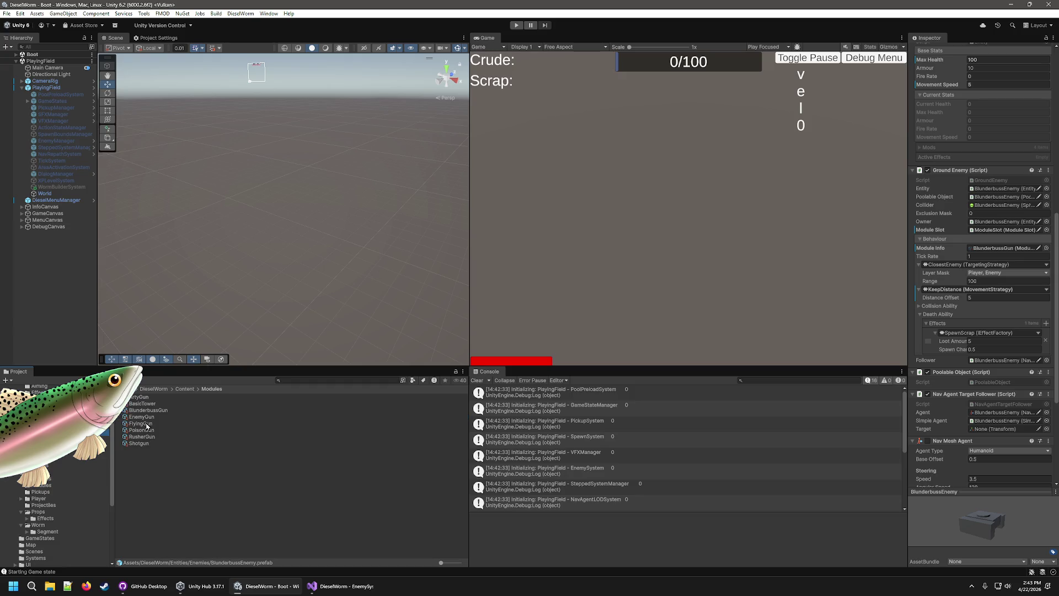
left_click(147, 440)
left_click(156, 411)
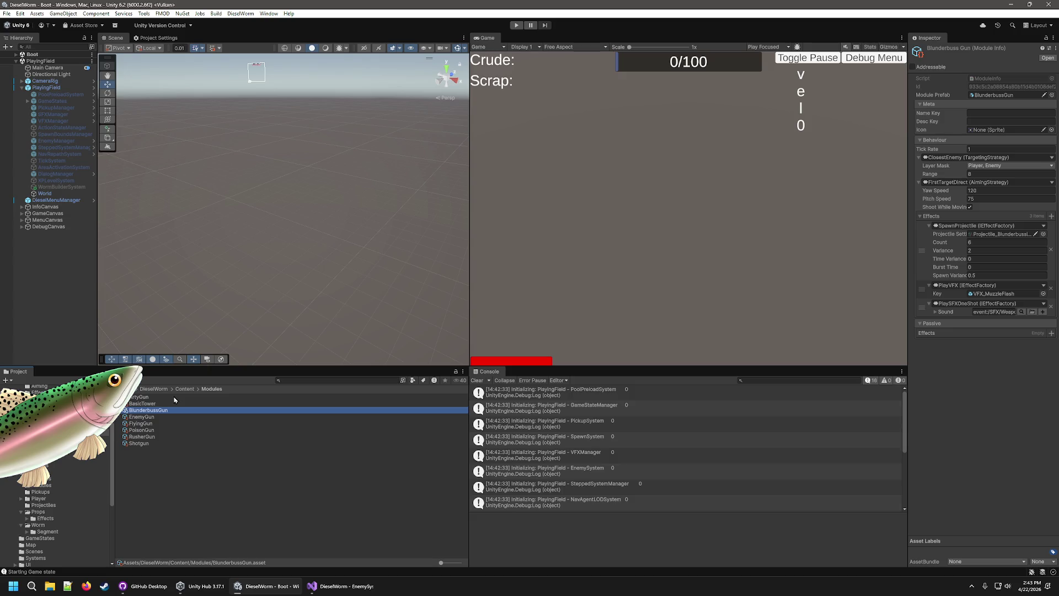
left_click(516, 25)
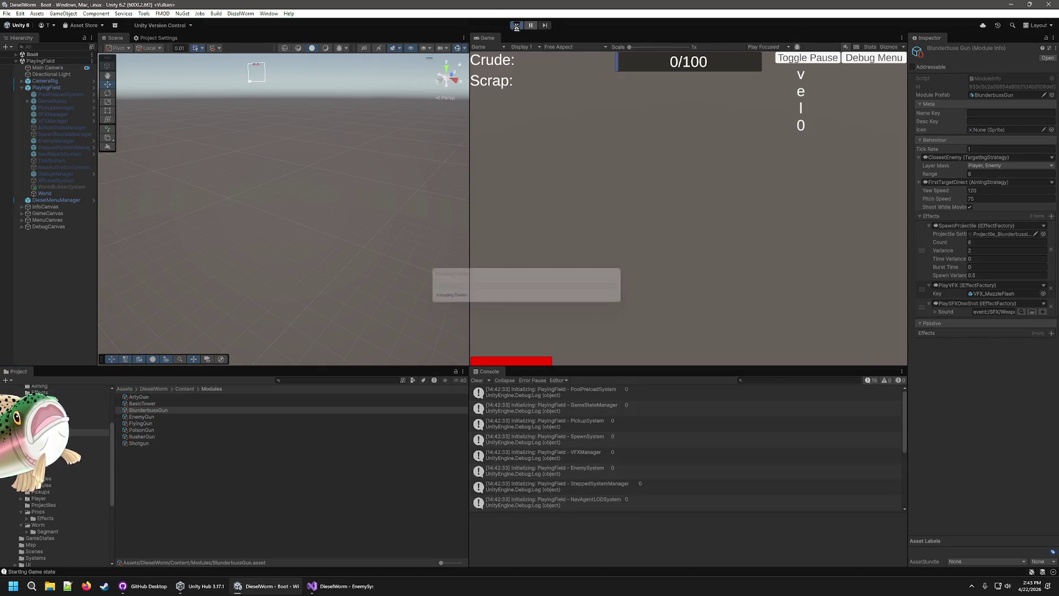
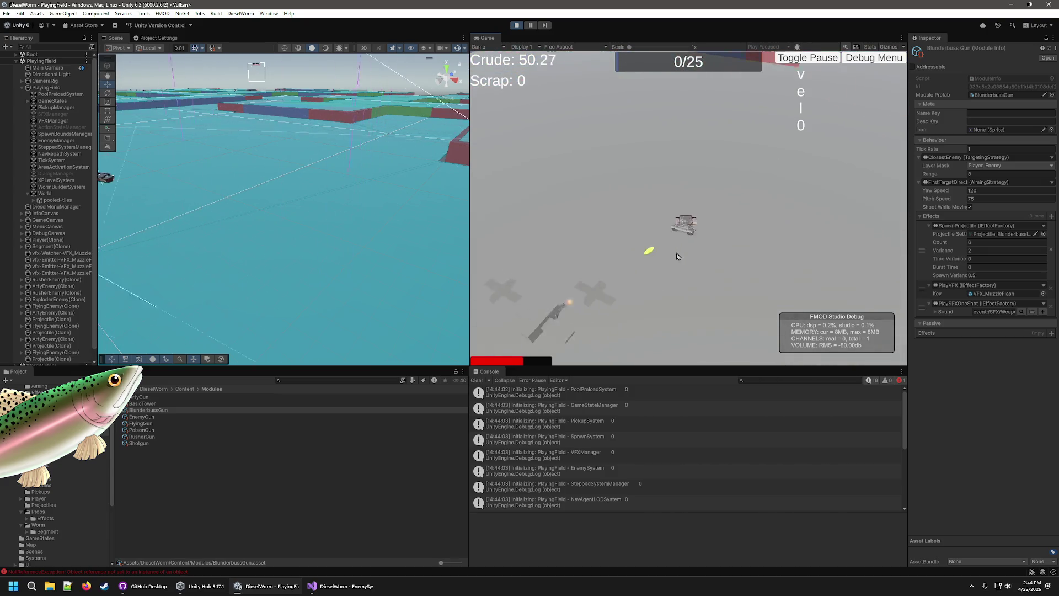
Stop the game and open the EnemyManifest asset from the Content folder
left_click(514, 26)
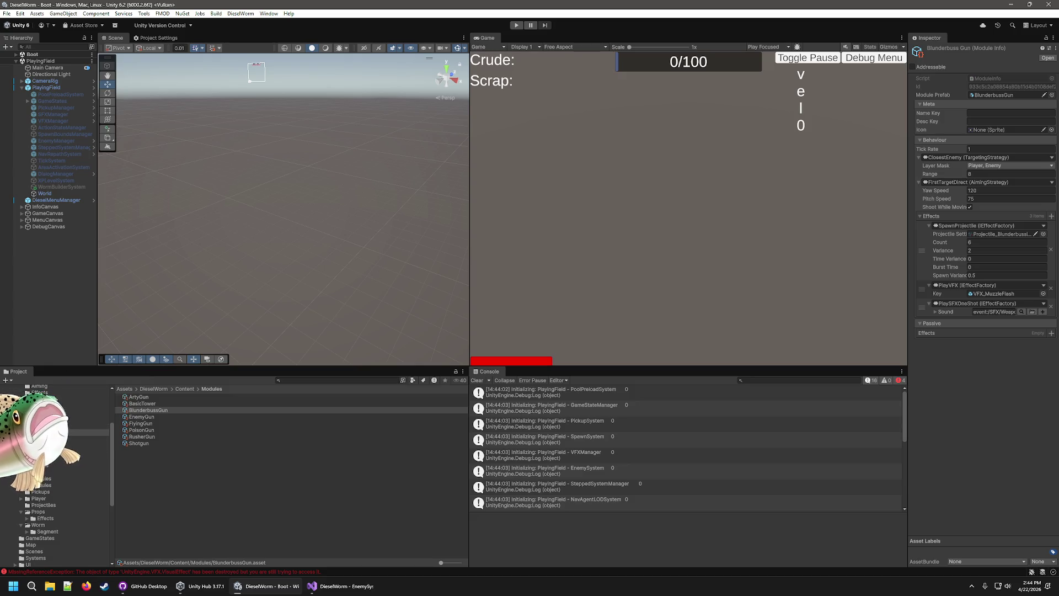
left_click(44, 441)
left_click(44, 447)
left_click(410, 436)
left_click(409, 430)
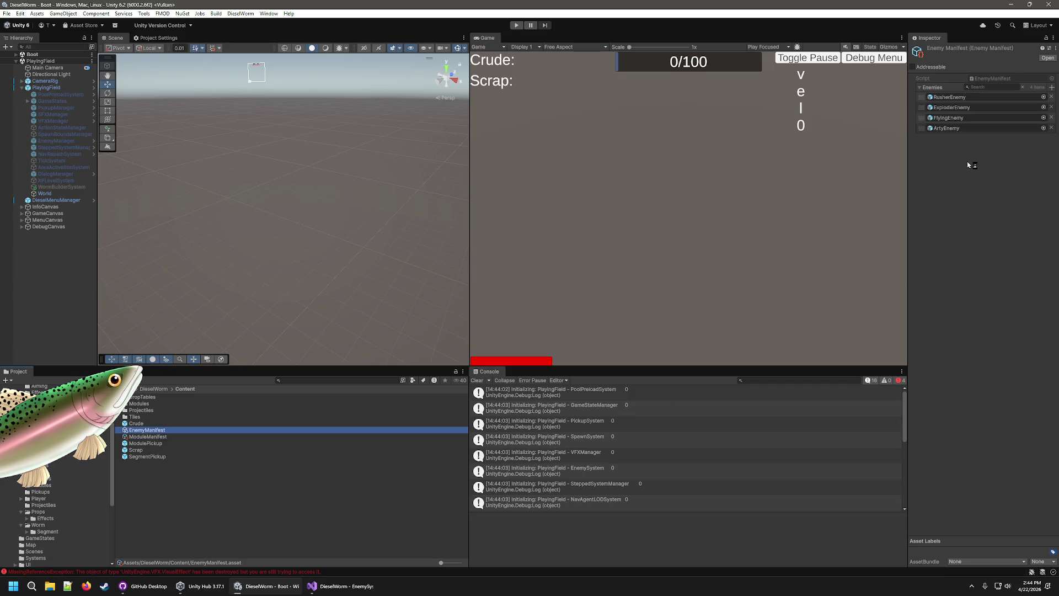
Add BlunderbussEnemy as the fifth Enemies entry and restart Play mode
left_click(1051, 87)
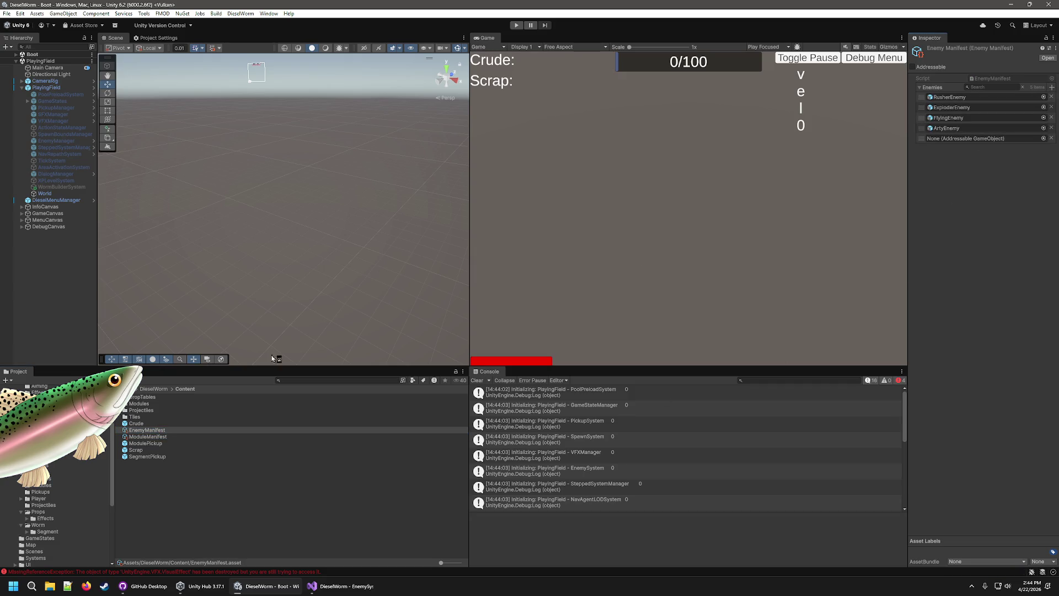
left_click(66, 432)
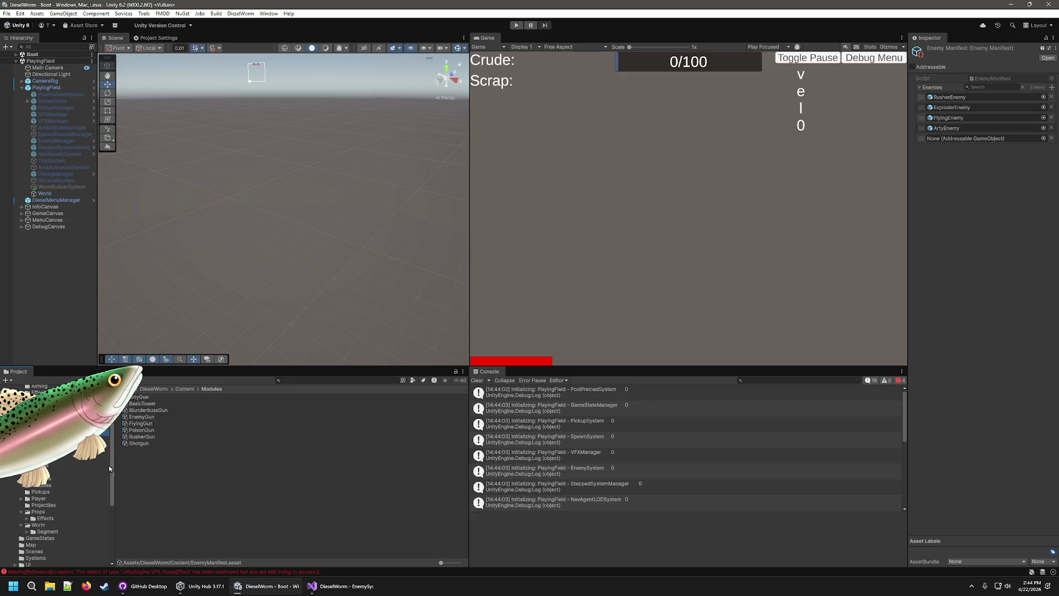
left_click(43, 479)
mouse_move(148, 420)
left_mouse_down()
mouse_move(804, 230)
mouse_move(962, 138)
left_mouse_up()
key("ctrl+p")
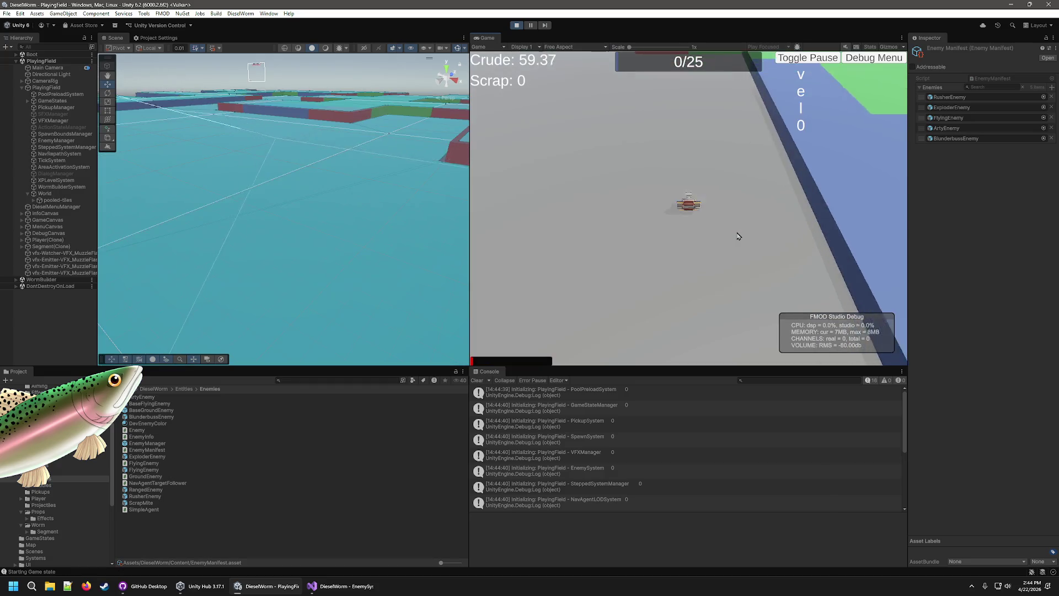
Inspect the ApplyDamage NullReferenceException stack trace in the Console and stop the game
left_click(813, 486)
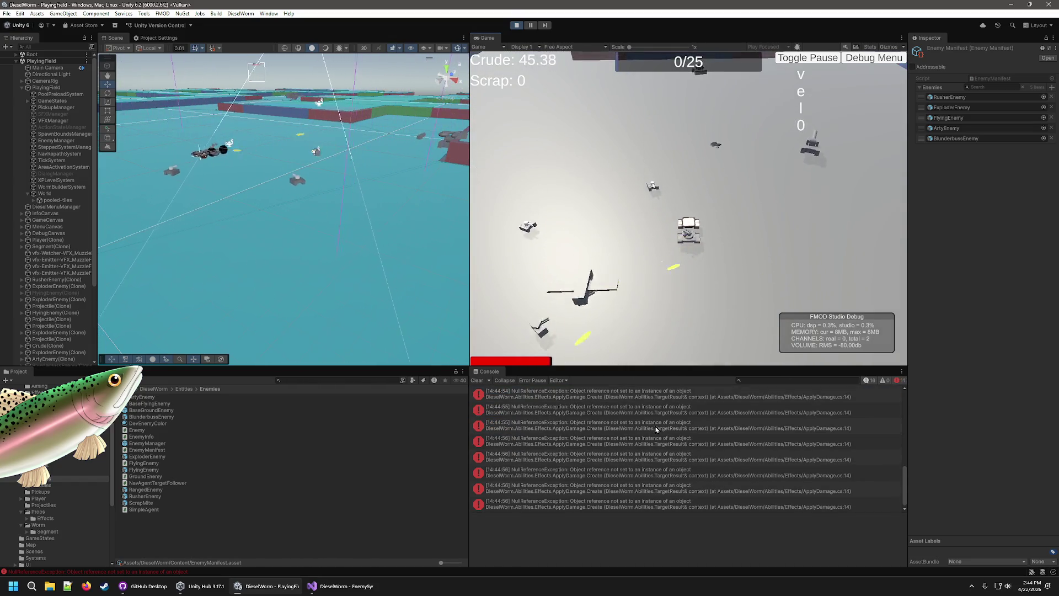
left_click(656, 429)
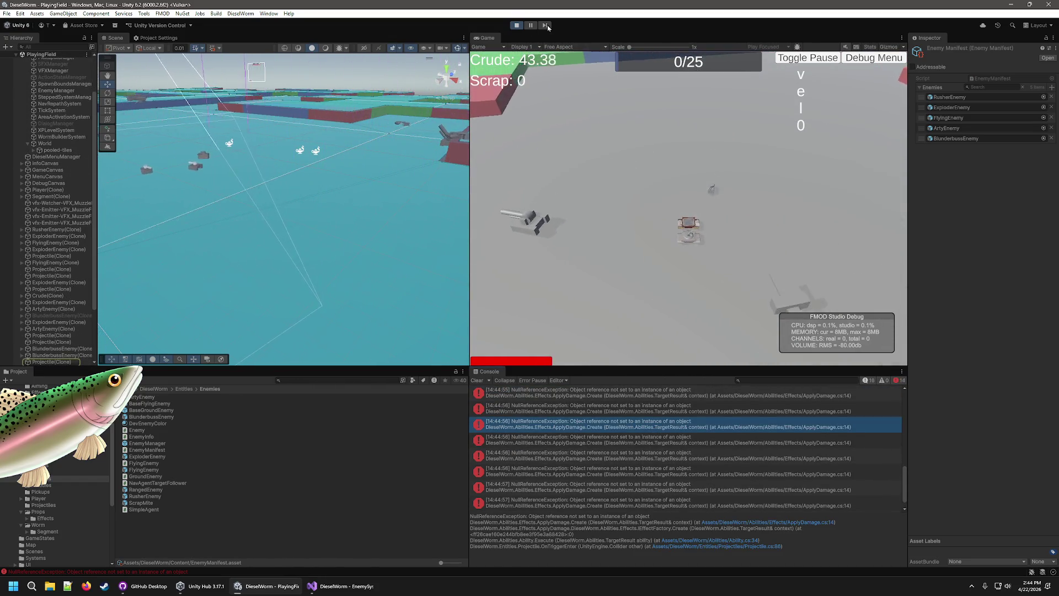
key("ctrl+p")
scroll(657, 474, "up", 3)
Check the failing line 14 of ApplyDamage.cs in Visual Studio and return to Unity
double_click(663, 441)
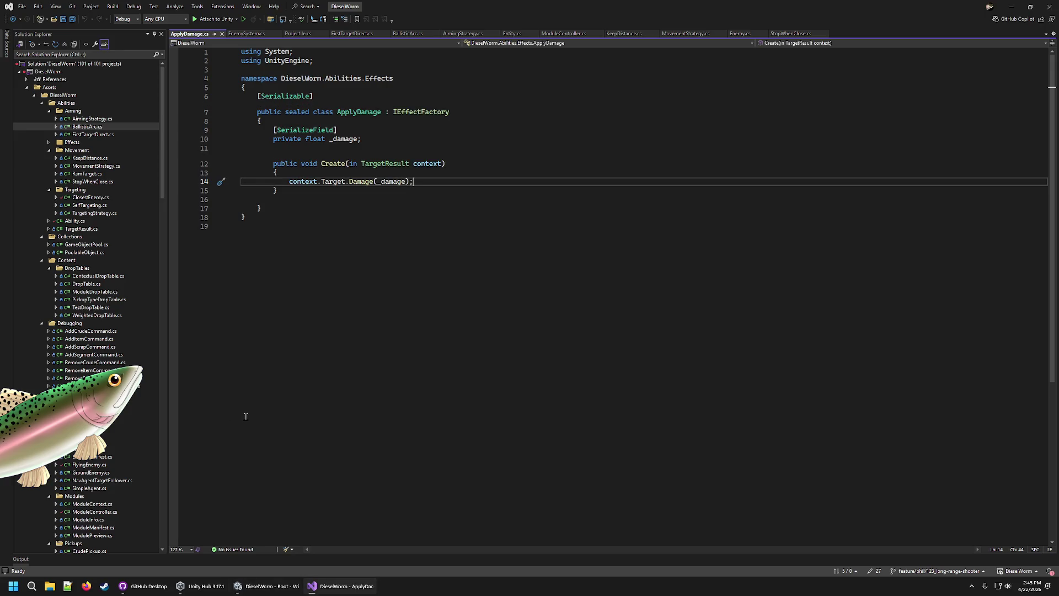
left_click(270, 593)
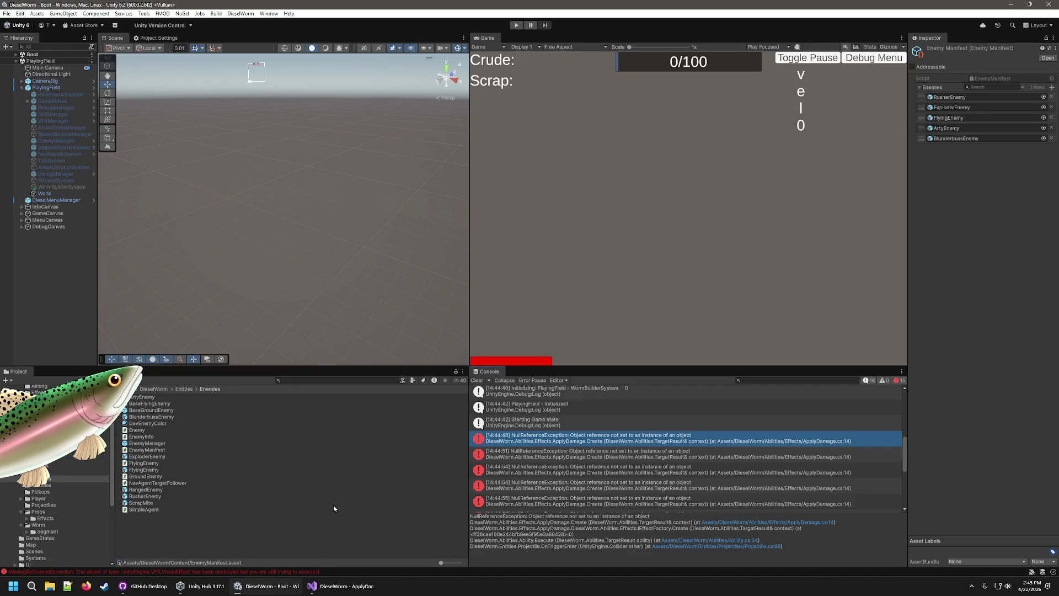
scroll(41, 512, "up", 5)
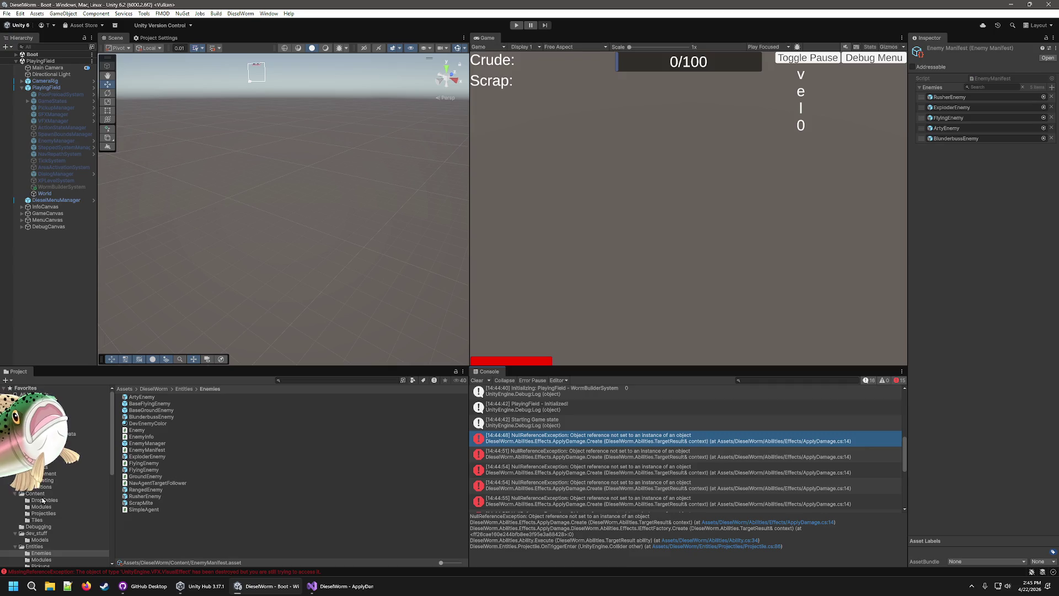
Review the ArtyGun module and the BlunderbussBullet and FlyingBullet projectile settings
left_click(43, 506)
left_click(154, 397)
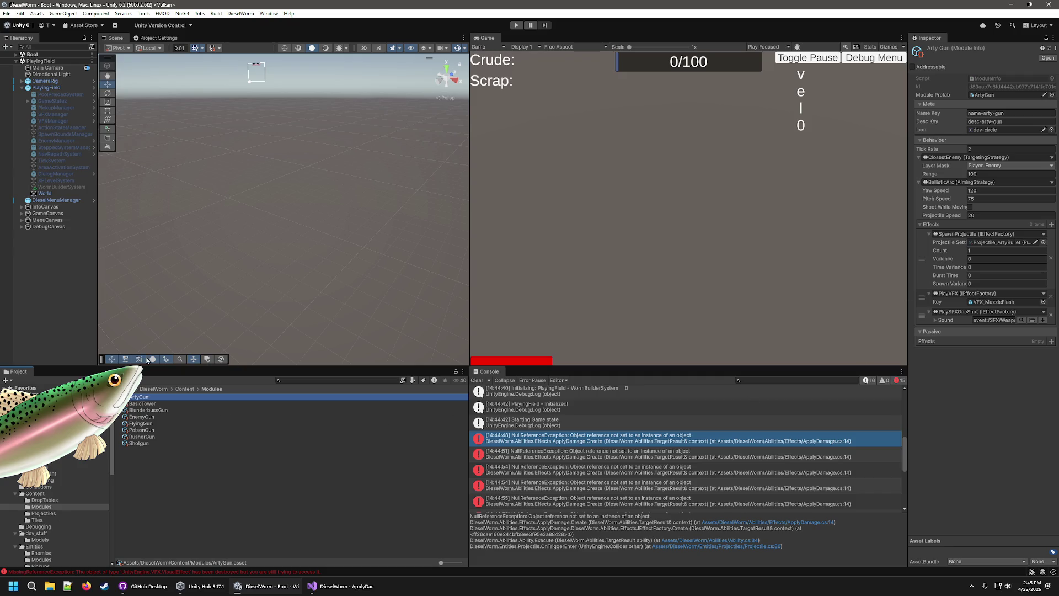
left_click(42, 513)
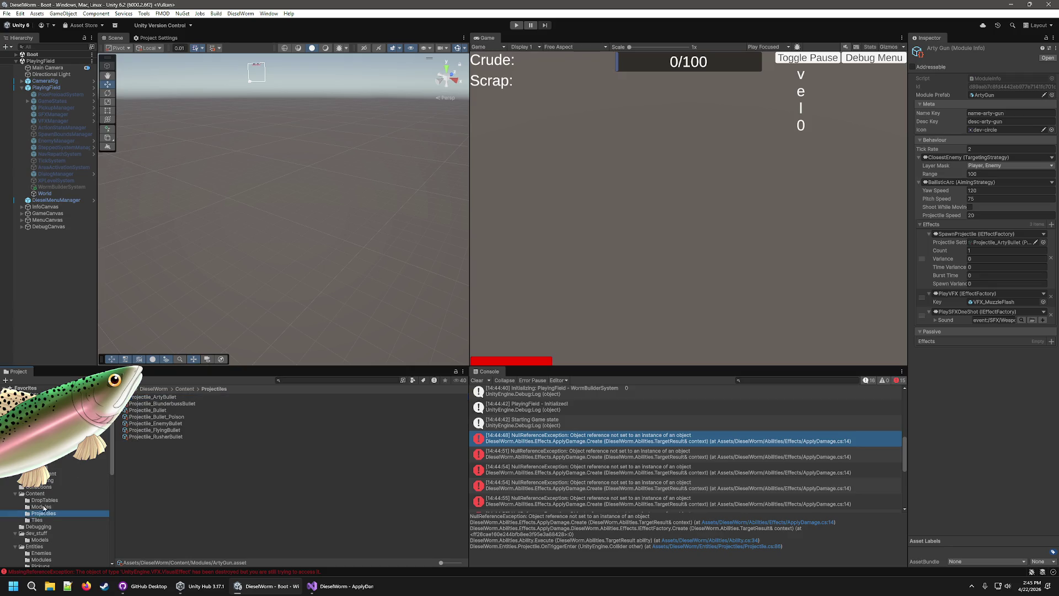
left_click(156, 403)
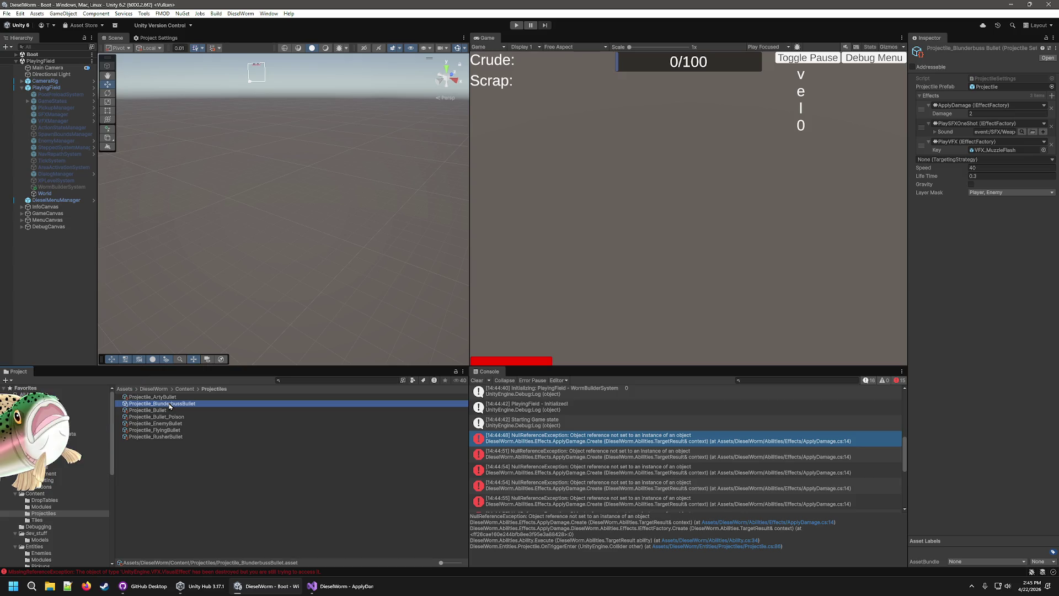
left_click(159, 418)
left_click(156, 431)
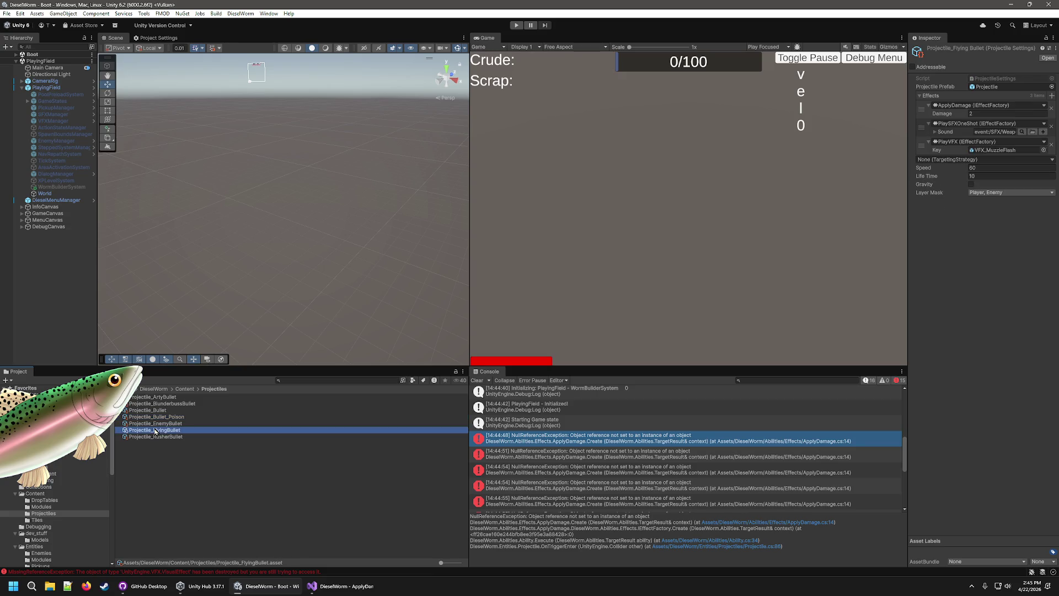
Select the FlyingEnemy prefab in the Enemies folder
scroll(43, 519, "down", 4)
left_click(53, 472)
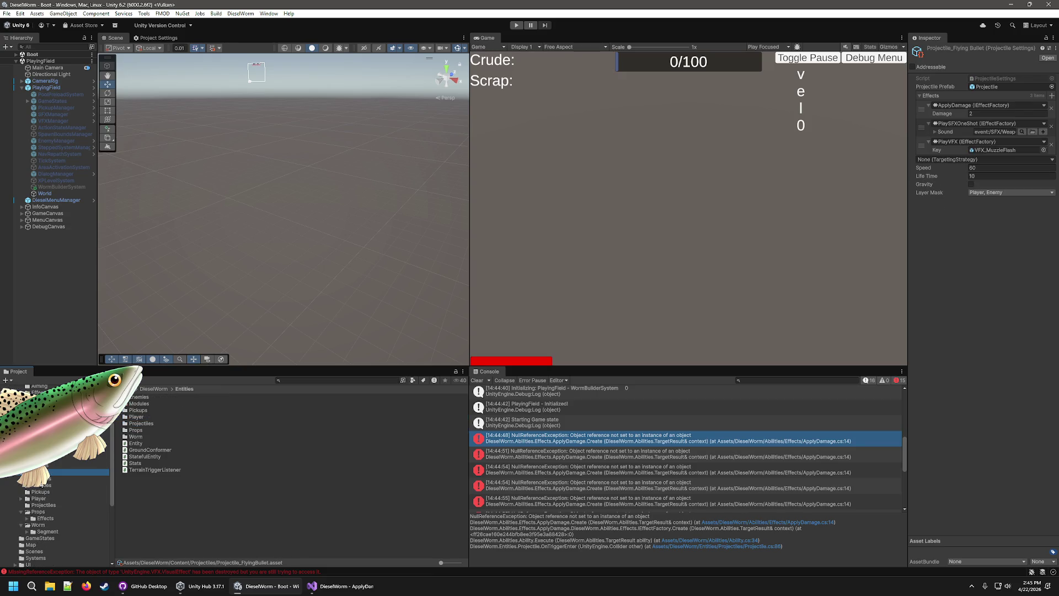
left_click(153, 470)
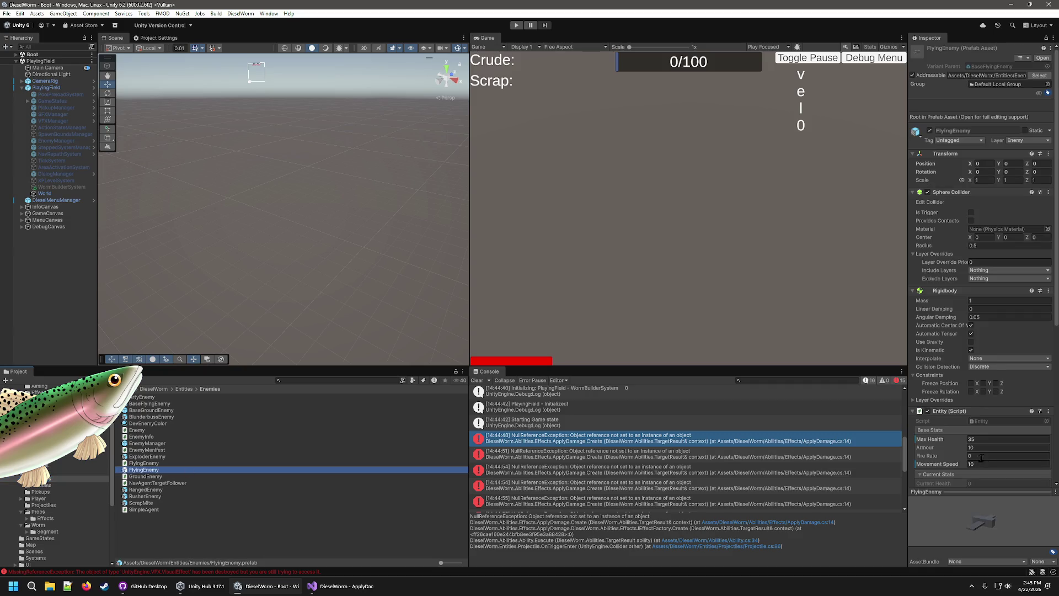
Expand FlyingEnemy's KeepDistance movement and ClosestEnemy targeting settings in the Inspector
scroll(963, 421, "down", 3)
scroll(962, 419, "down", 3)
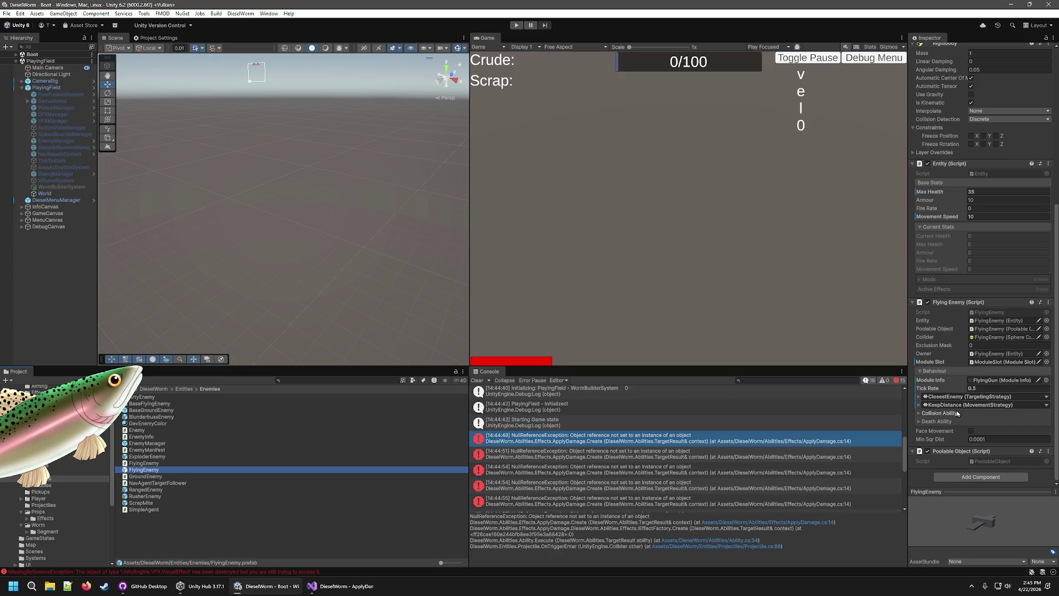
left_click(919, 405)
left_click(930, 397)
scroll(932, 398, "up", 2)
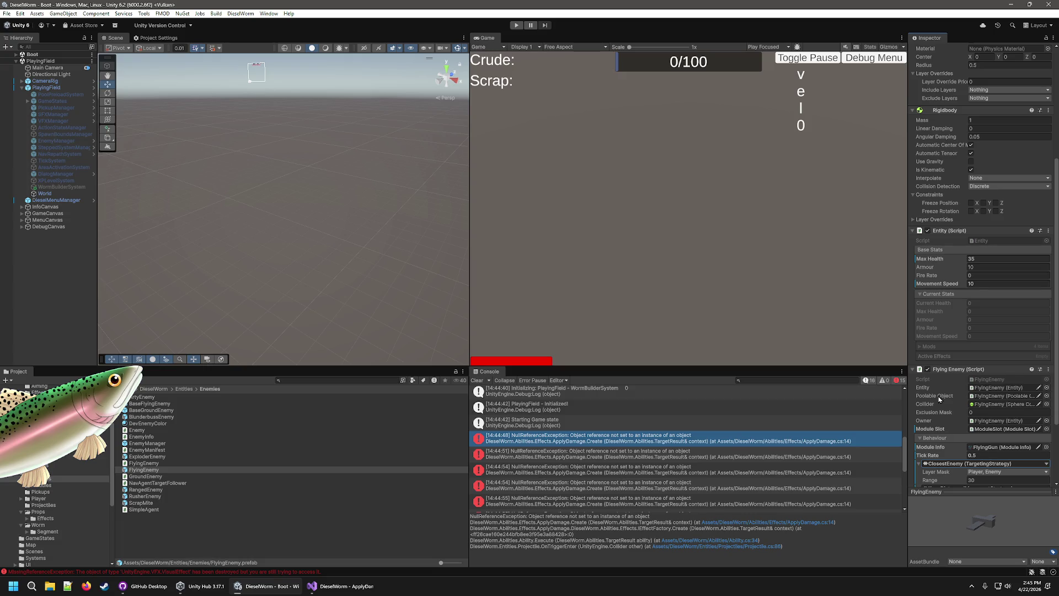
scroll(939, 399, "down", 3)
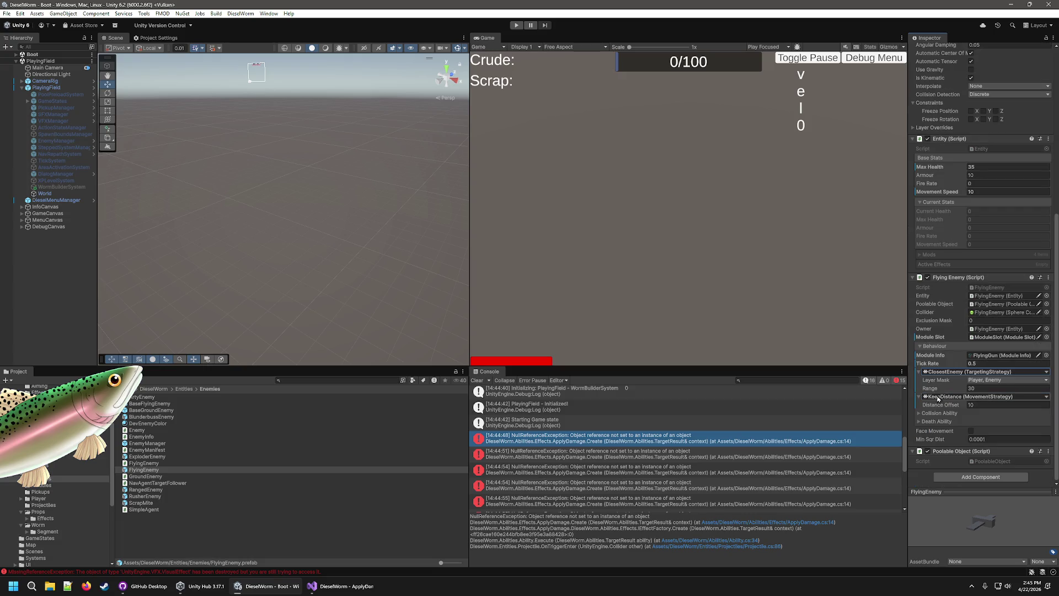
Compare the RangedEnemy, RusherEnemy and BlunderbussEnemy prefabs' behaviour settings
left_click(143, 490)
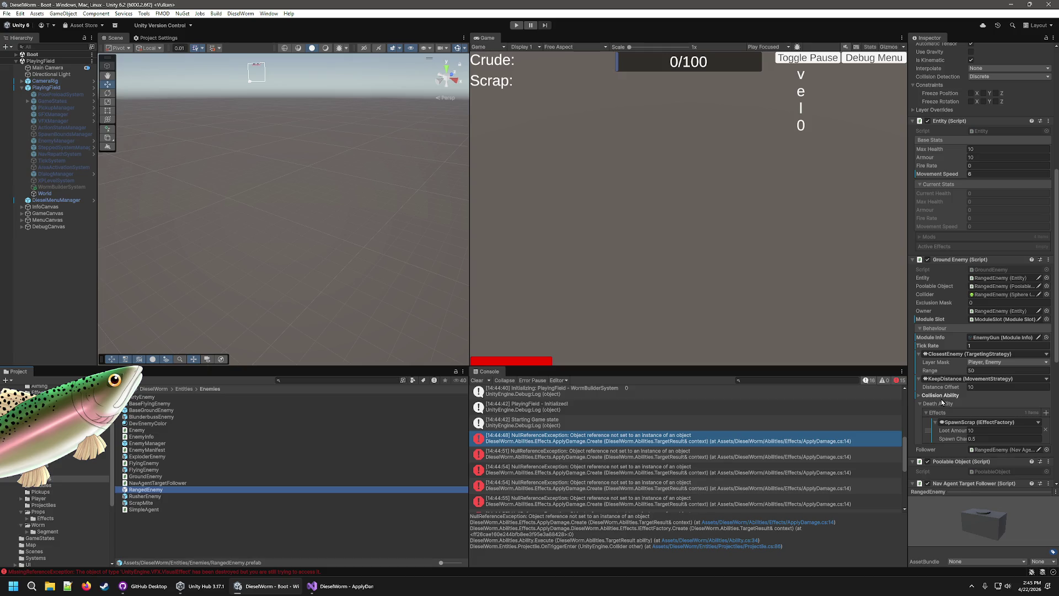
scroll(940, 401, "down", 5)
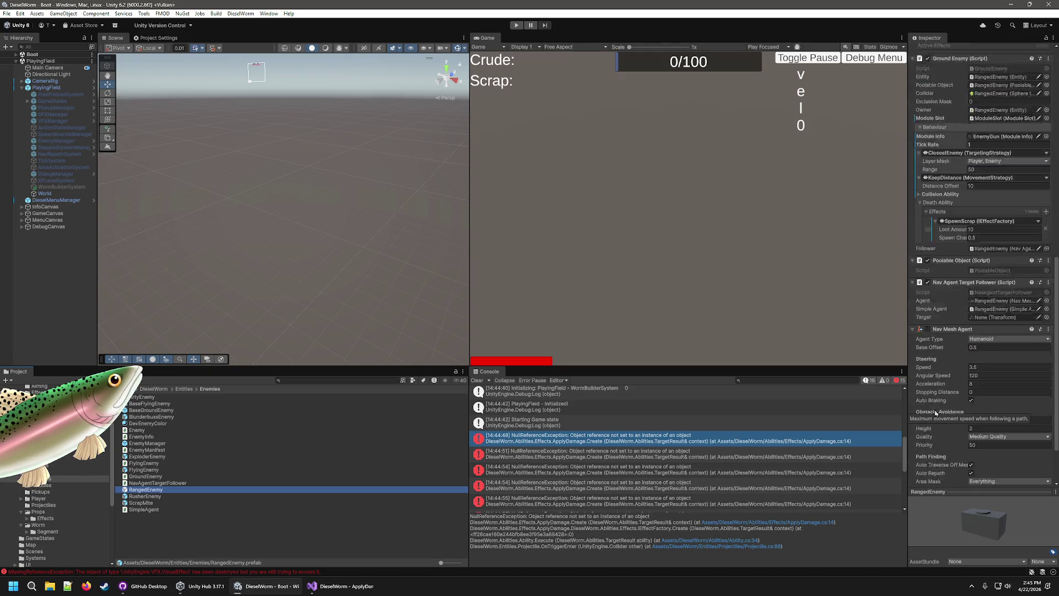
left_click(153, 497)
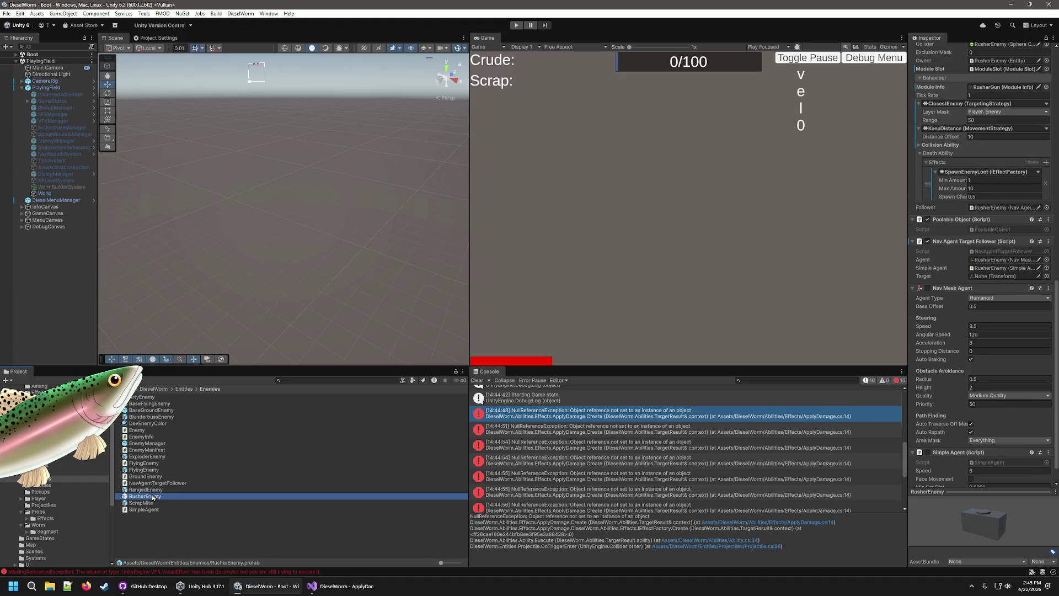
left_click(154, 417)
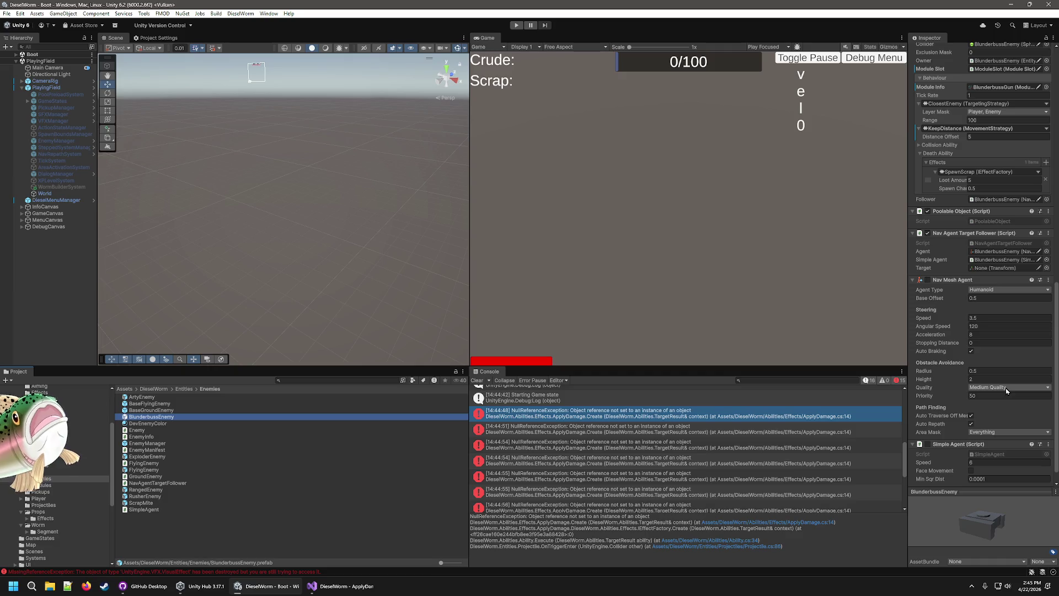
scroll(1004, 386, "up", 3)
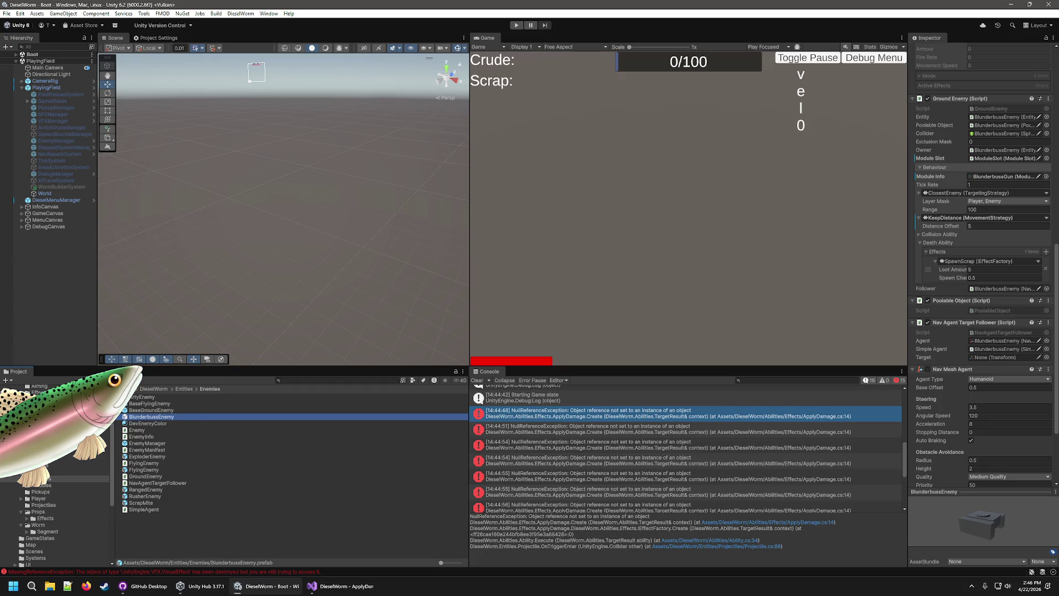
left_click(42, 485)
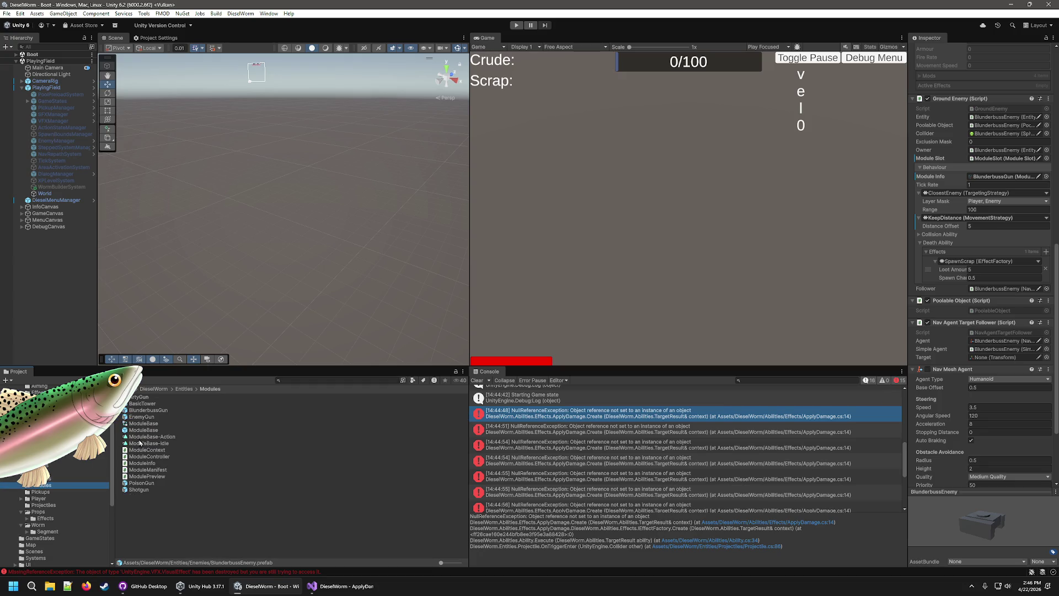
Check the BlunderbussGun prefab and its module info asset
left_click(149, 410)
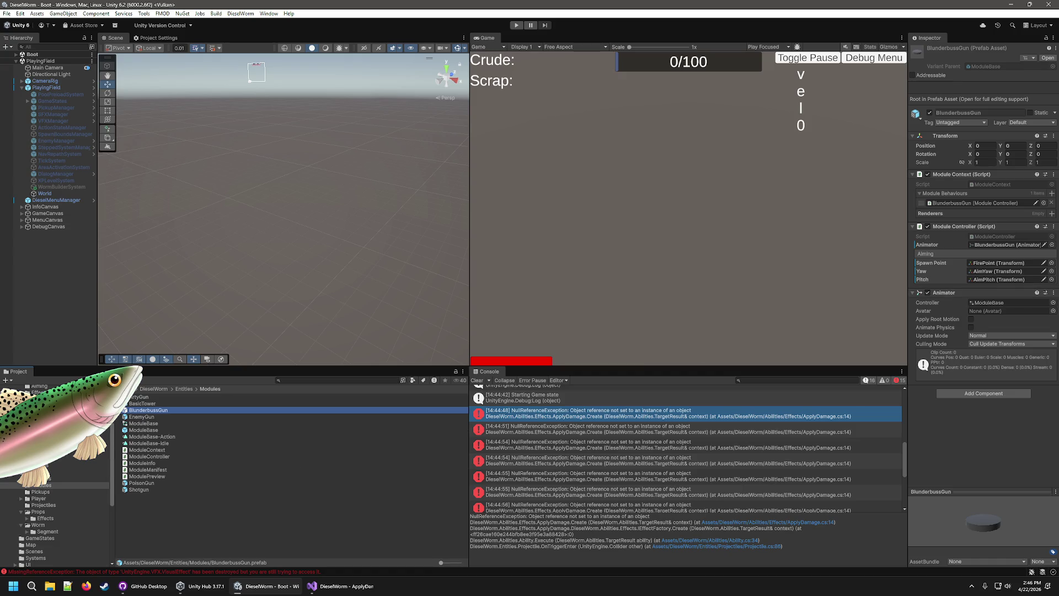
left_click(55, 431)
left_click(142, 411)
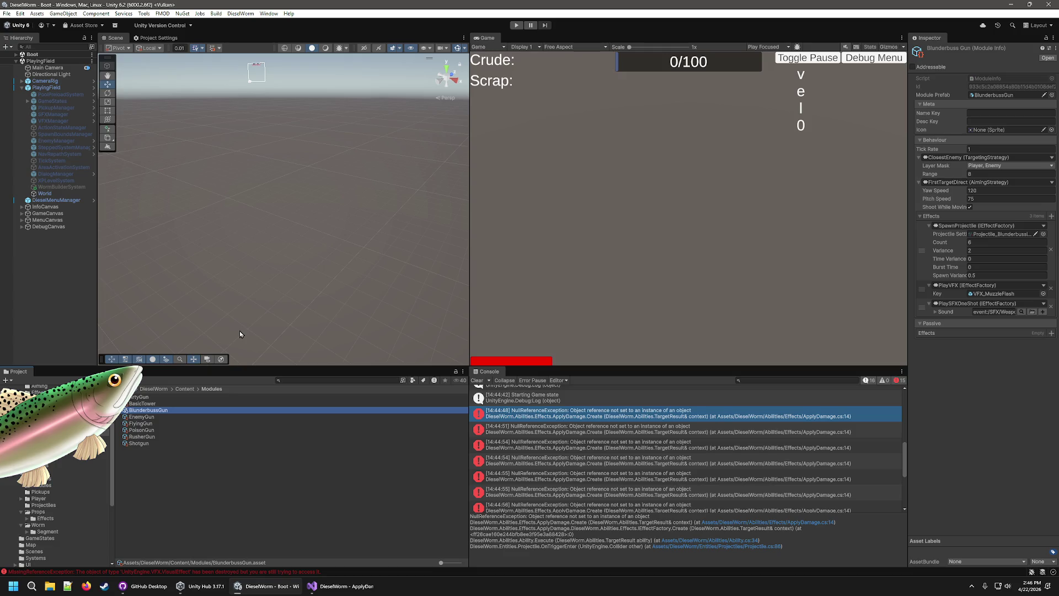
Bring up GitHub Desktop with 31 changed files and dismiss the resolve-conflicts prompt
left_click(337, 585)
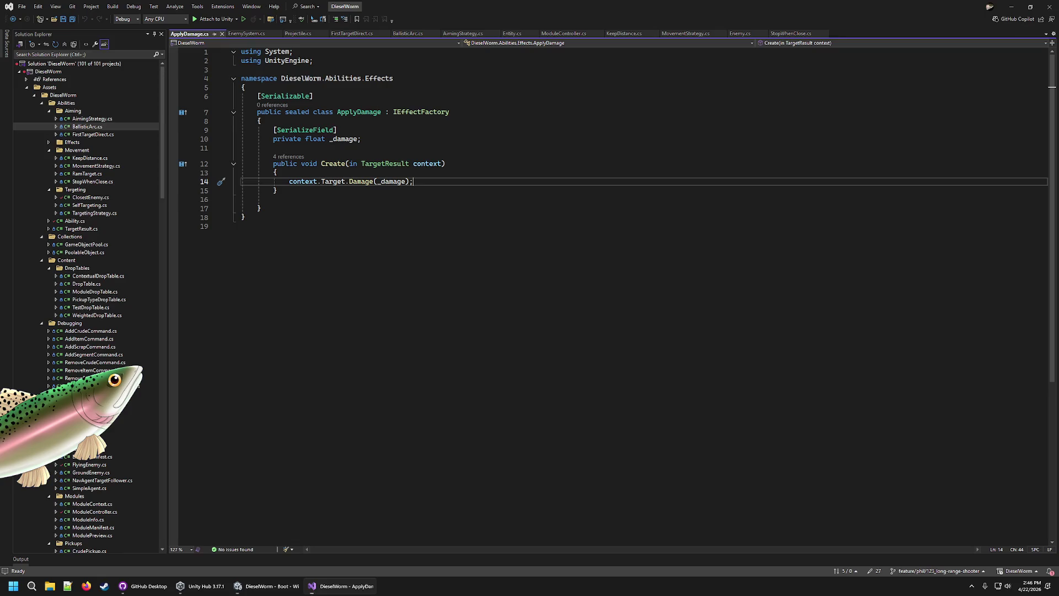
left_click(240, 580)
left_click(216, 587)
left_click(265, 586)
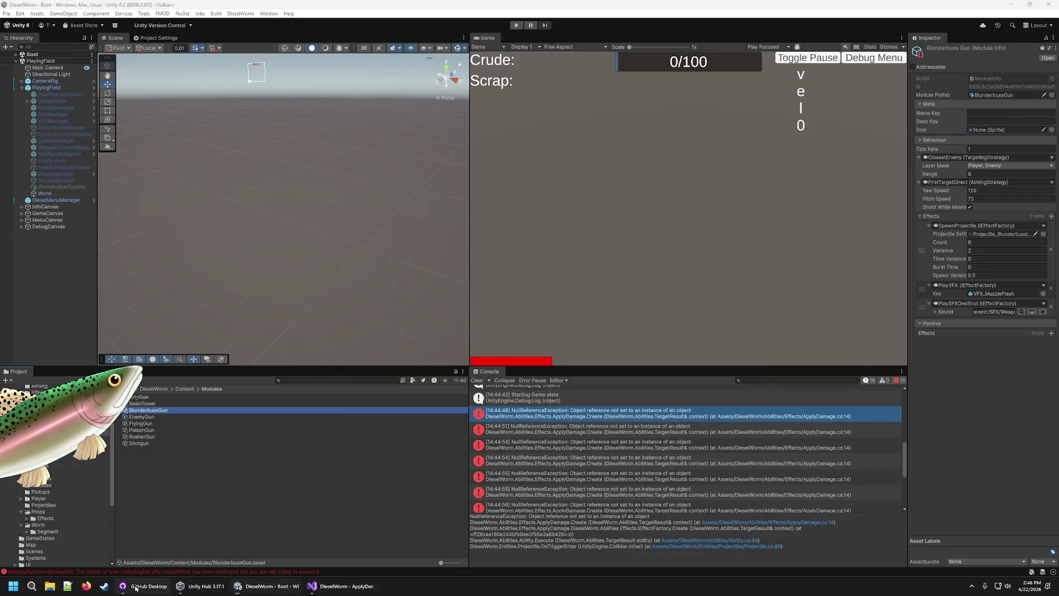
left_click(143, 585)
left_click(621, 207)
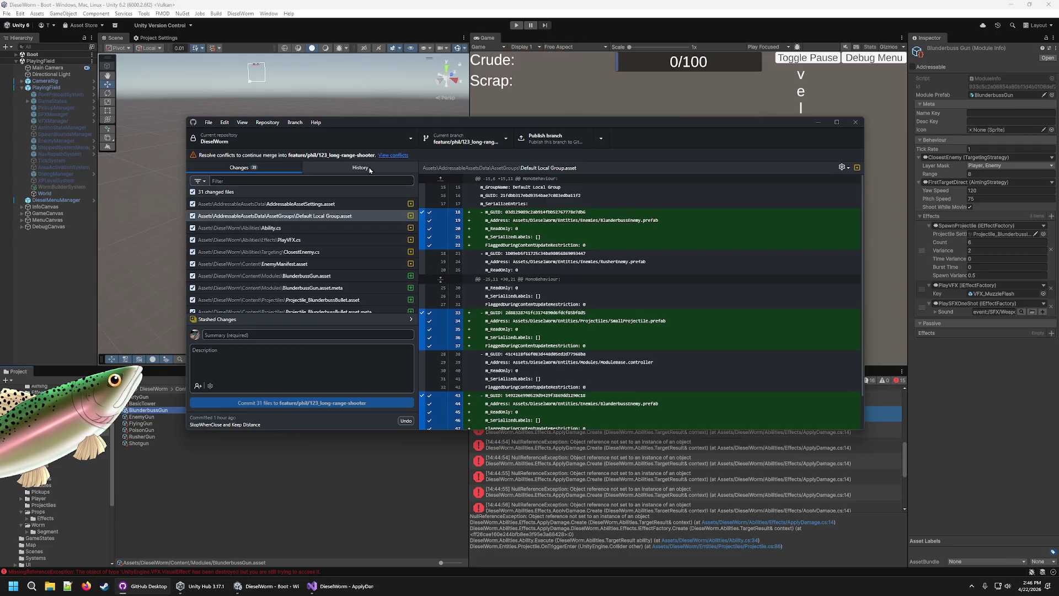
Permanently discard all 31 changed files
right_click(286, 194)
left_click(309, 201)
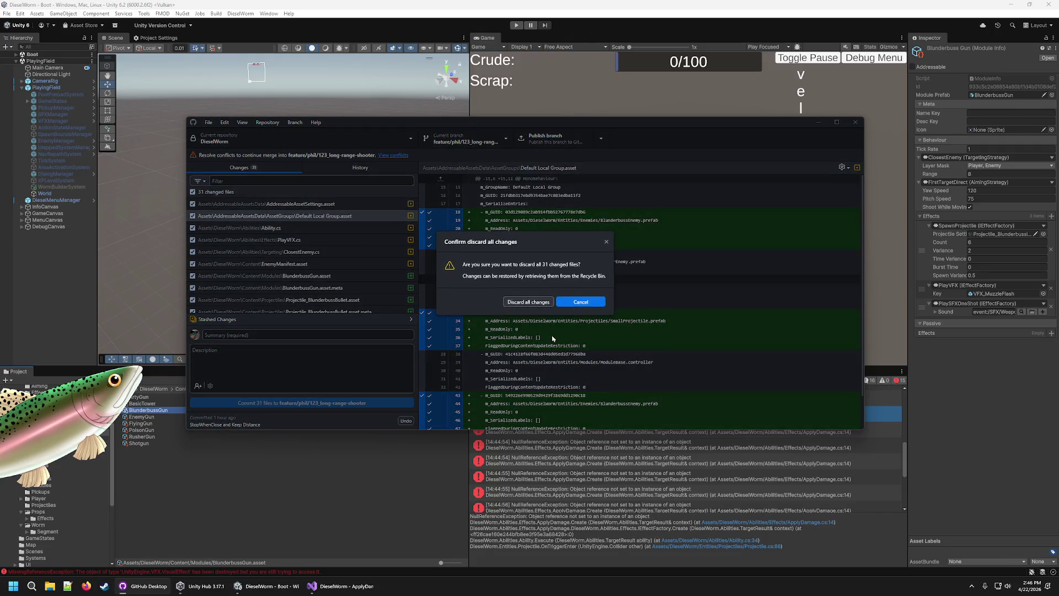
left_click(541, 303)
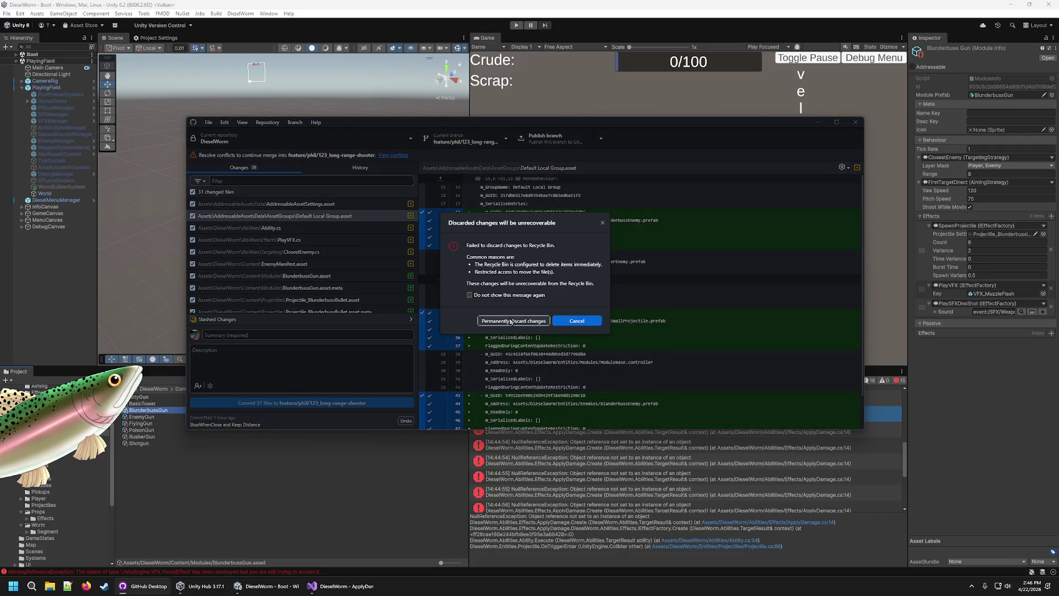
left_click(511, 321)
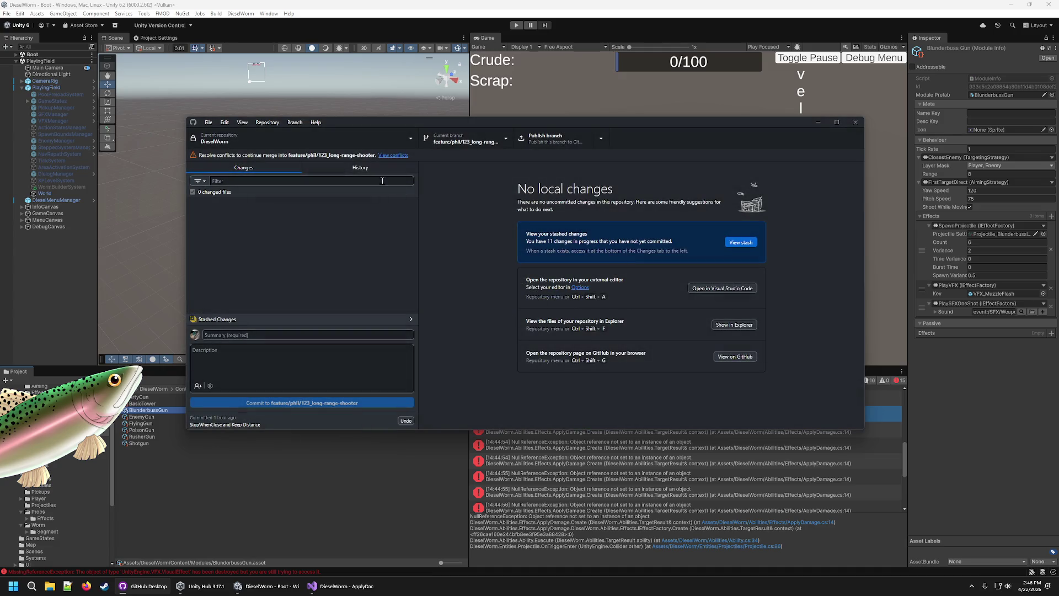
Abort the pending merge from the conflicts view
left_click(405, 155)
left_click(594, 300)
key("Escape")
left_click(581, 298)
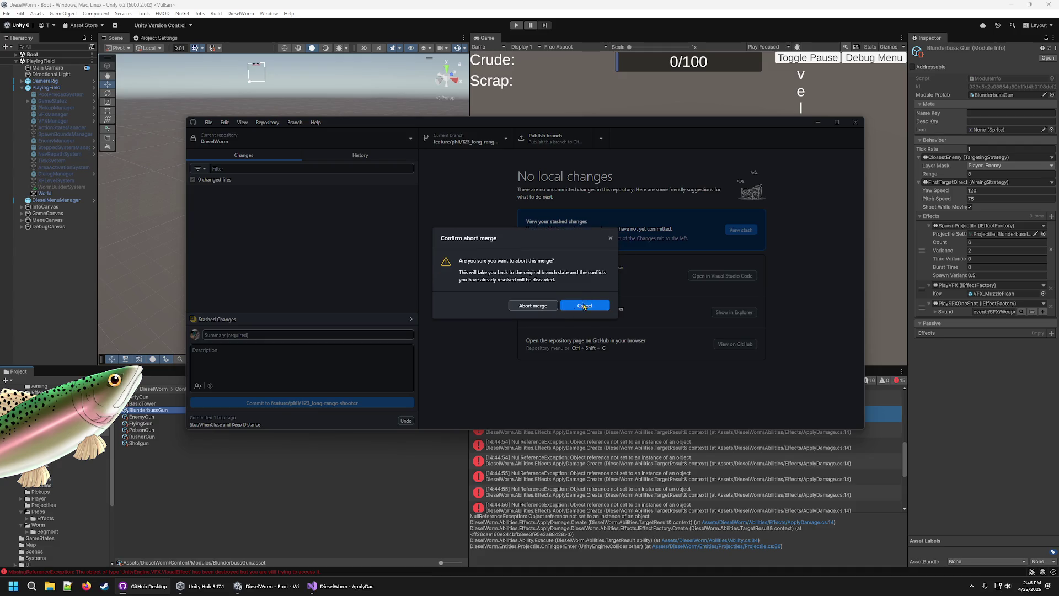
left_click(537, 303)
Switch the DieselWorm repository to the main branch and return to Unity
left_click(488, 139)
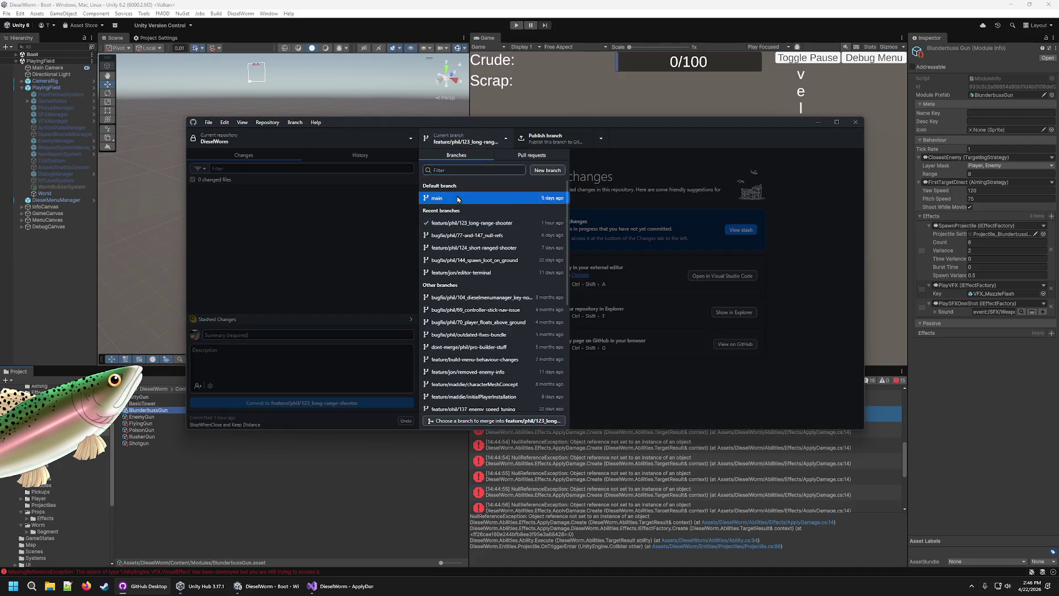
left_click(438, 198)
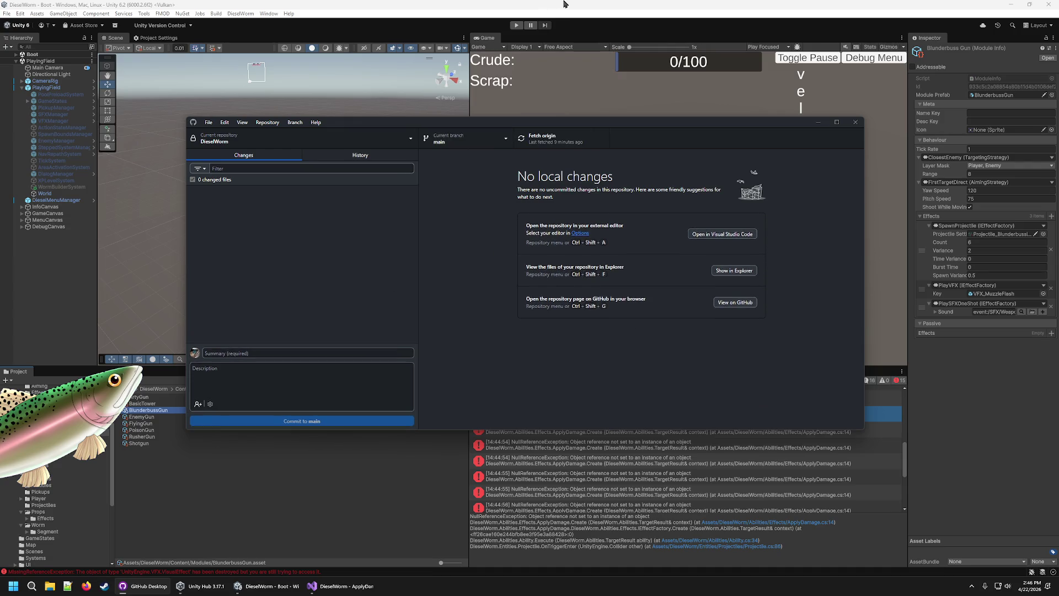
key("alt+Tab")
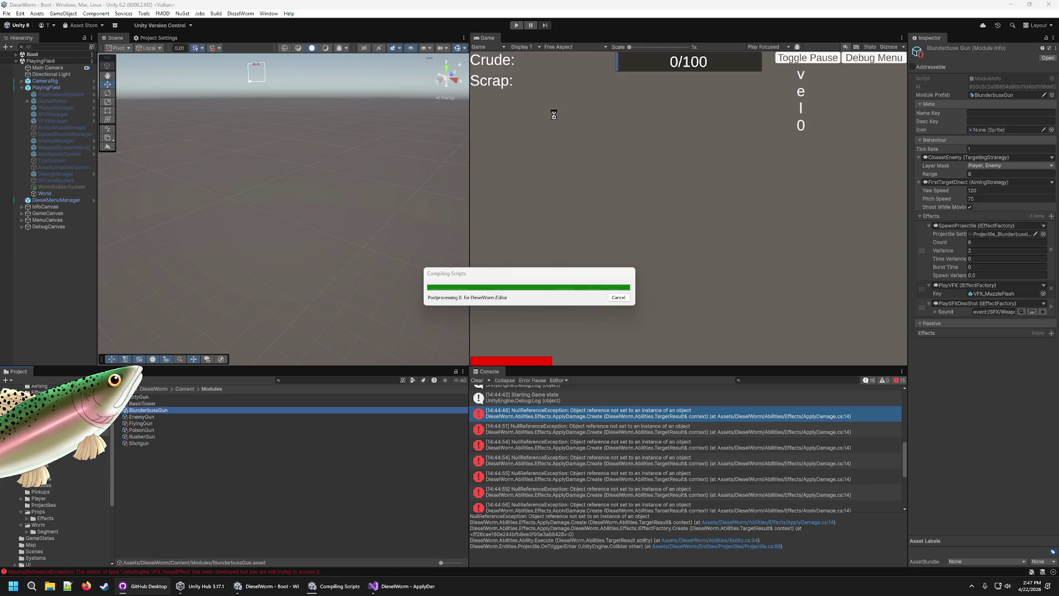
Run the main-branch game briefly, stop it, and show the RusherGun module settings
left_click(516, 26)
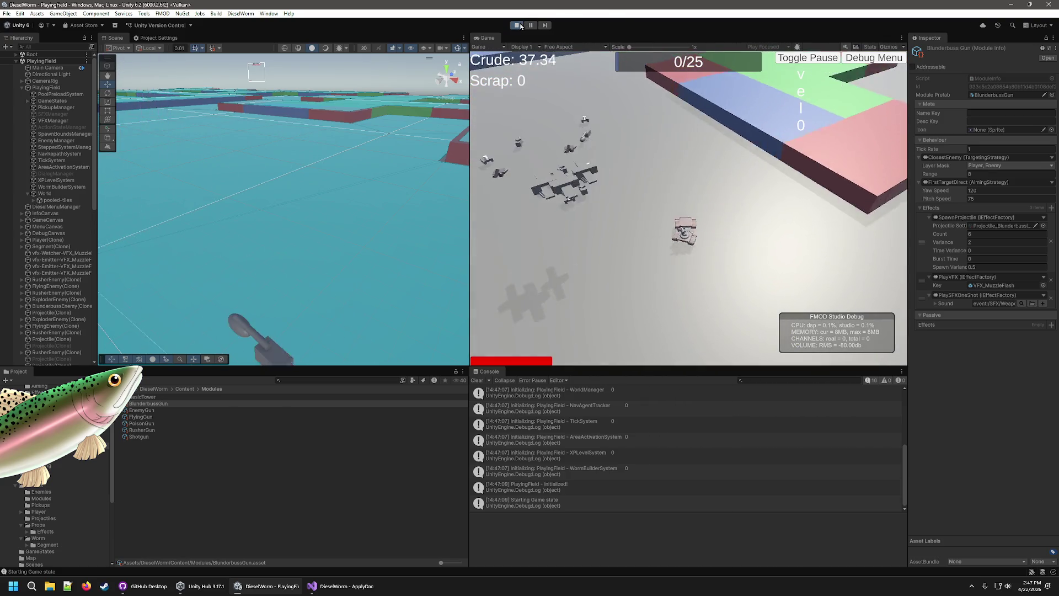
left_click(518, 26)
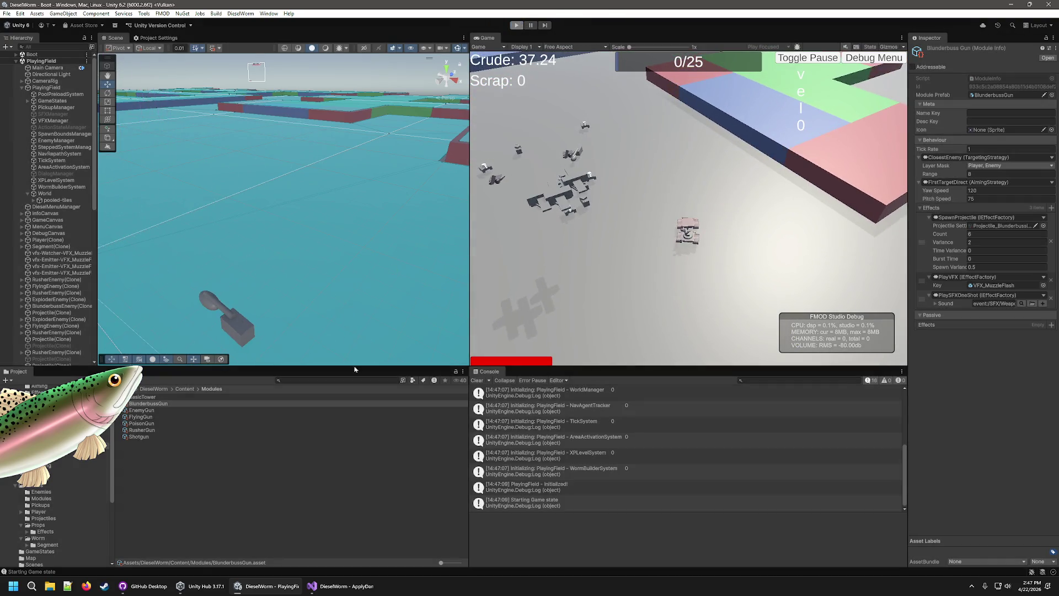
left_click(912, 67)
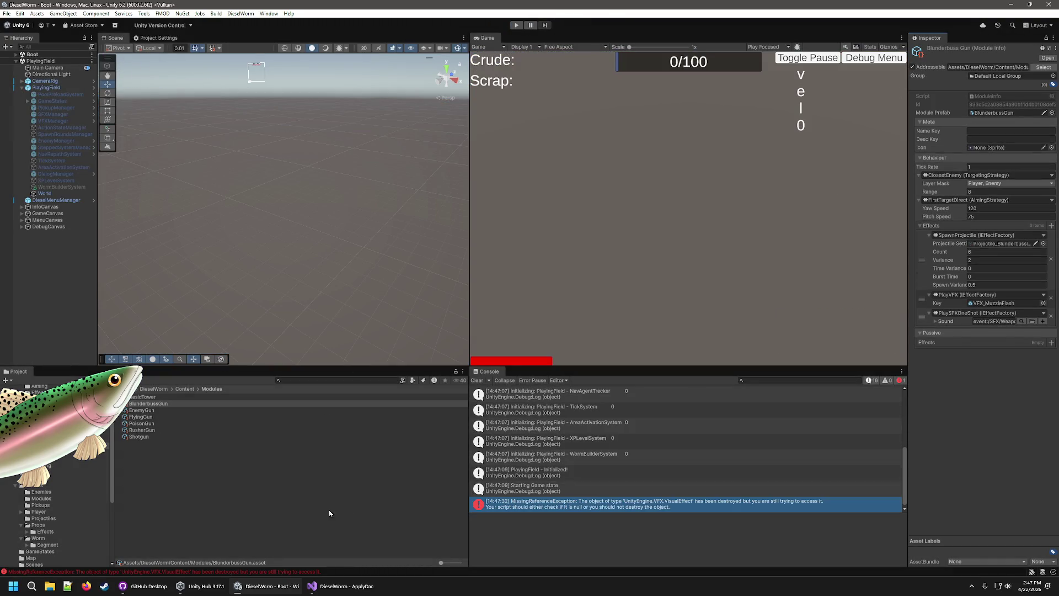
left_click(143, 431)
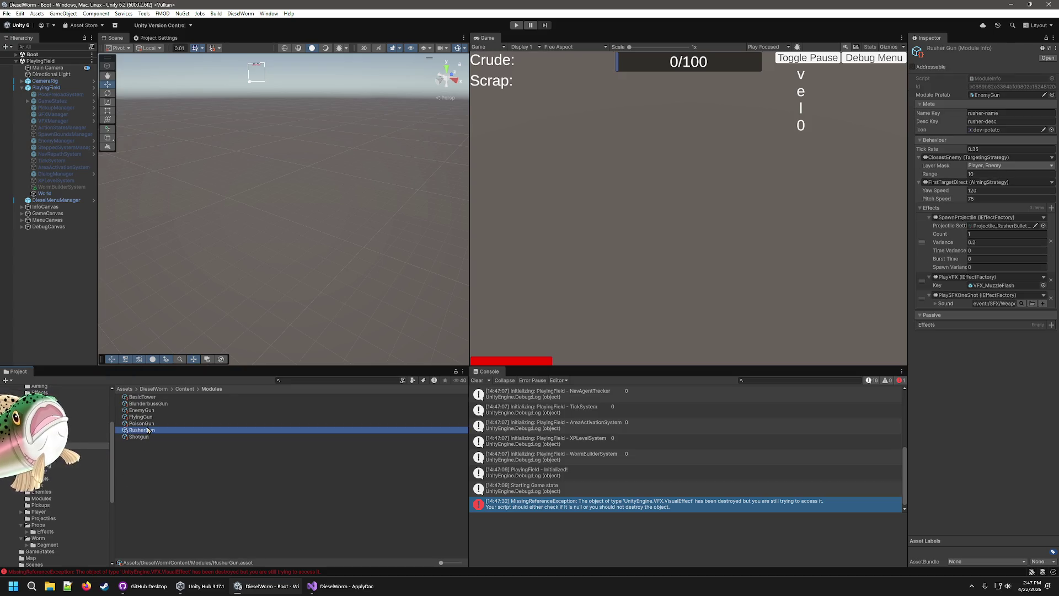
Compare the BlunderbussGun and RusherGun module settings
left_click(923, 66)
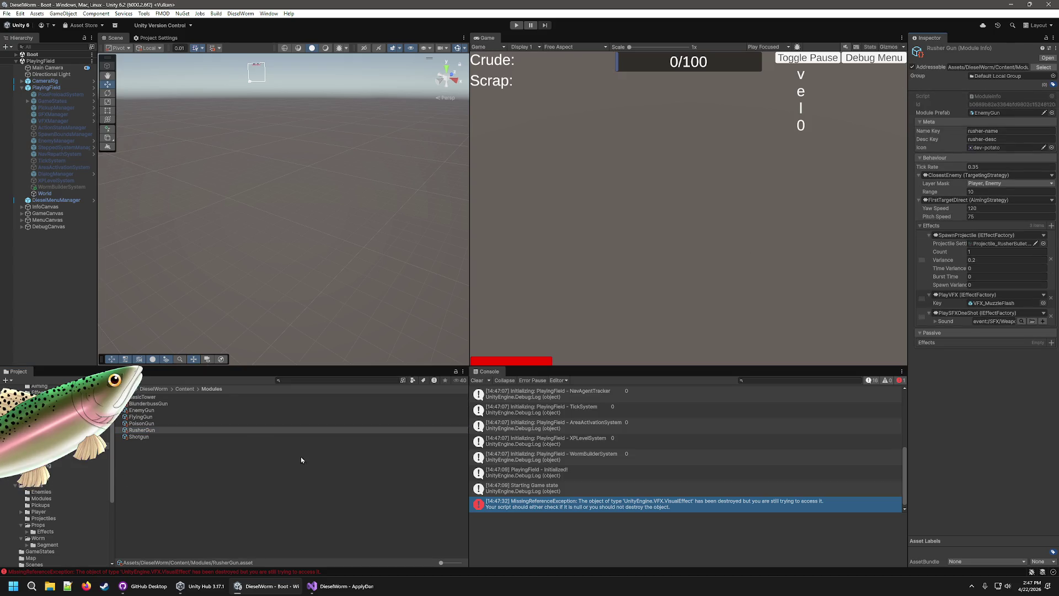
left_click(193, 403)
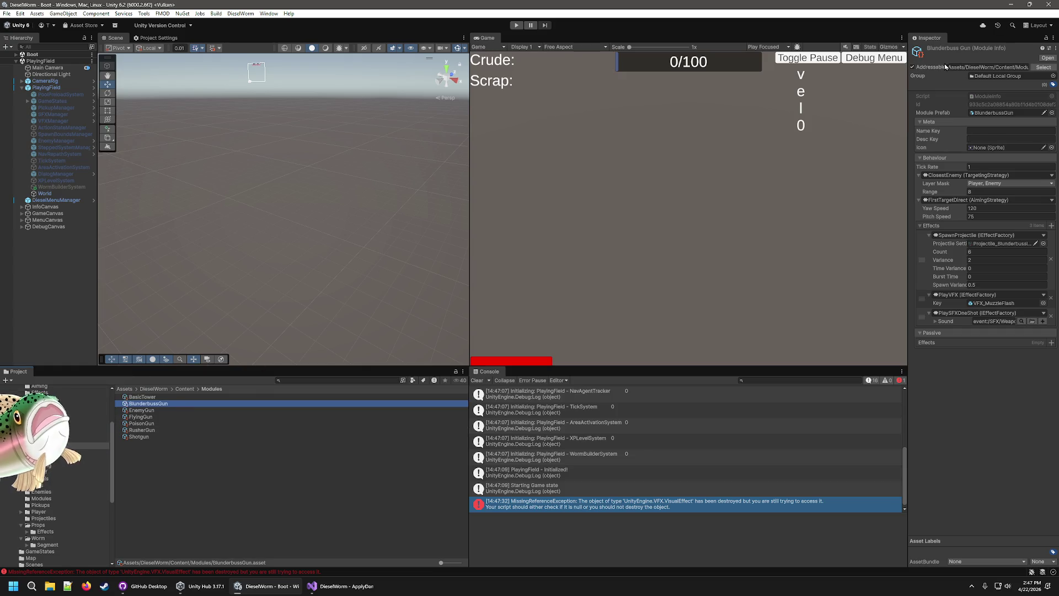
left_click(248, 430)
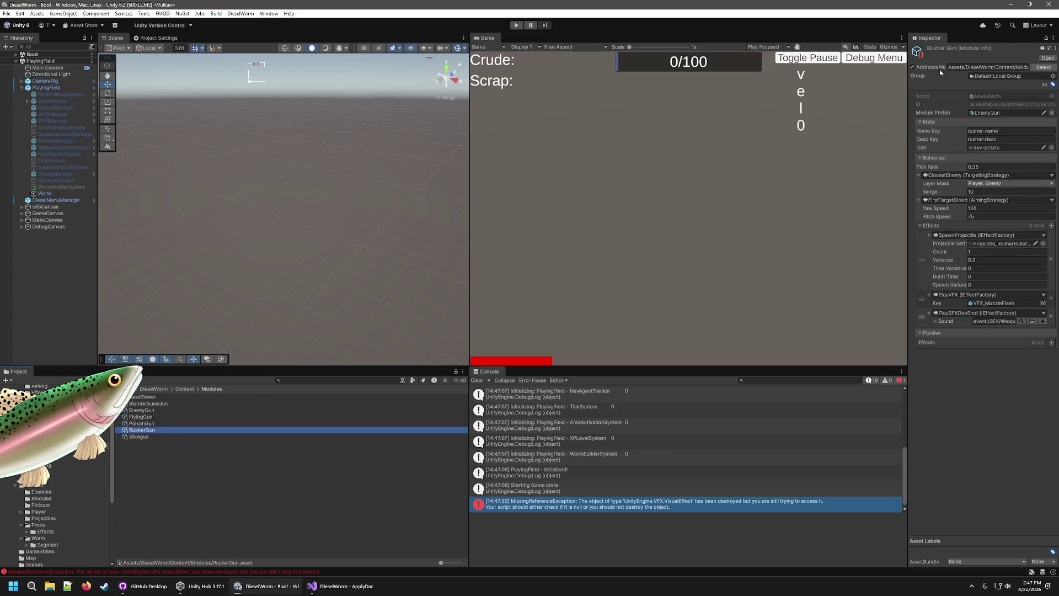
Inspect the BlunderbussEnemy, RangedEnemy and RusherEnemy prefabs, then view ApplyDamage.cs
left_click(44, 488)
left_click(52, 491)
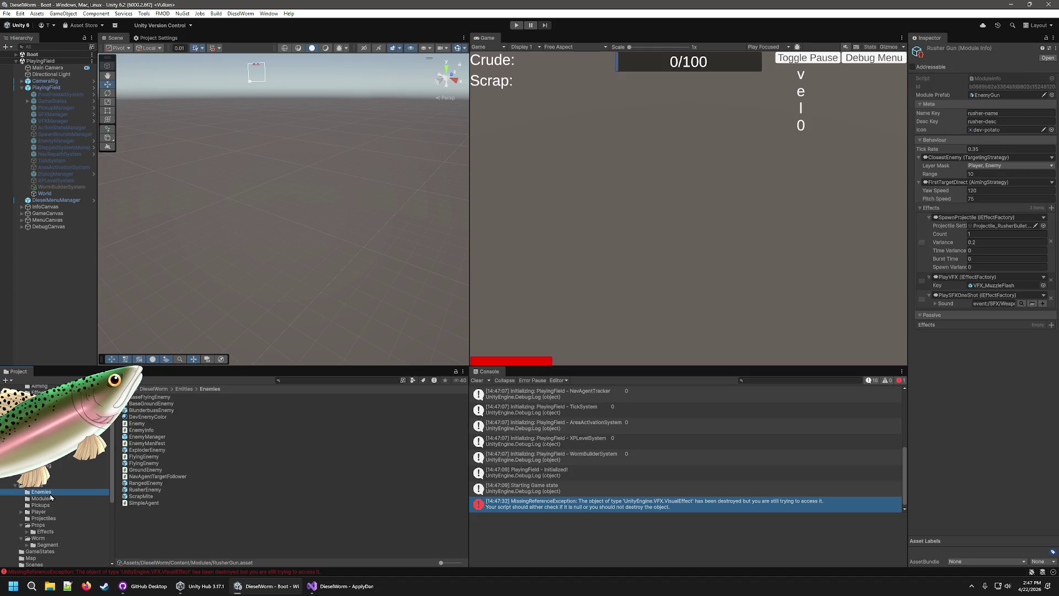
left_click(147, 411)
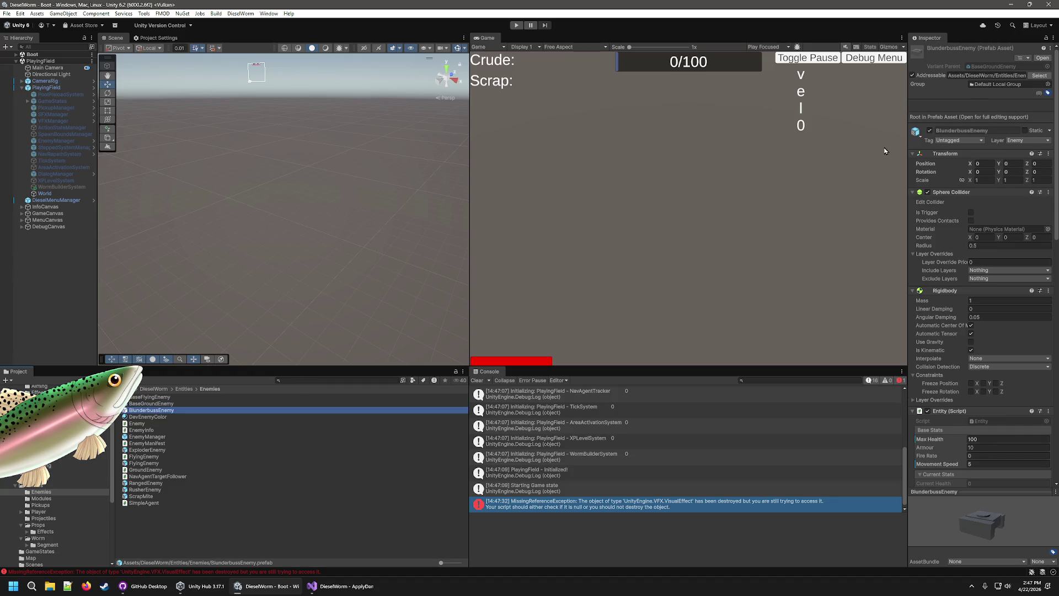
left_click(139, 483)
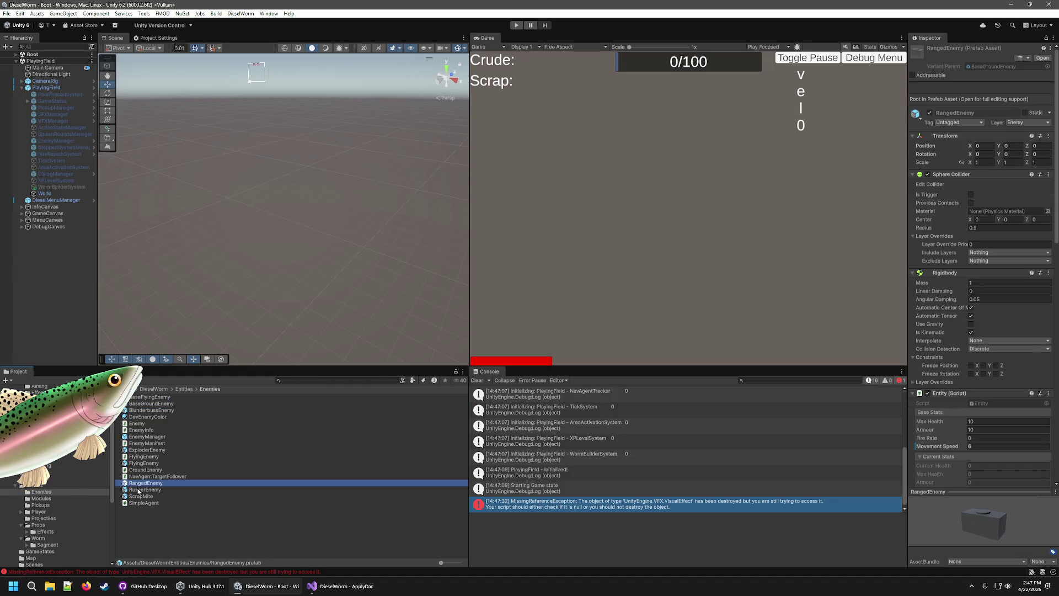
left_click(138, 489)
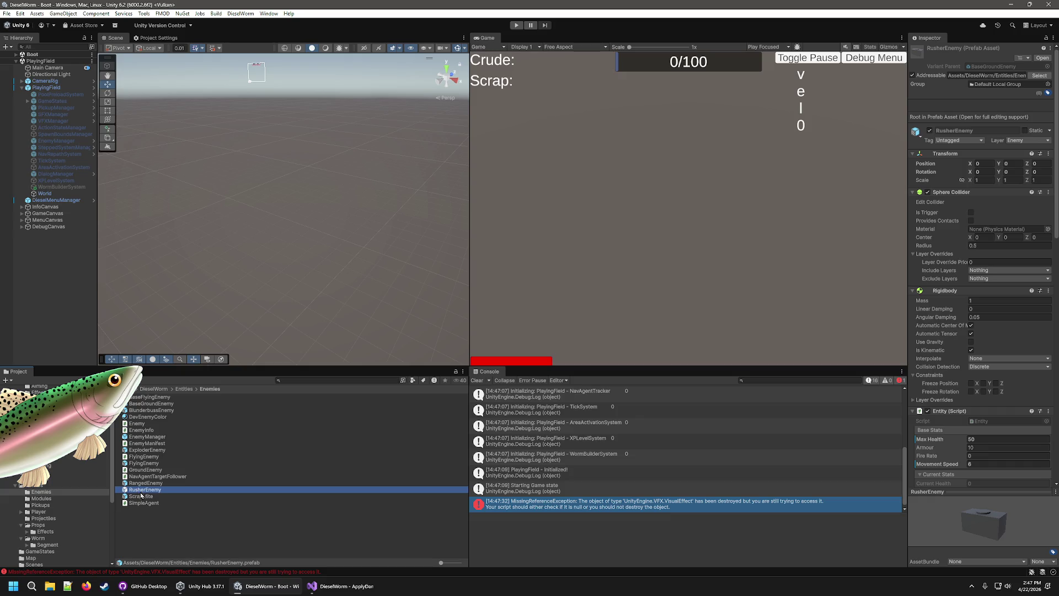
left_click(333, 588)
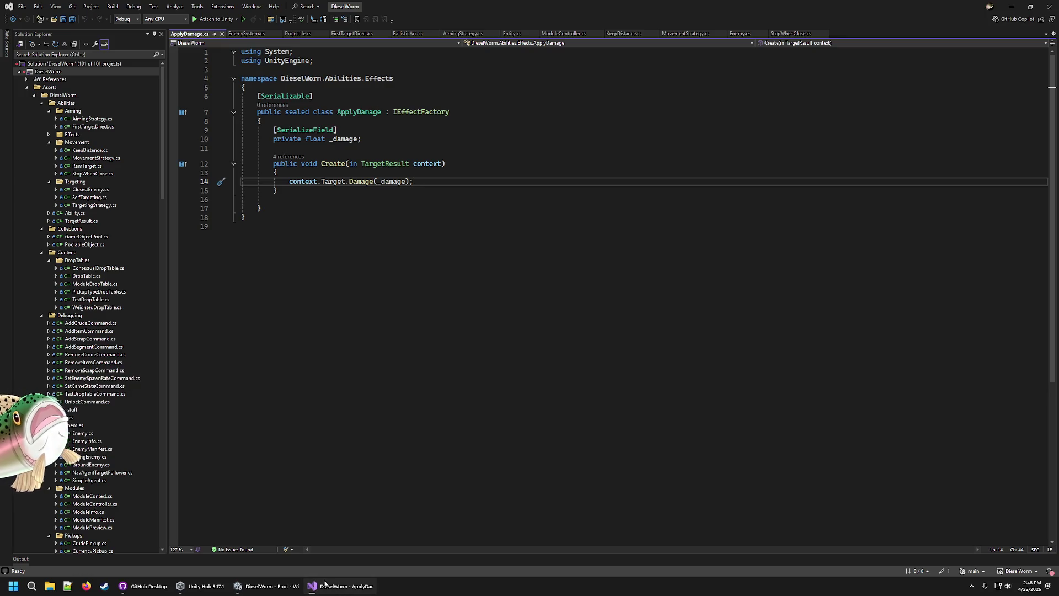
Discard the Settings.json change in GitHub Desktop
left_click(144, 586)
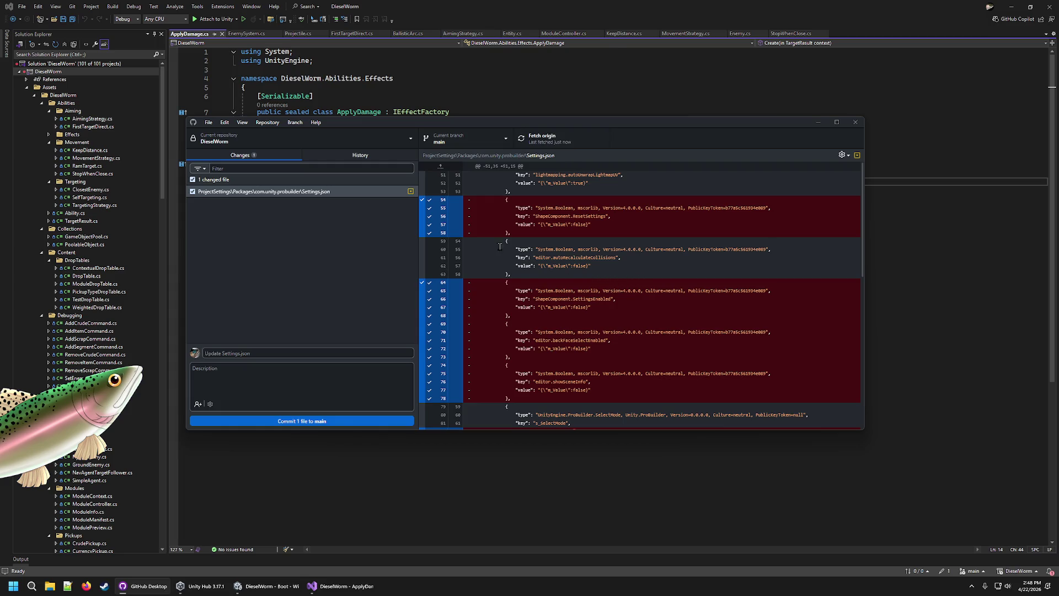
right_click(380, 188)
left_click(397, 199)
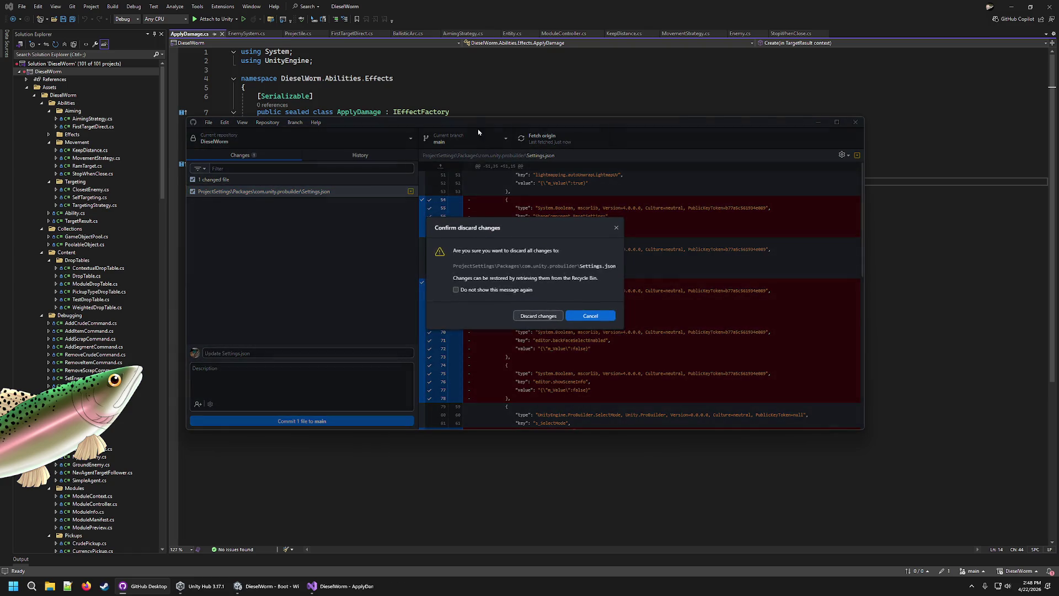
left_click(538, 315)
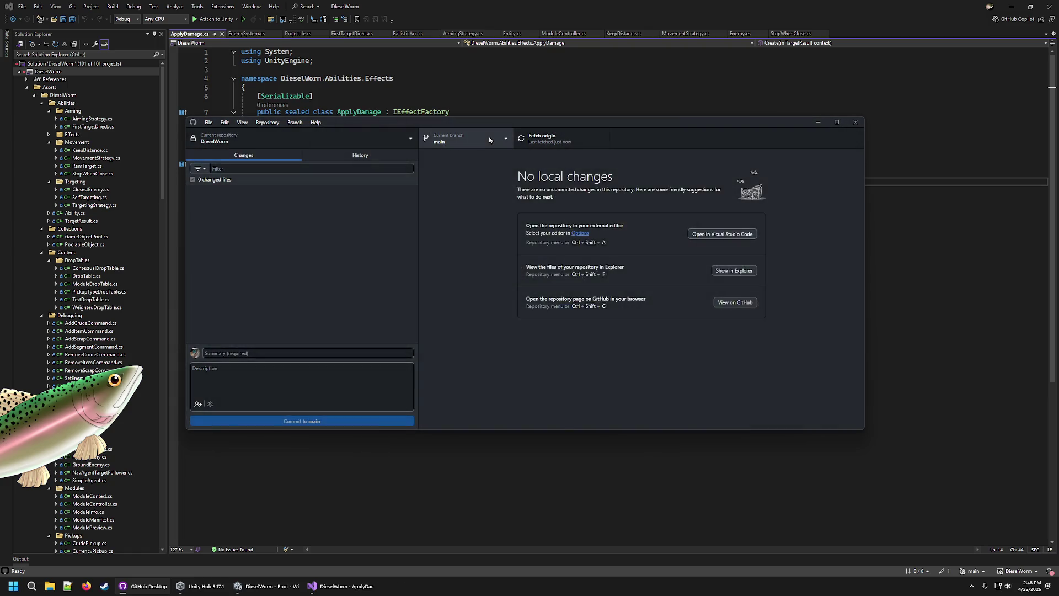
Switch to feature/phil/123_long-range-shooter and start merging main into it
left_click(466, 139)
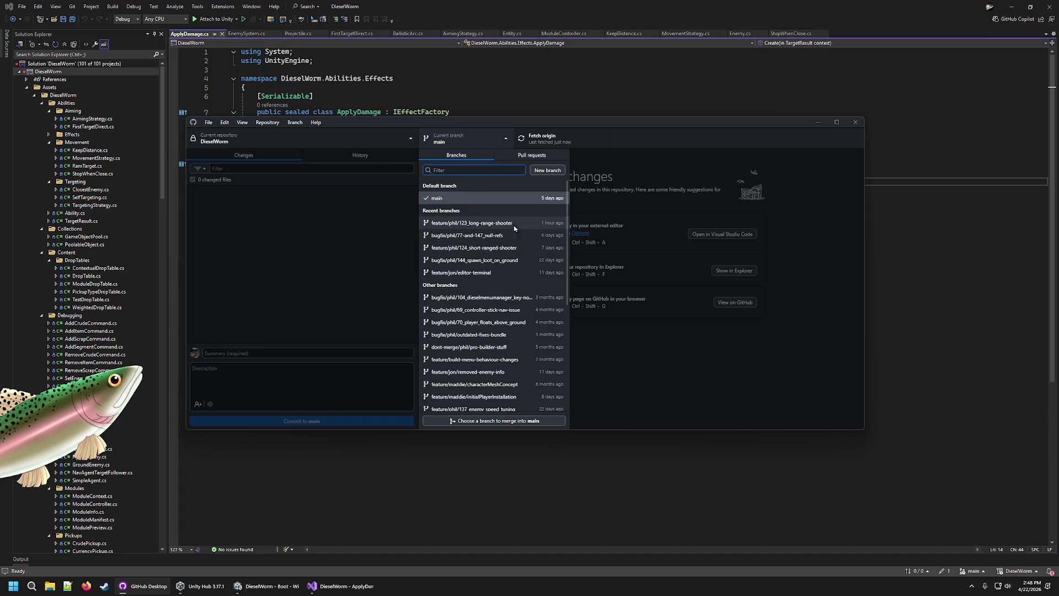
left_click(514, 223)
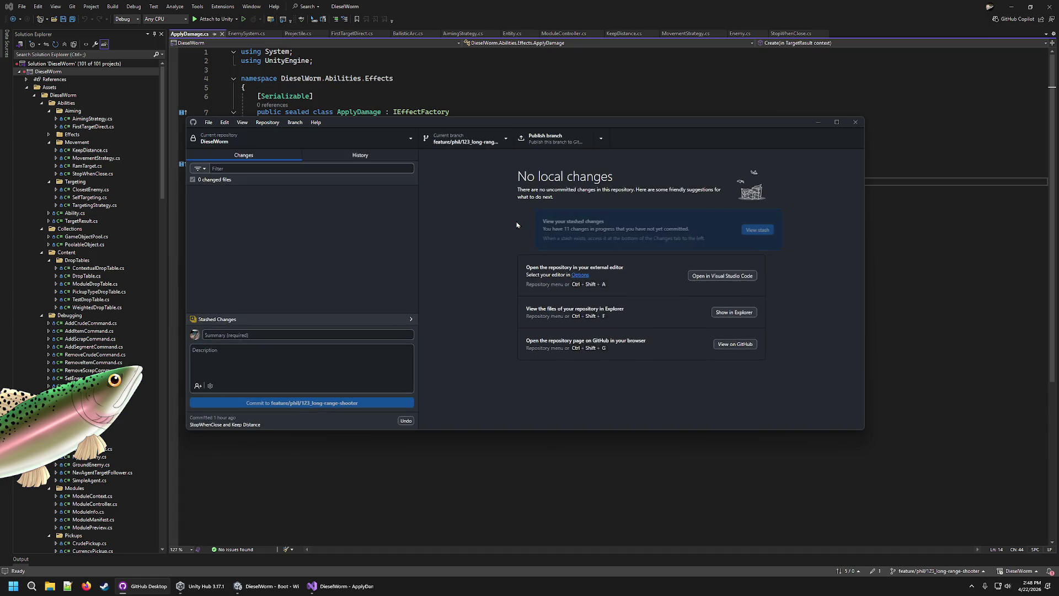
left_click(466, 139)
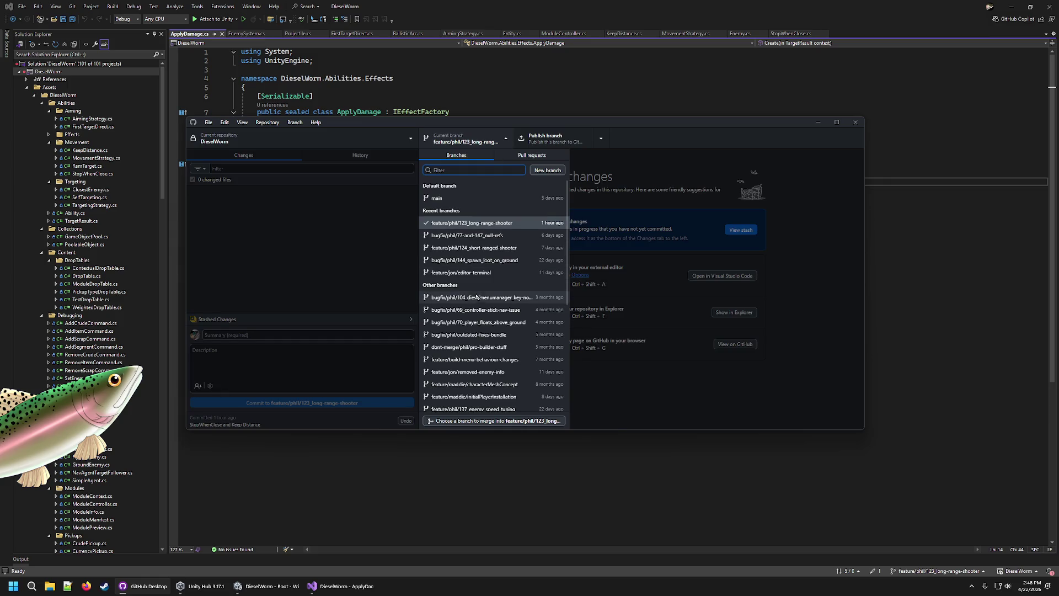
left_click(486, 421)
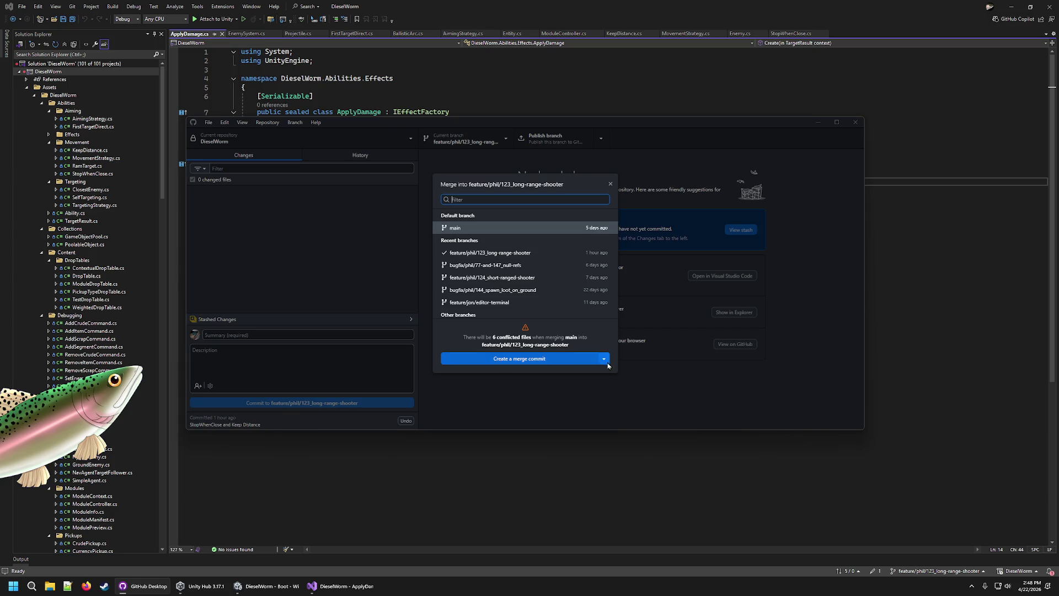
left_click(563, 361)
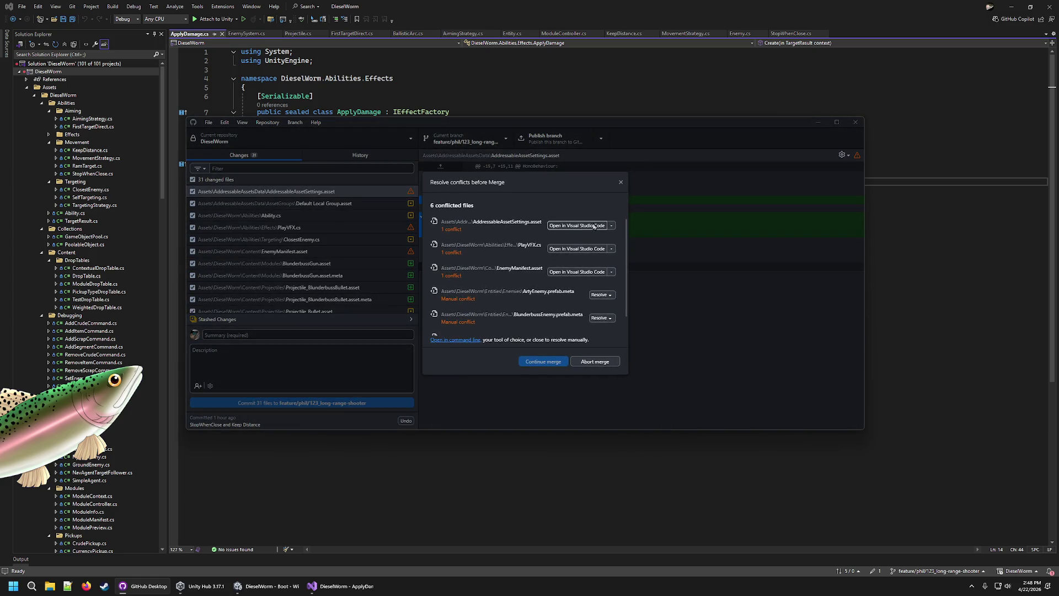
Keep main's versions of AddressableAssetSettings.asset, PlayVFX.cs and EnemyManifest.asset
left_click(611, 225)
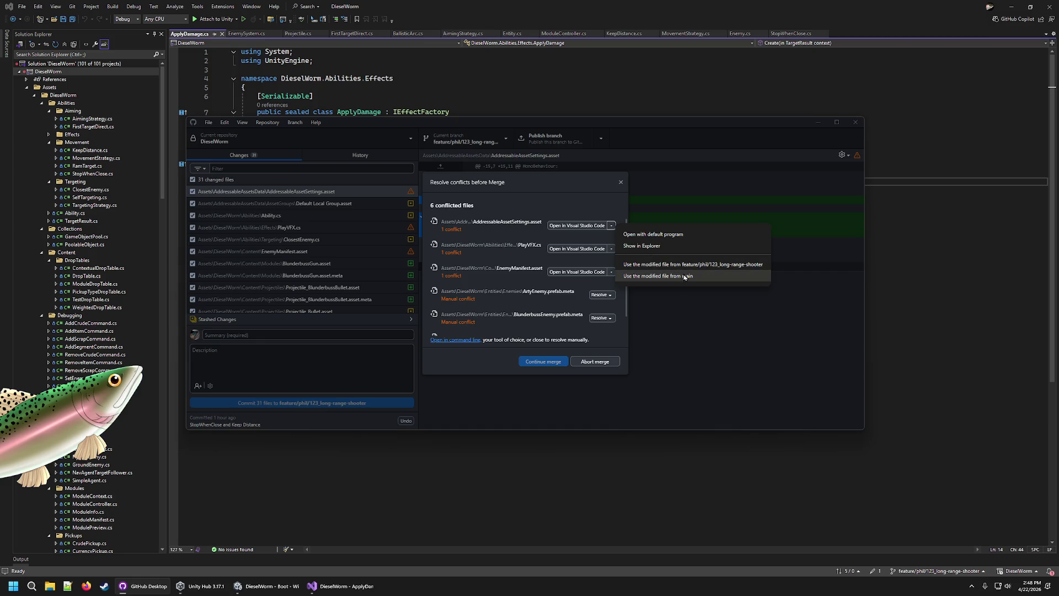
left_click(685, 277)
left_click(611, 257)
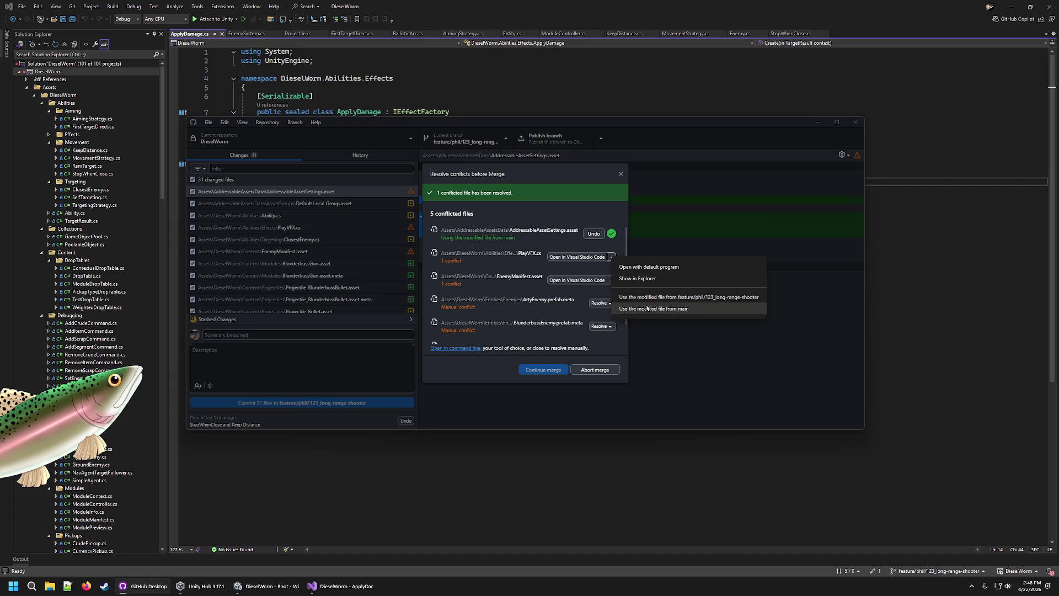
left_click(648, 308)
left_click(612, 280)
left_click(658, 331)
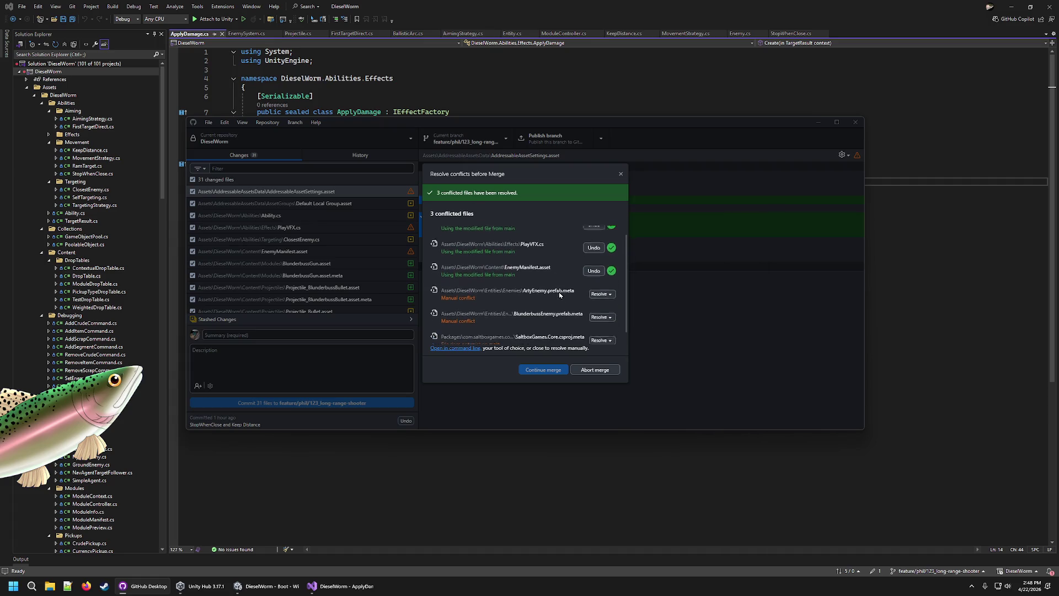
Keep the feature ArtyEnemy meta, main's BlunderbussEnemy and csproj metas, and complete the merge
left_click(611, 285)
left_click(530, 291)
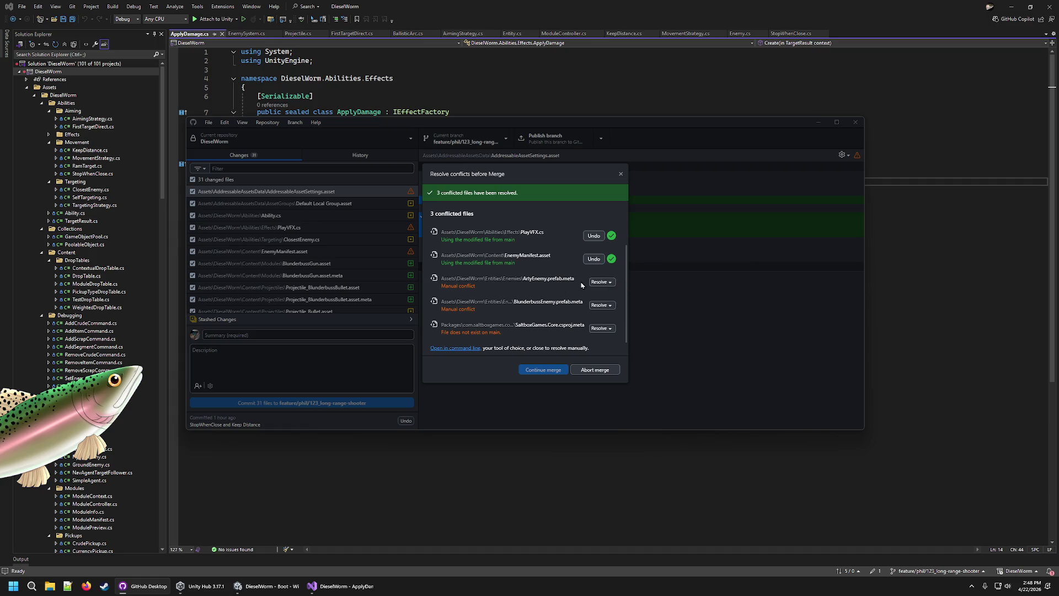
left_click(608, 283)
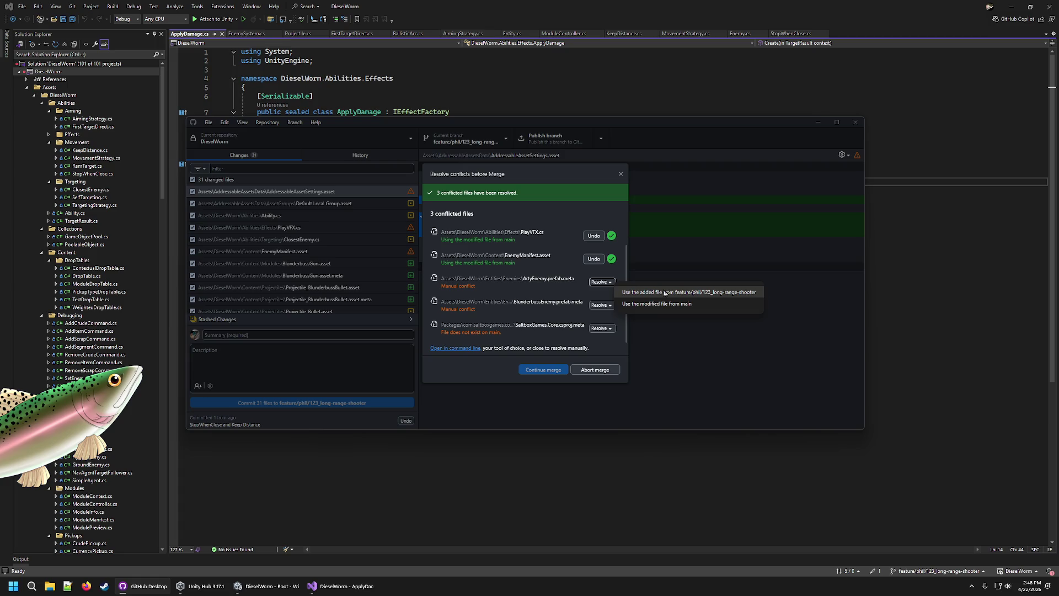
left_click(665, 293)
left_click(610, 307)
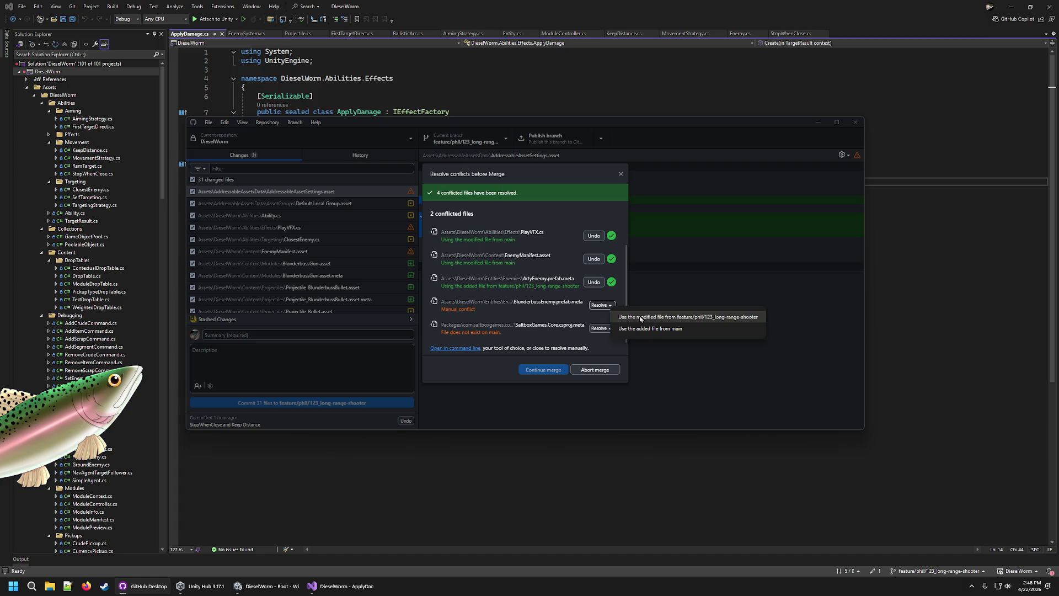
left_click(644, 329)
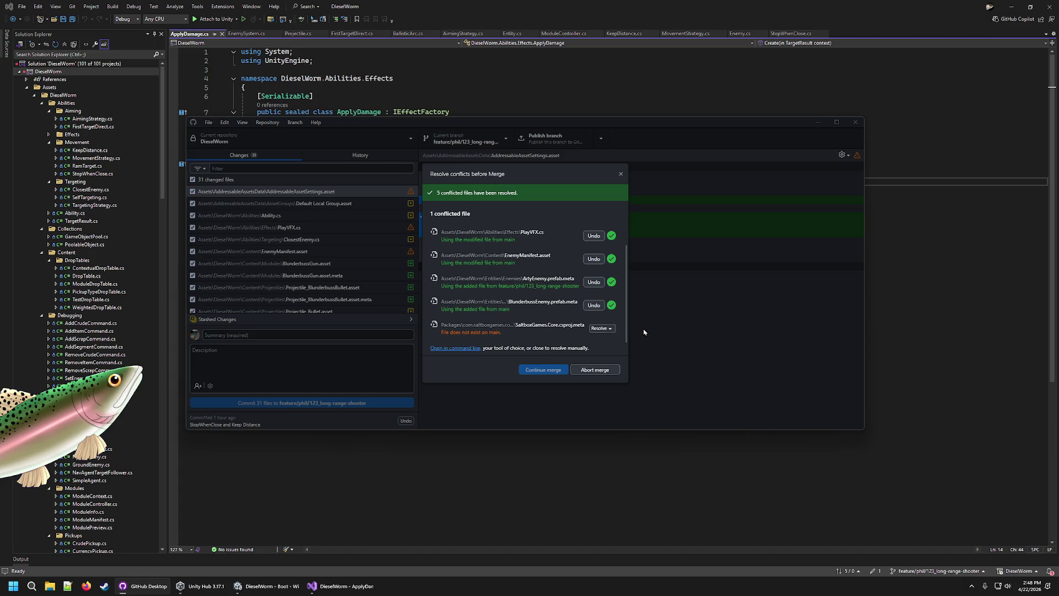
left_click(610, 328)
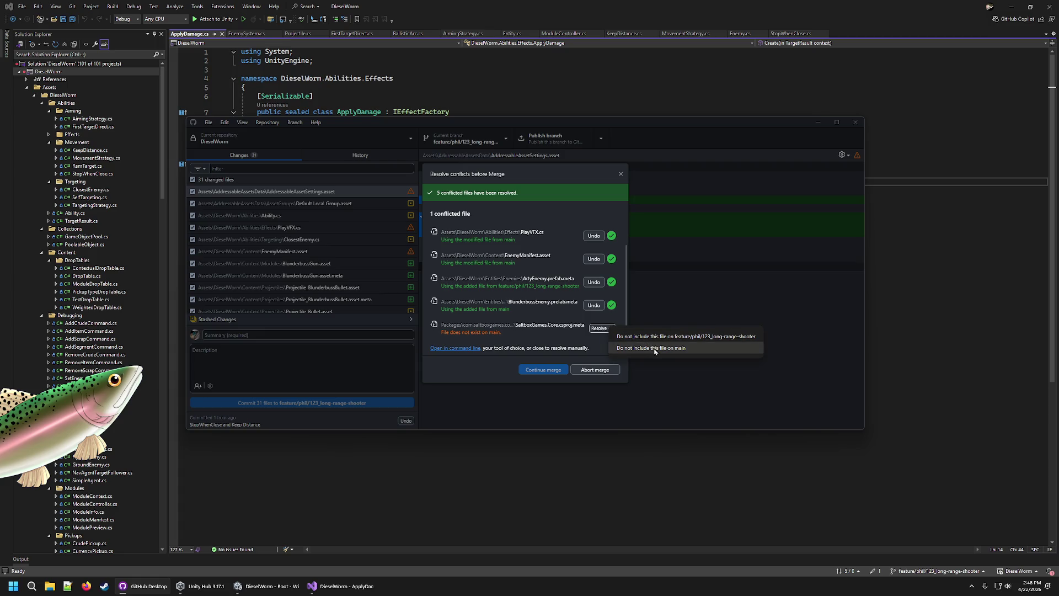
left_click(655, 348)
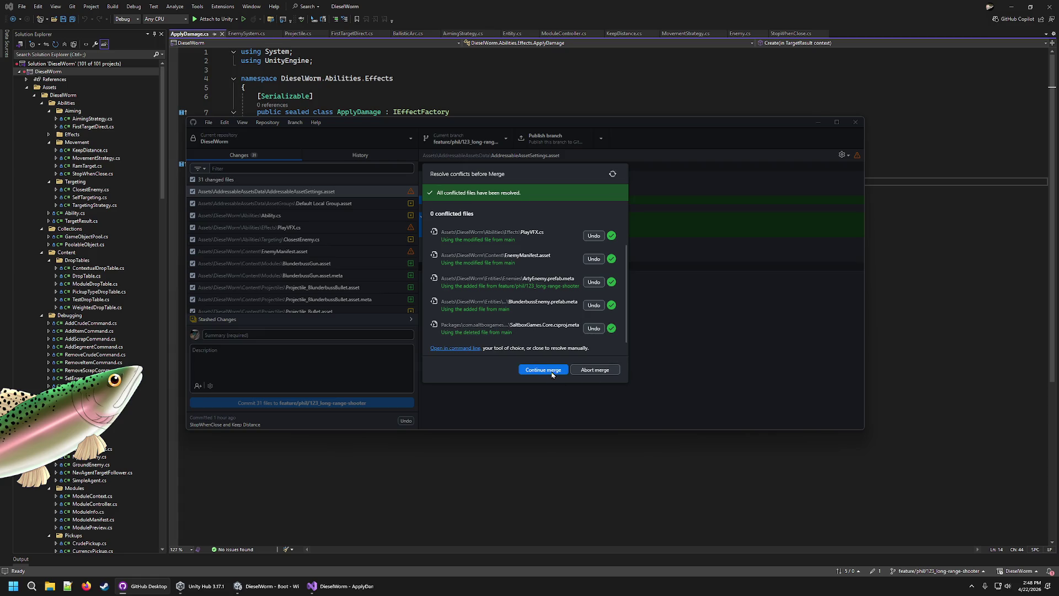
left_click(551, 373)
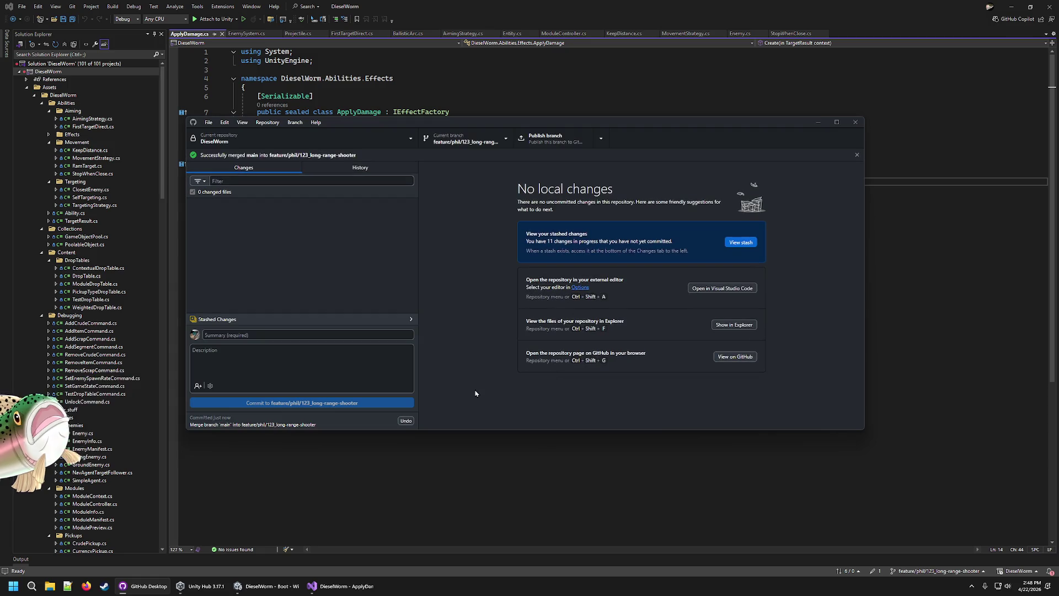
left_click(268, 585)
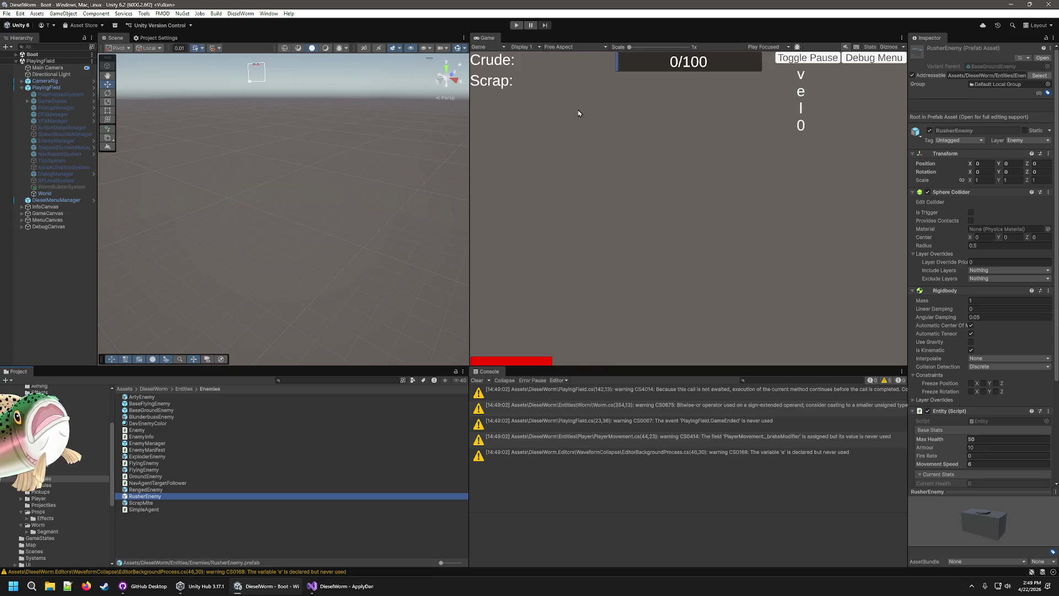
Play-test the game, open the InvalidKeyException's source in Visual Studio, then stop play mode
left_click(516, 25)
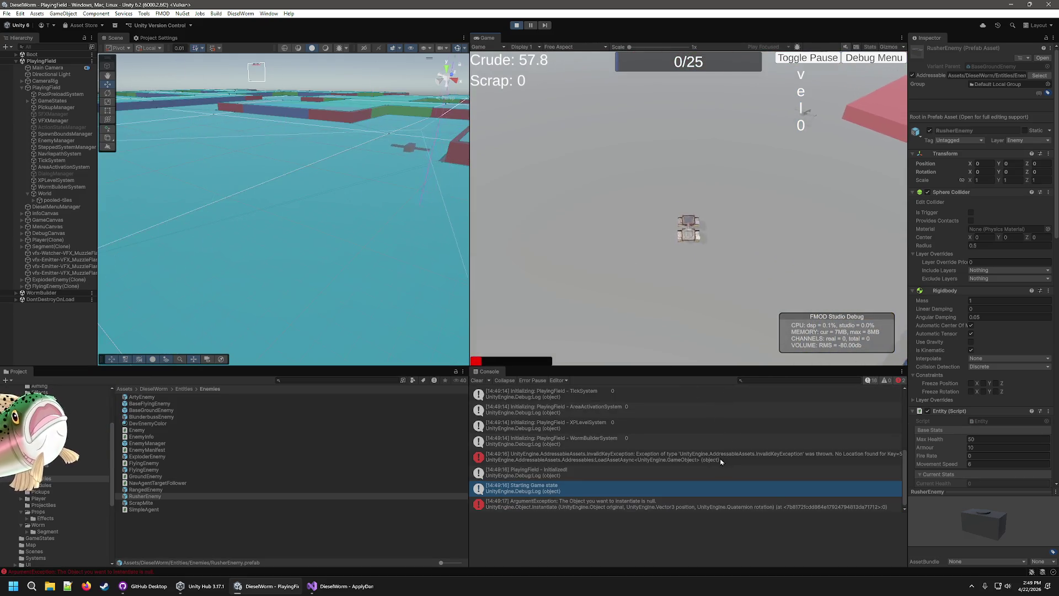
double_click(713, 457)
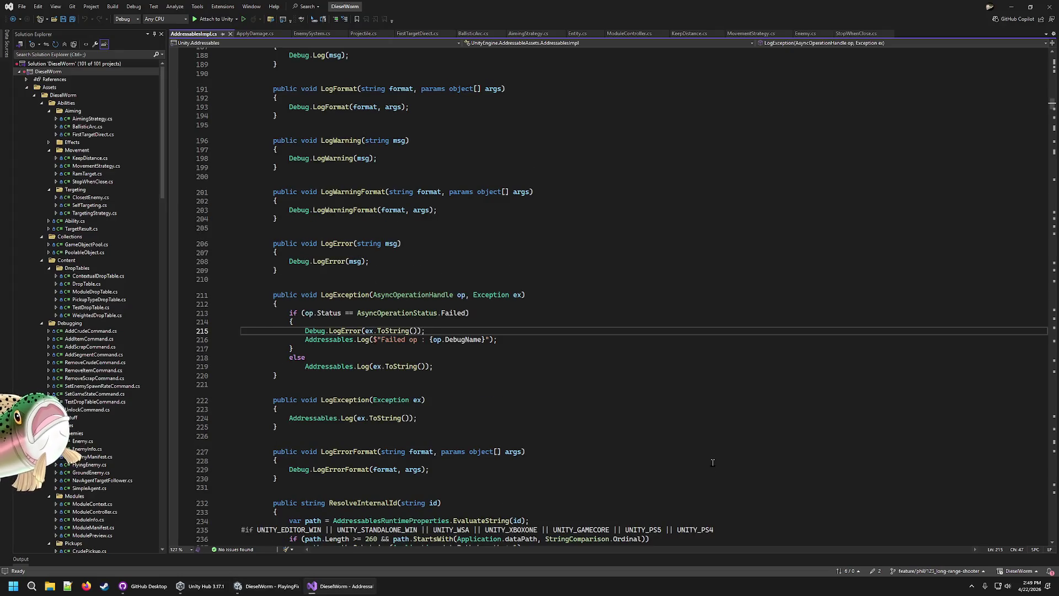
key("alt+Tab")
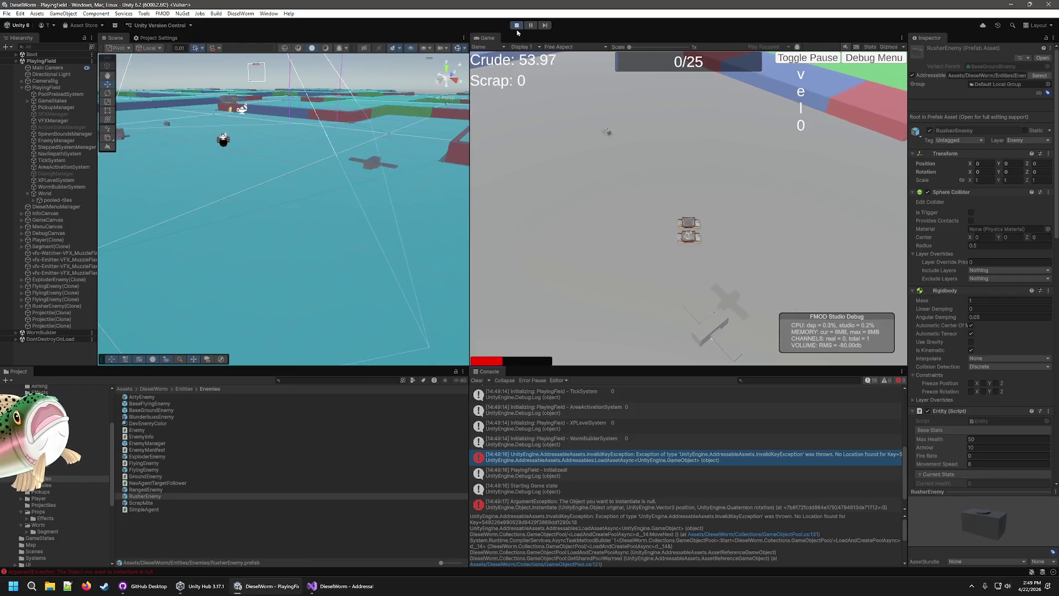
key("ctrl+p")
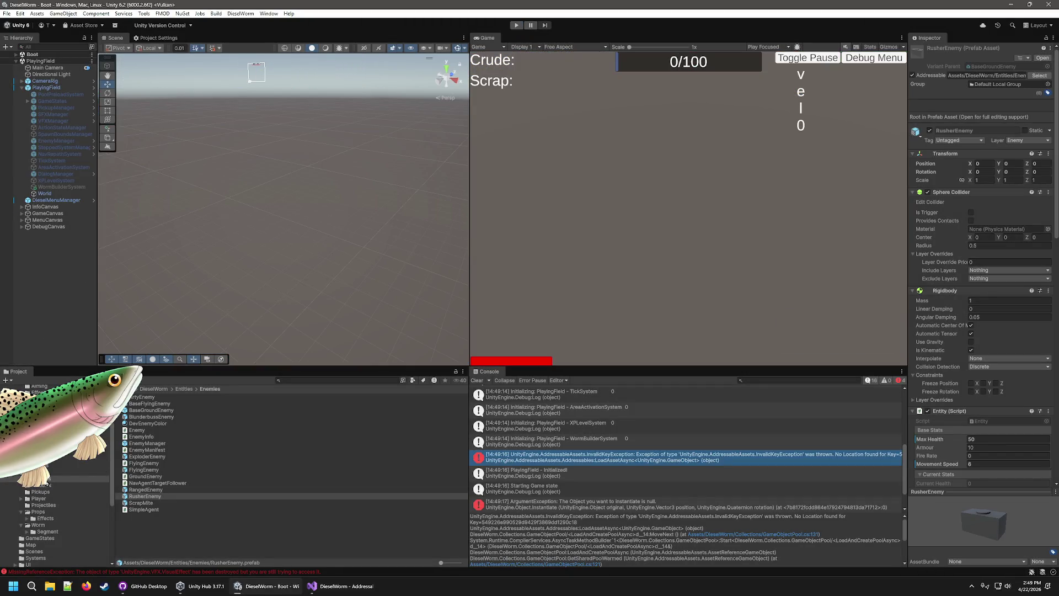
Mark BlunderbussEnemy as Addressable and browse the RangedEnemy, RusherEnemy, FlyingEnemy and ExploderEnemy prefabs
left_click(158, 417)
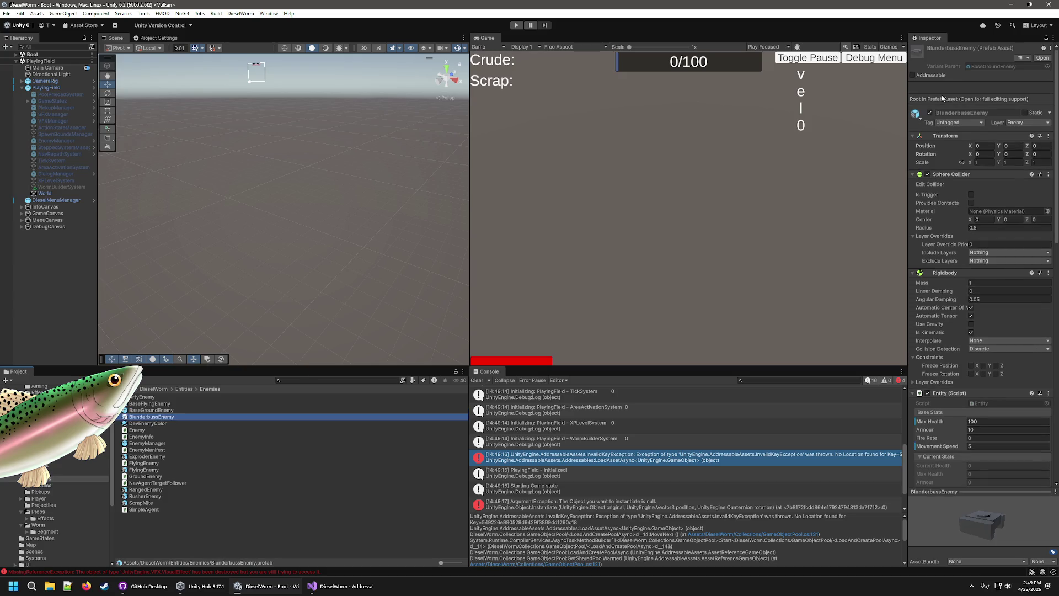
left_click(929, 76)
left_click(151, 489)
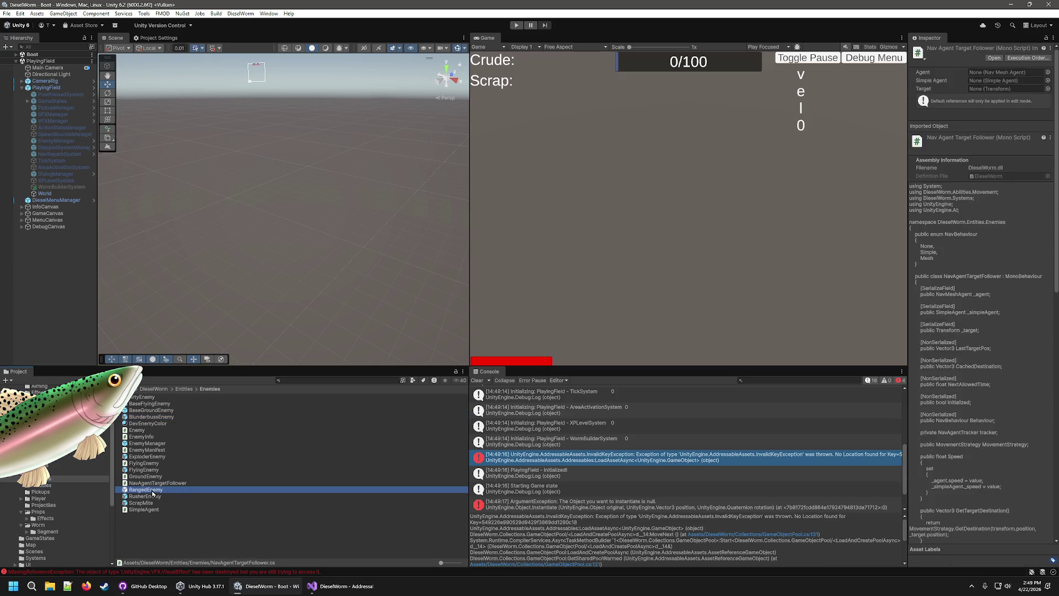
left_click(150, 496)
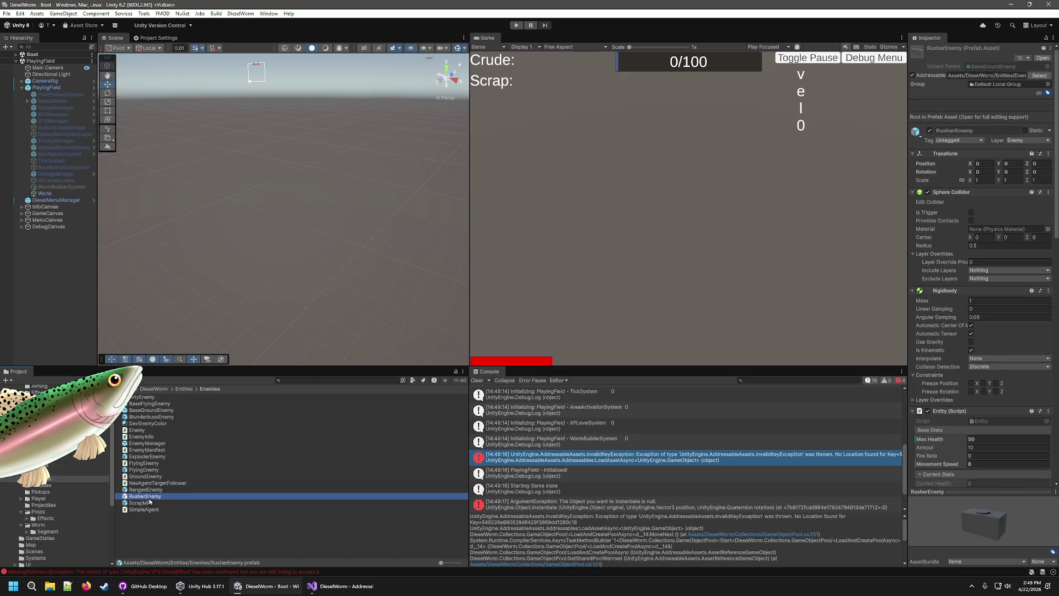
left_click(143, 469)
left_click(145, 456)
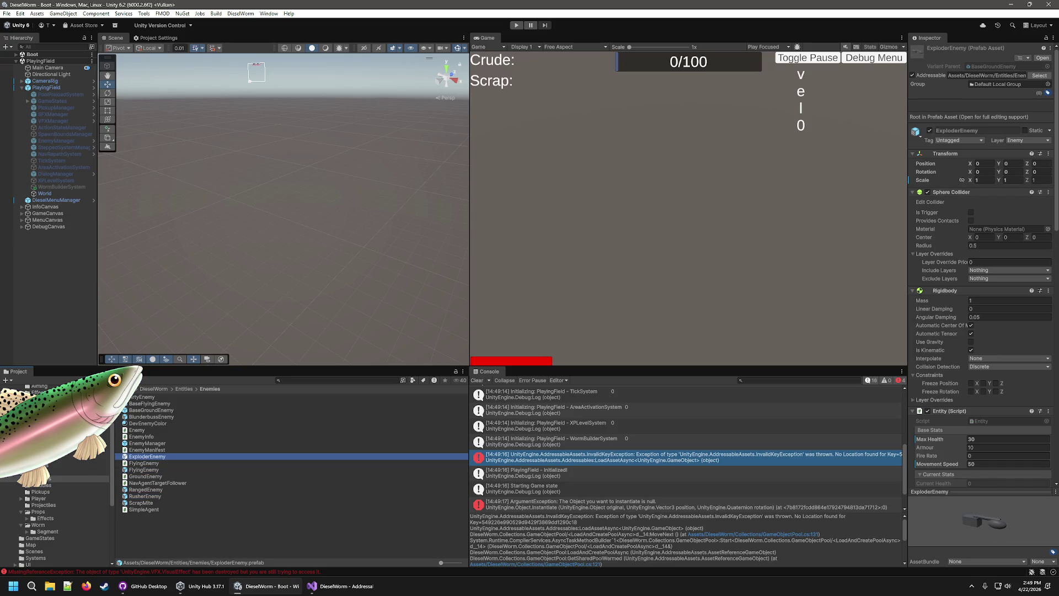
Retest the game, then inspect the BlunderbussGun and EnemyGun module prefabs
left_click(516, 25)
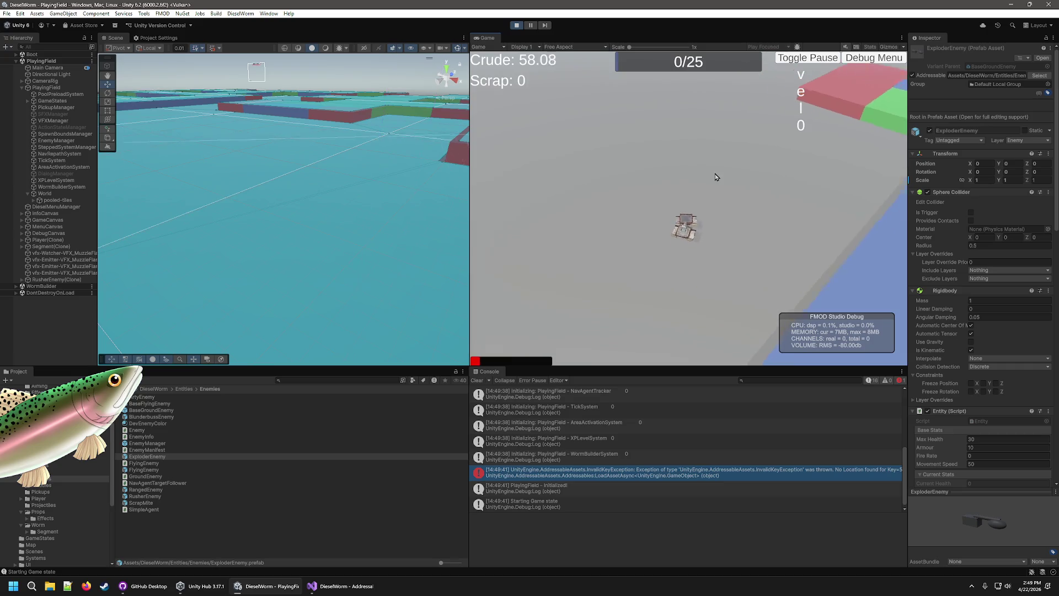
left_click(516, 25)
left_click(44, 487)
left_click(160, 410)
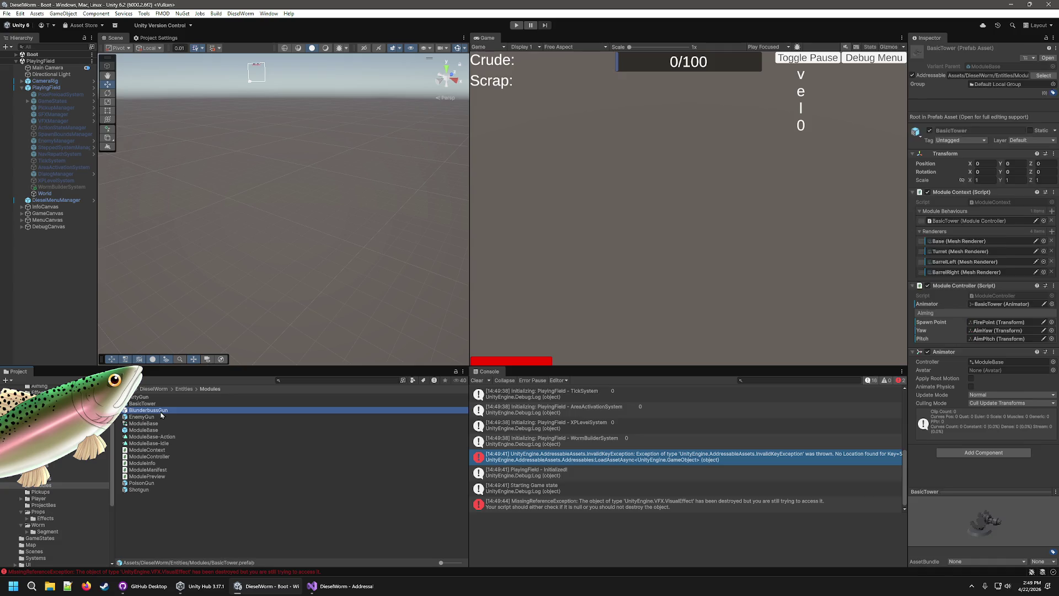
left_click(160, 417)
Trace the InvalidKeyException's stack trace to AddressablesImpl.cs, then close it and reselect the error
left_click(686, 439)
left_click(654, 457)
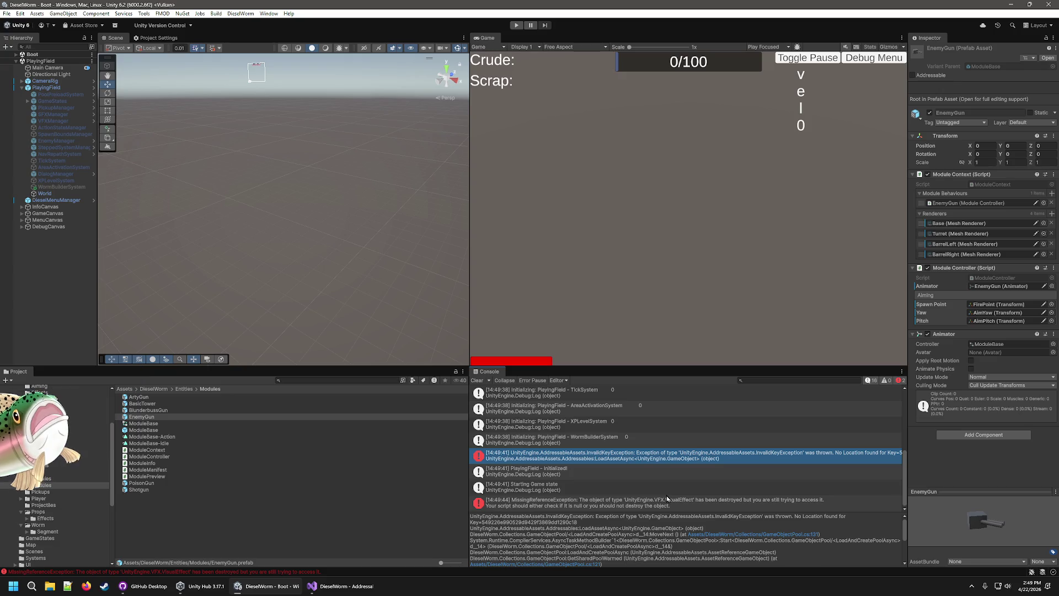
double_click(531, 455)
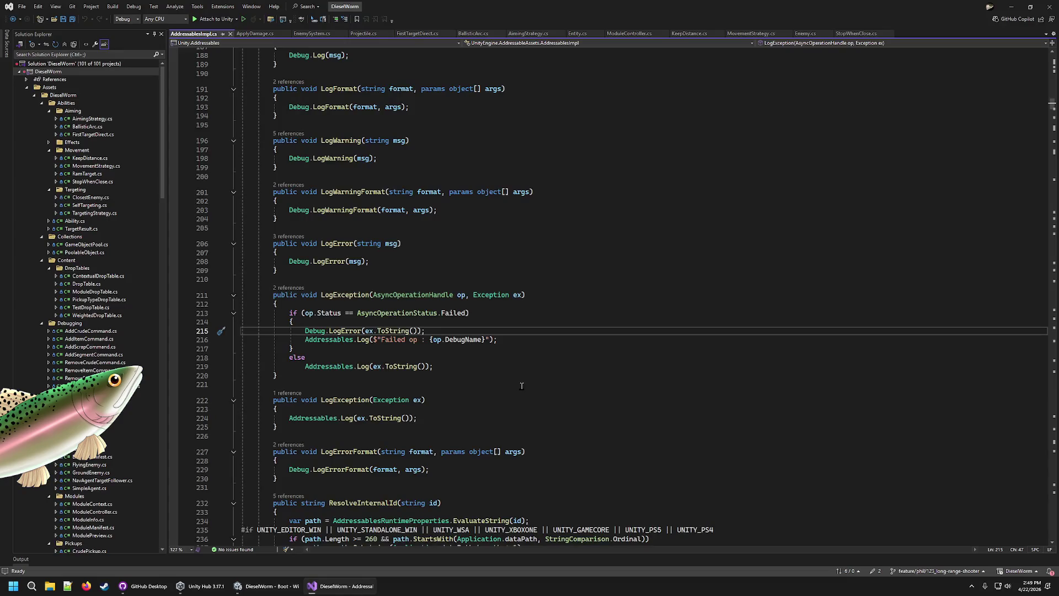
left_click(230, 33)
left_click(271, 589)
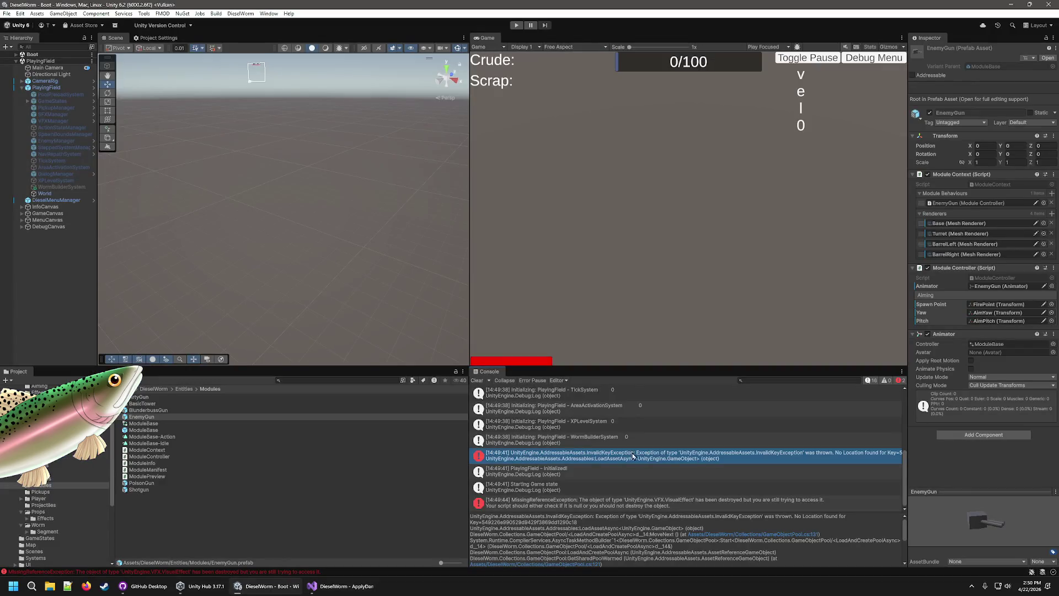
scroll(659, 454, "up", 5)
scroll(658, 450, "down", 3)
left_click(656, 450)
scroll(656, 442, "down", 1)
Discard the ProBuilder Settings.json changes in GitHub Desktop, then return to Unity
left_click(342, 586)
left_click(144, 586)
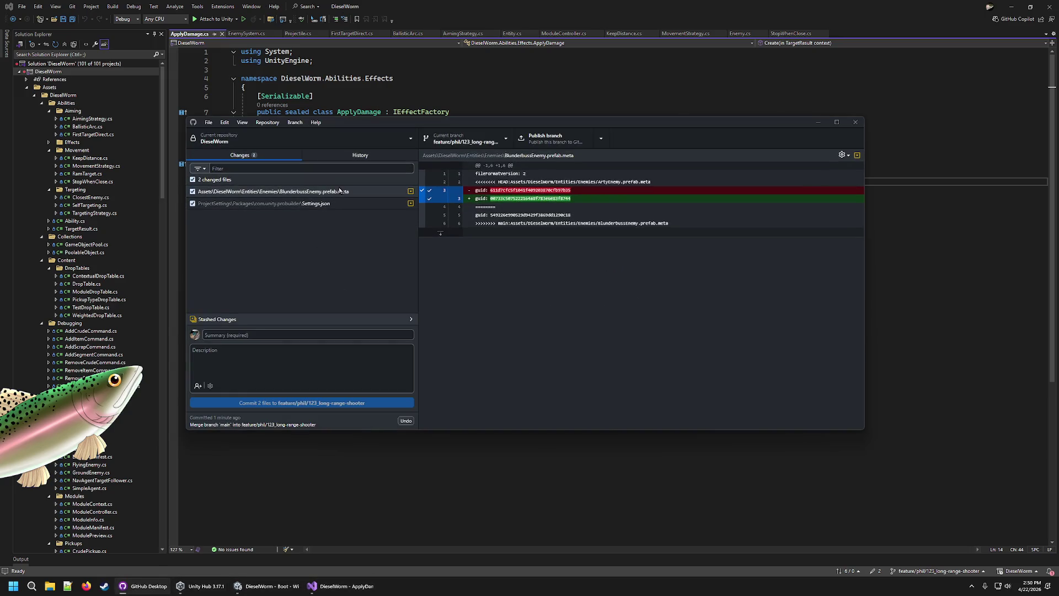
left_click(342, 204)
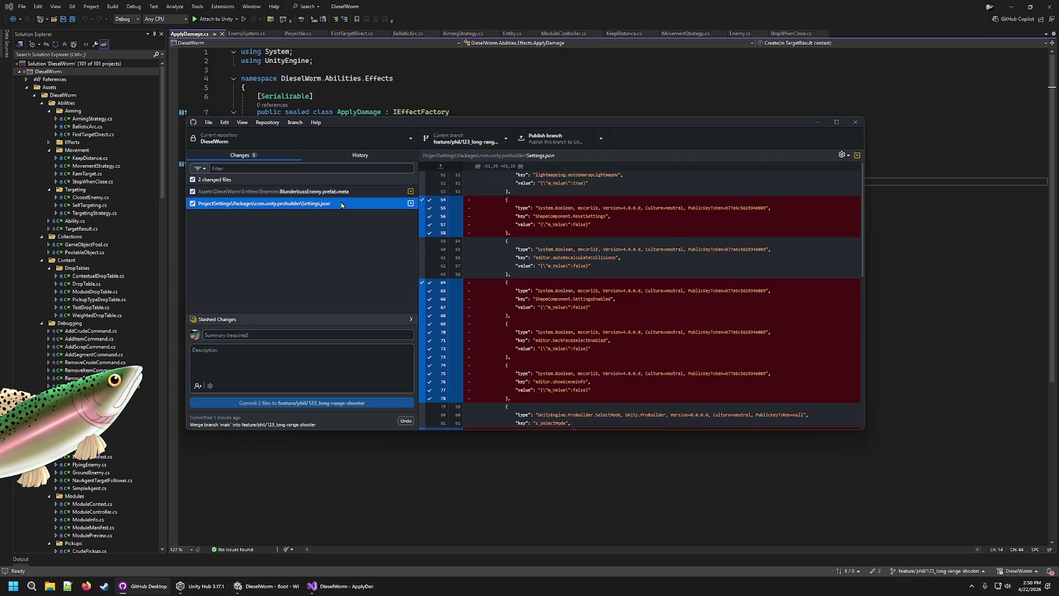
right_click(342, 205)
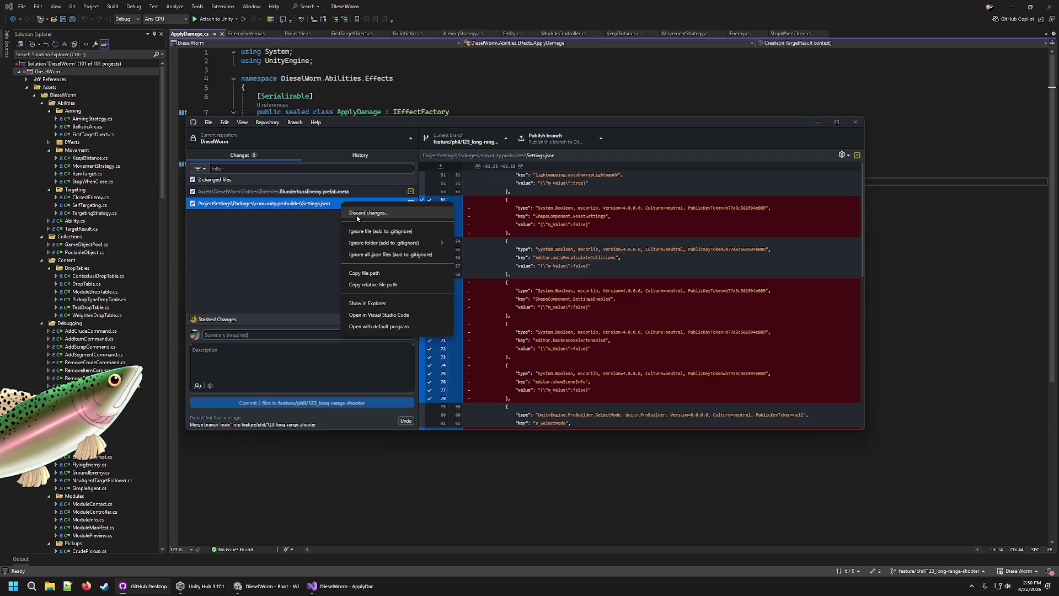
left_click(360, 212)
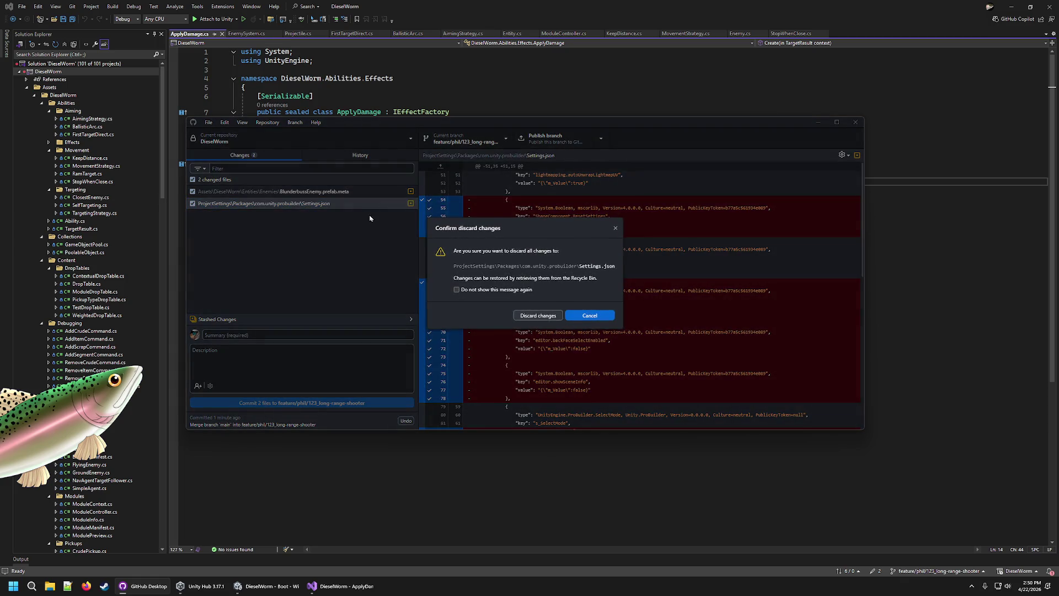
left_click(539, 315)
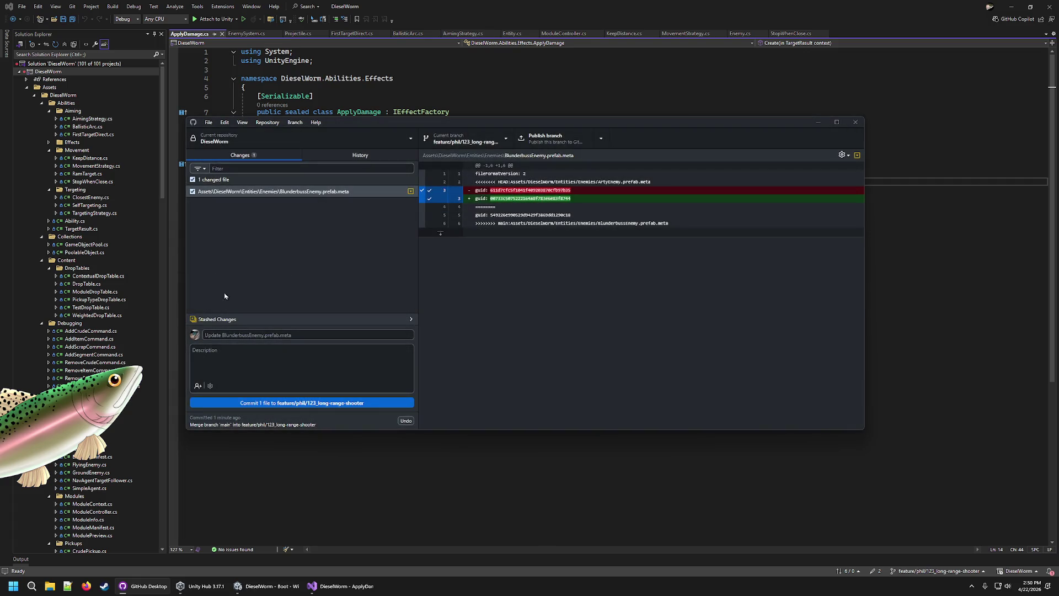
left_click(326, 589)
left_click(268, 586)
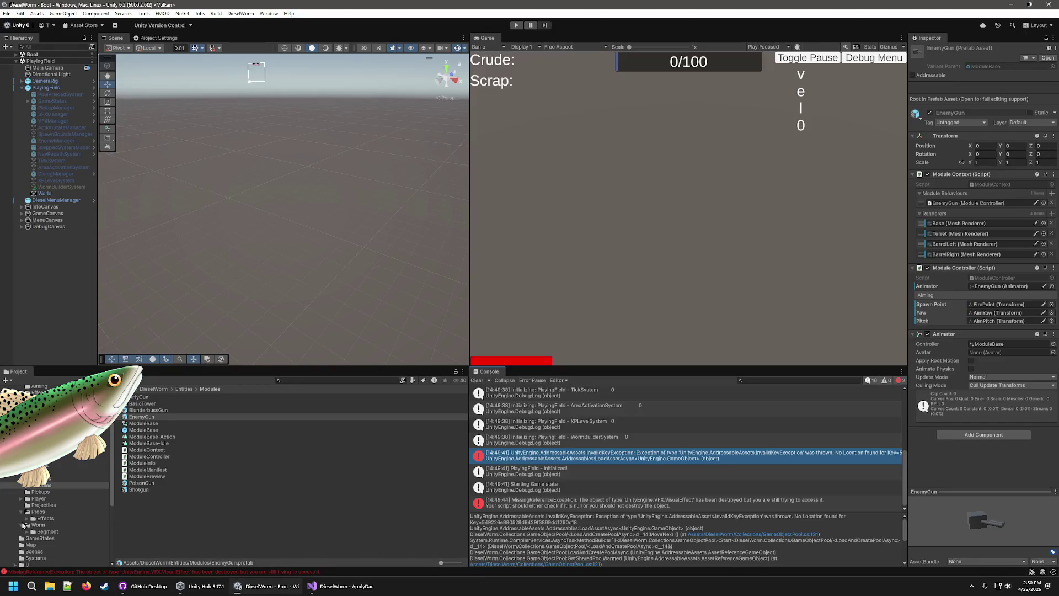
Glance at ApplyDamage.cs, mark the BlunderbussGun module Addressable, and browse BasicTower and Shotgun
left_click(321, 591)
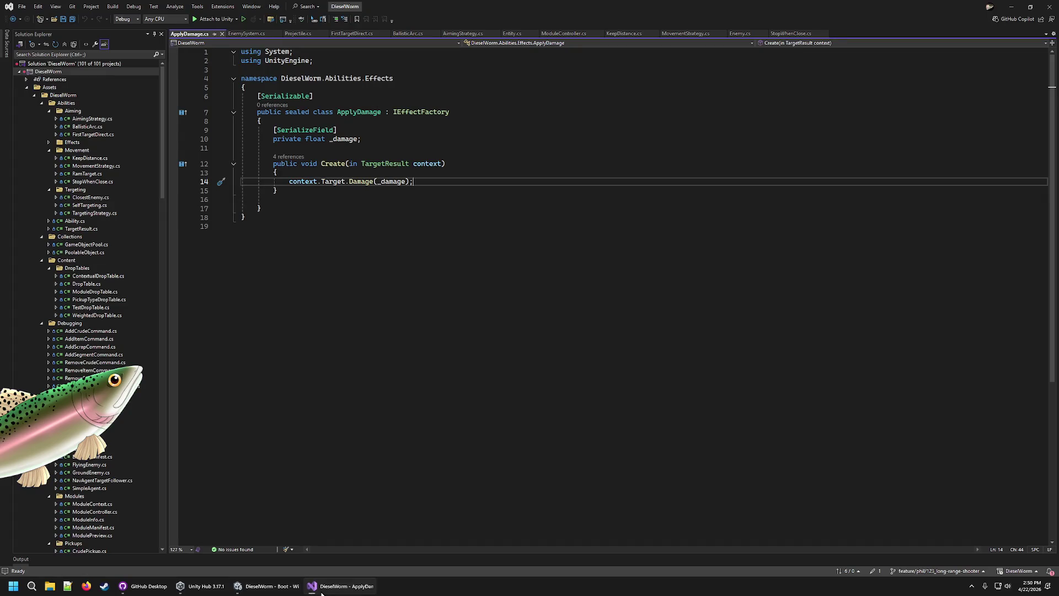
left_click(265, 586)
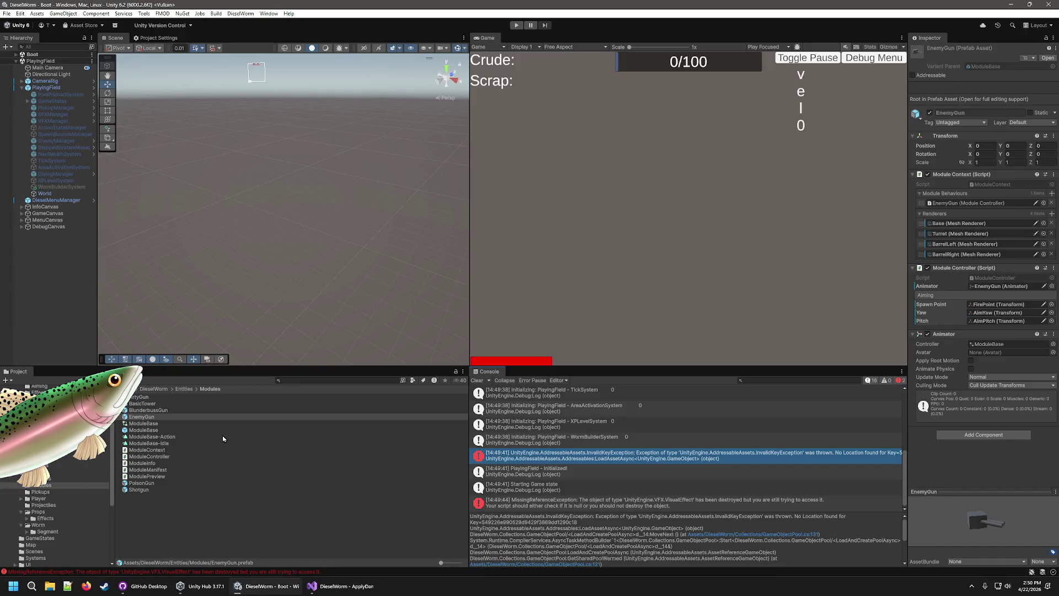
left_click(144, 404)
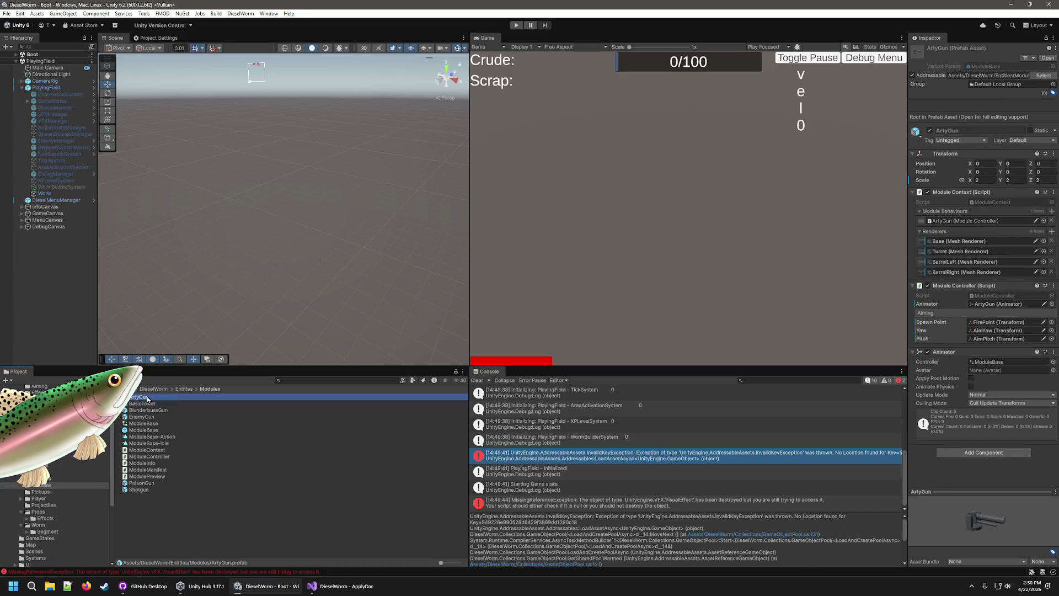
left_click(151, 412)
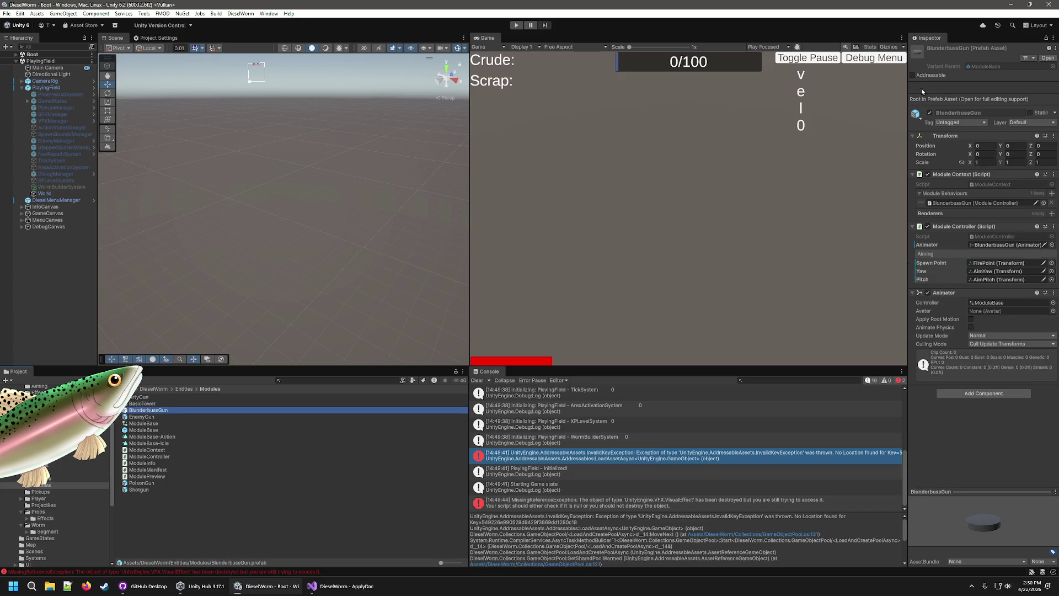
left_click(913, 75)
left_click(148, 485)
left_click(140, 495)
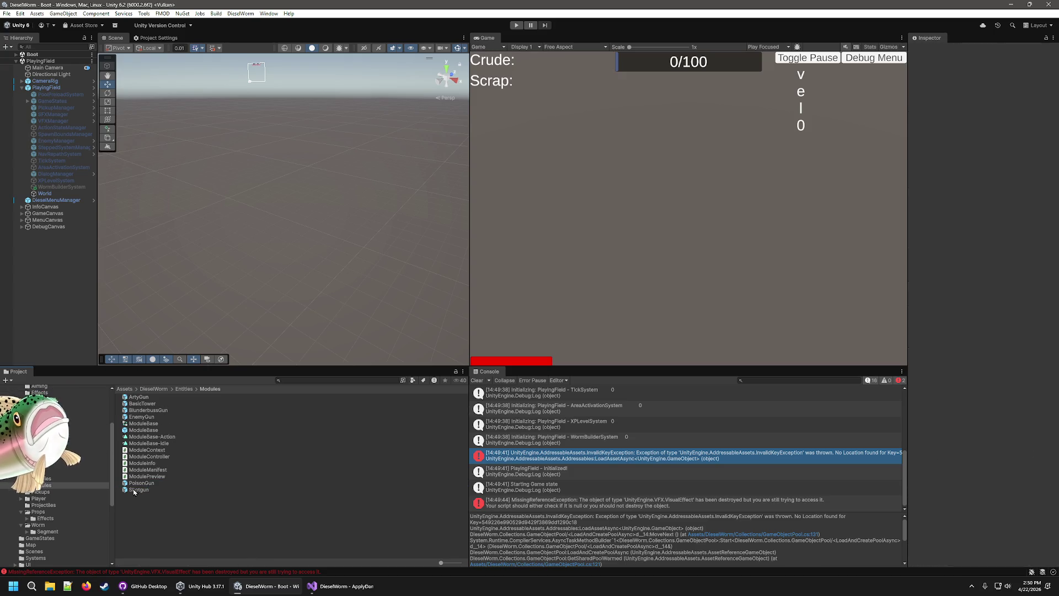
left_click(135, 490)
Play-test the game again, then navigate the Project panel to Entities > Enemies
left_click(517, 25)
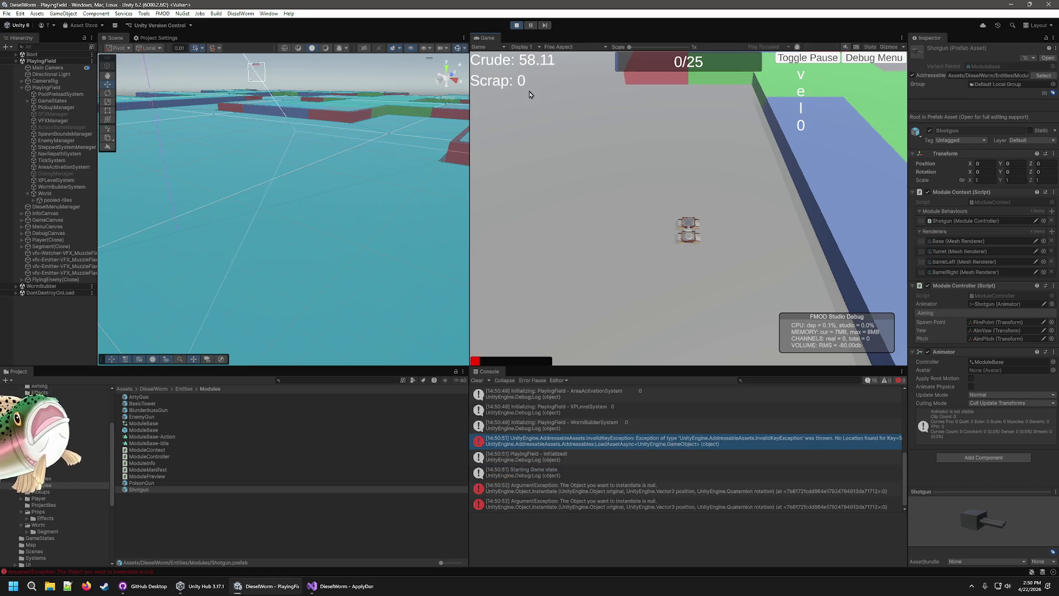
left_click(516, 25)
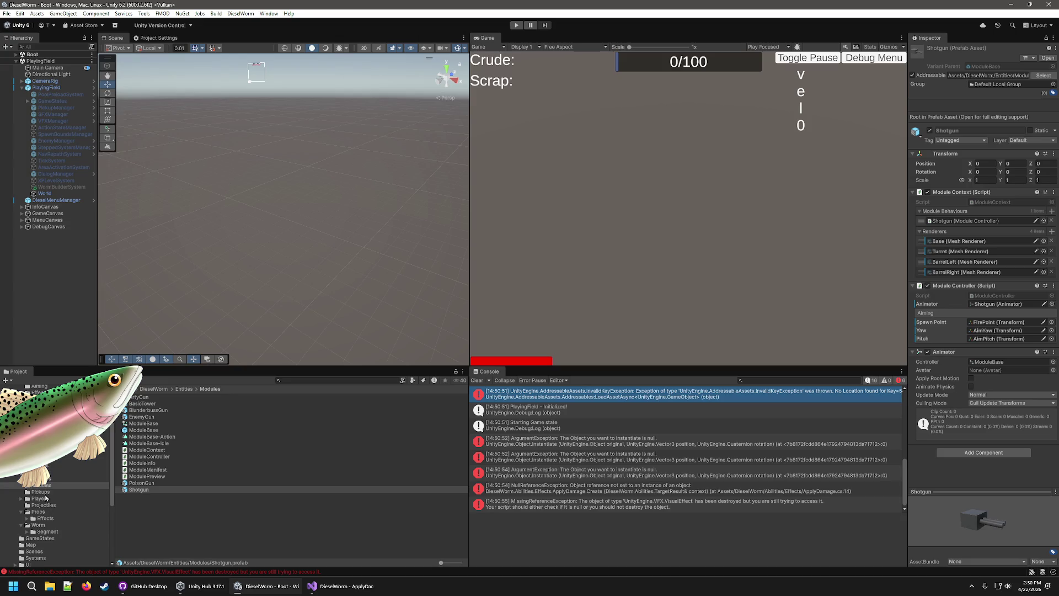
left_click(44, 493)
left_click(41, 472)
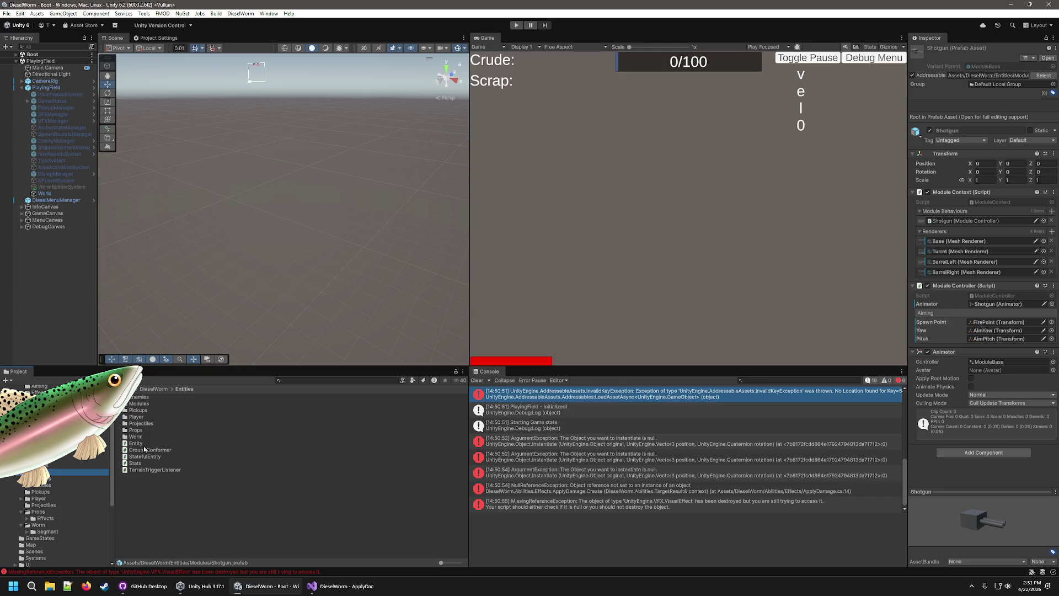
left_click(86, 478)
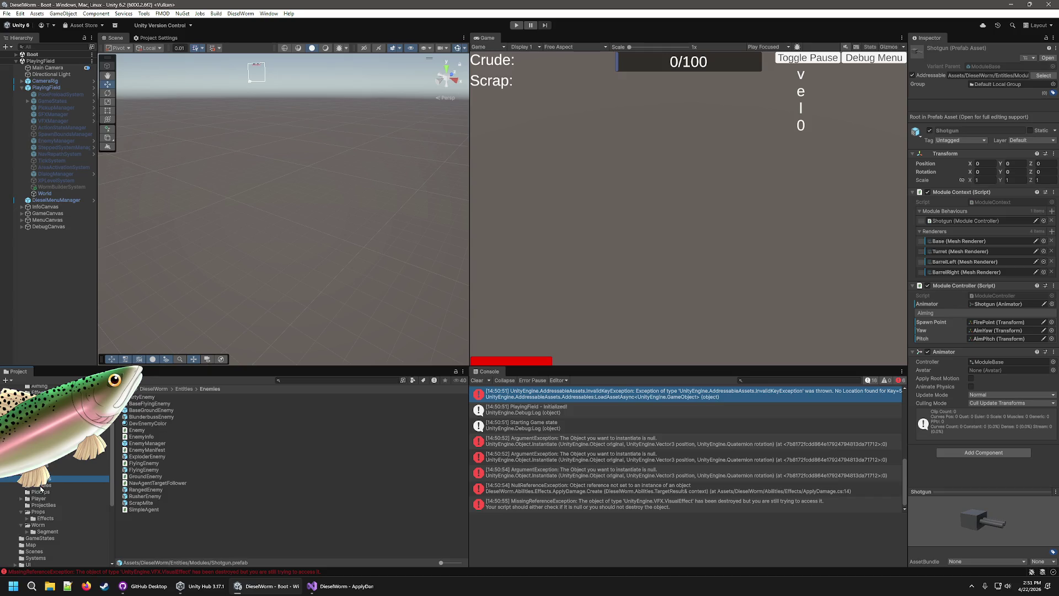
Review the RusherEnemy prefab's components, then browse Content's Projectiles and Modules folders
left_click(145, 497)
left_click(142, 504)
left_click(143, 496)
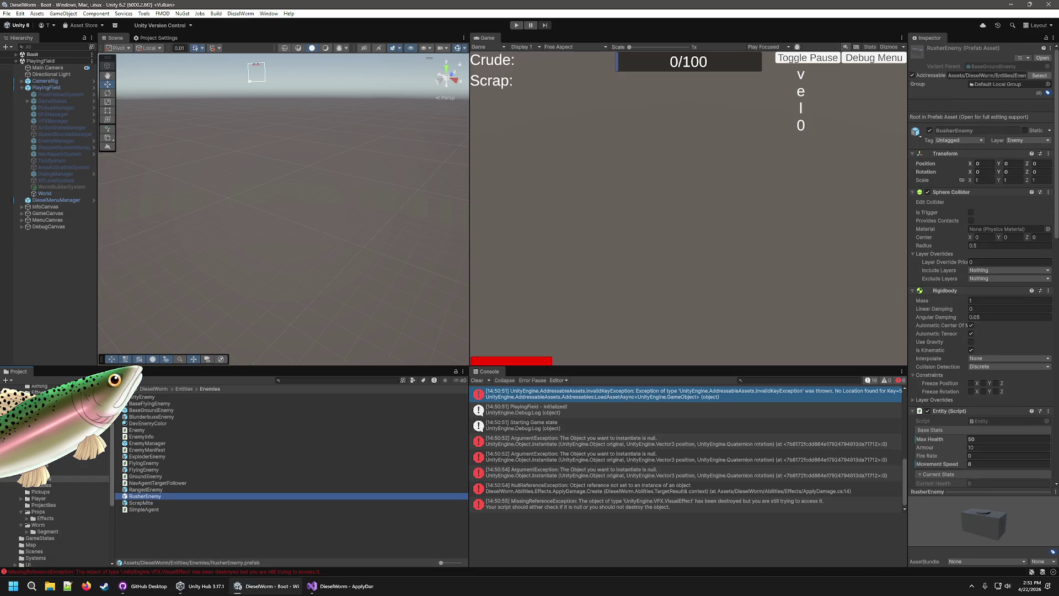
left_click(61, 439)
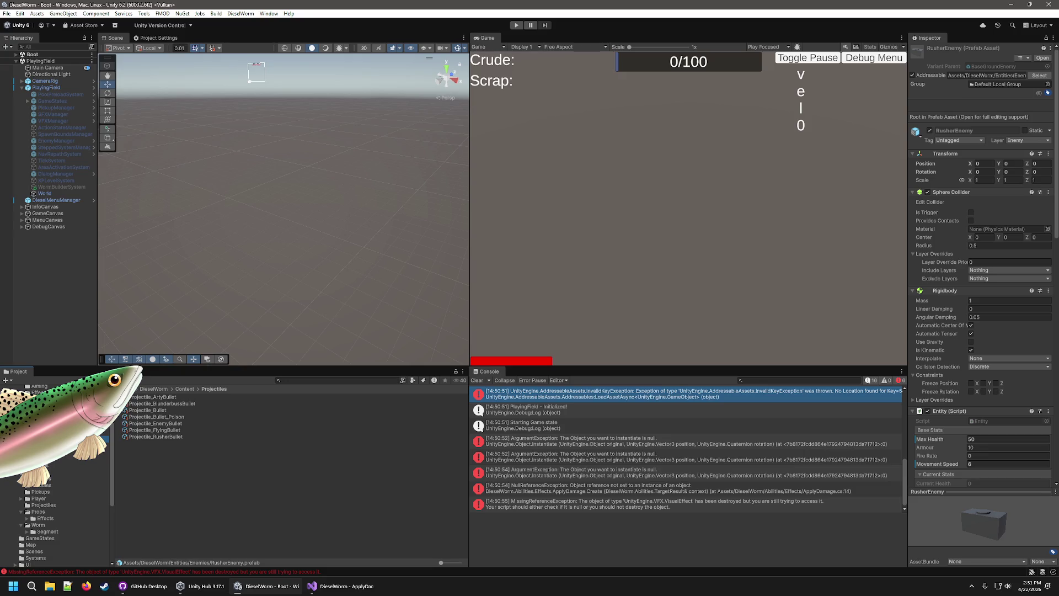
left_click(60, 432)
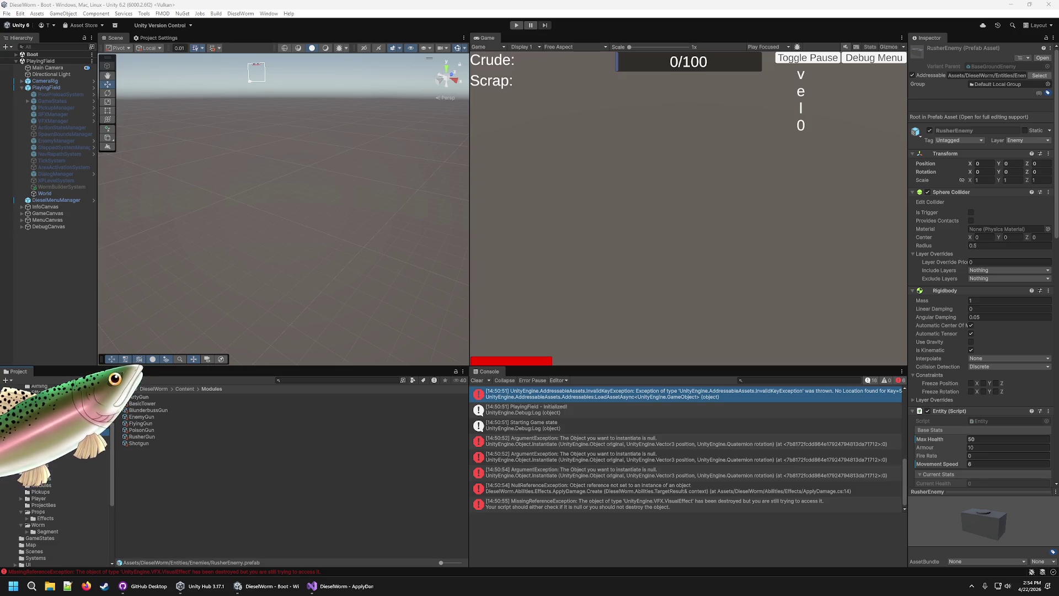
Look through the Inspector options and the editor's menus for the Smart Addresser
left_click(1053, 37)
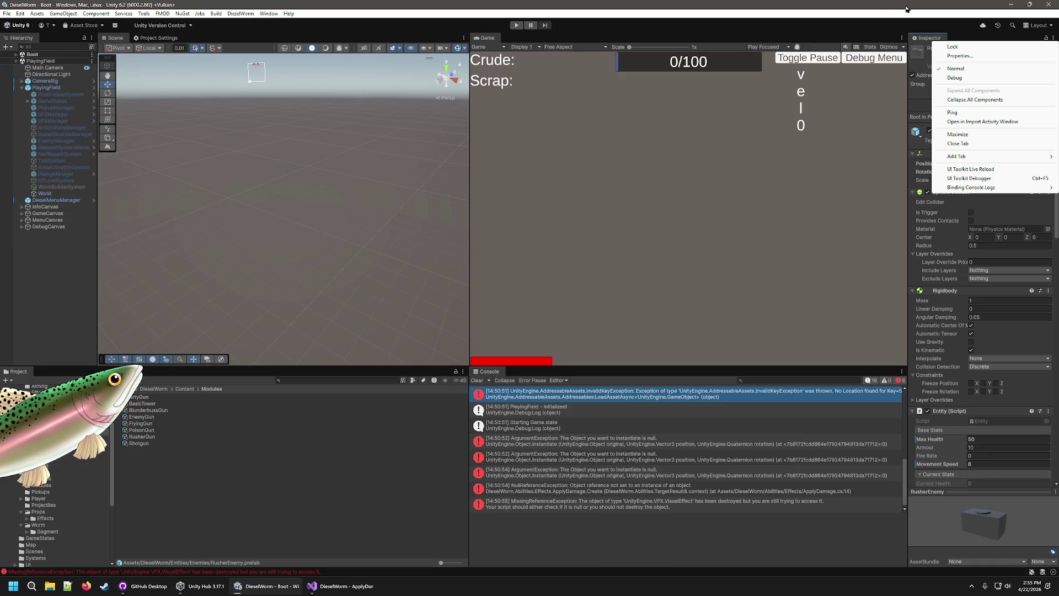
left_click(912, 22)
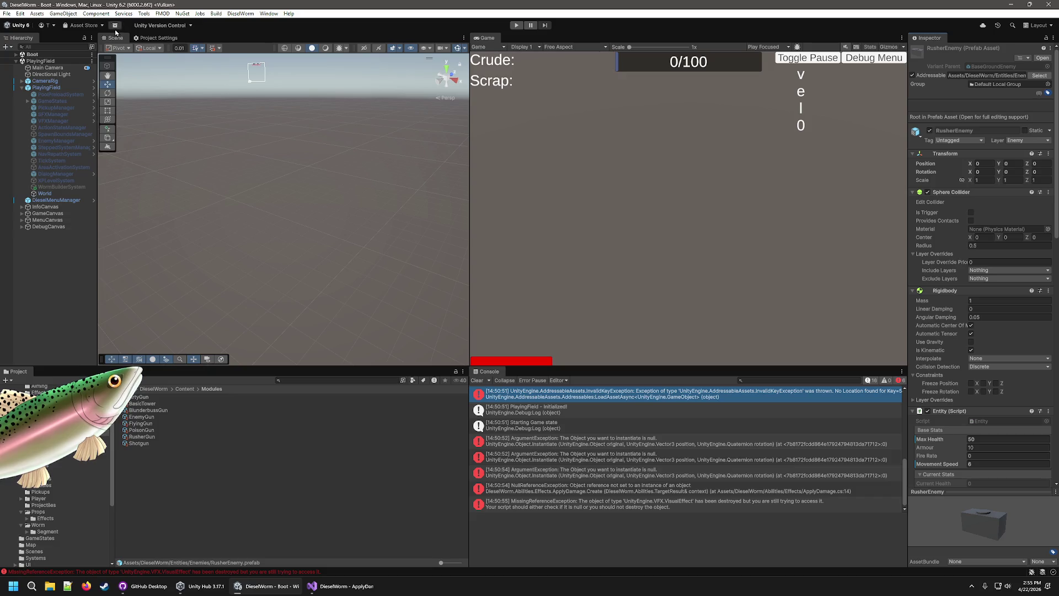
left_click(240, 13)
mouse_move(271, 15)
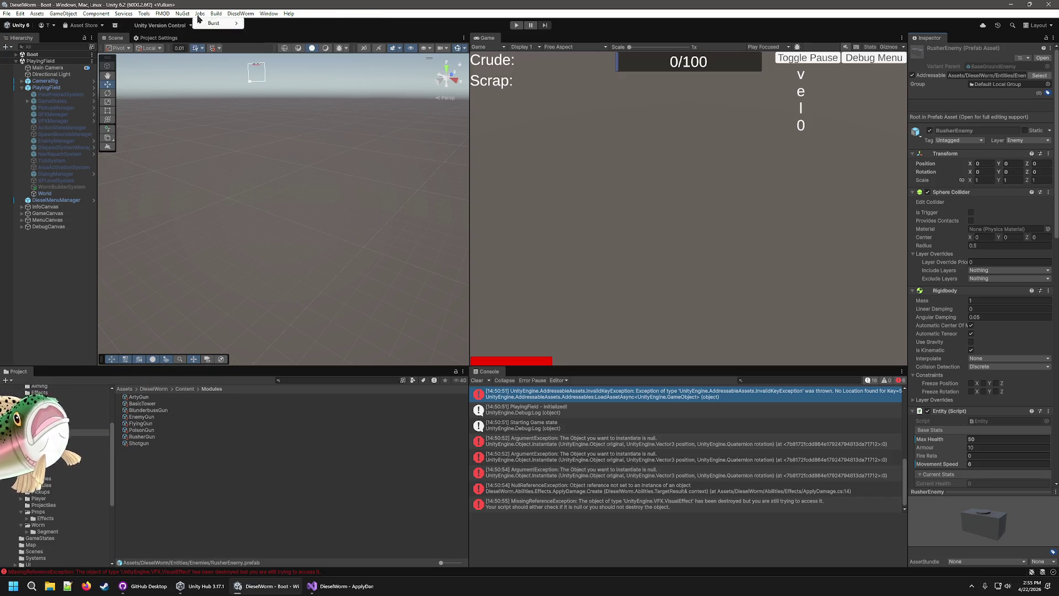
mouse_move(108, 14)
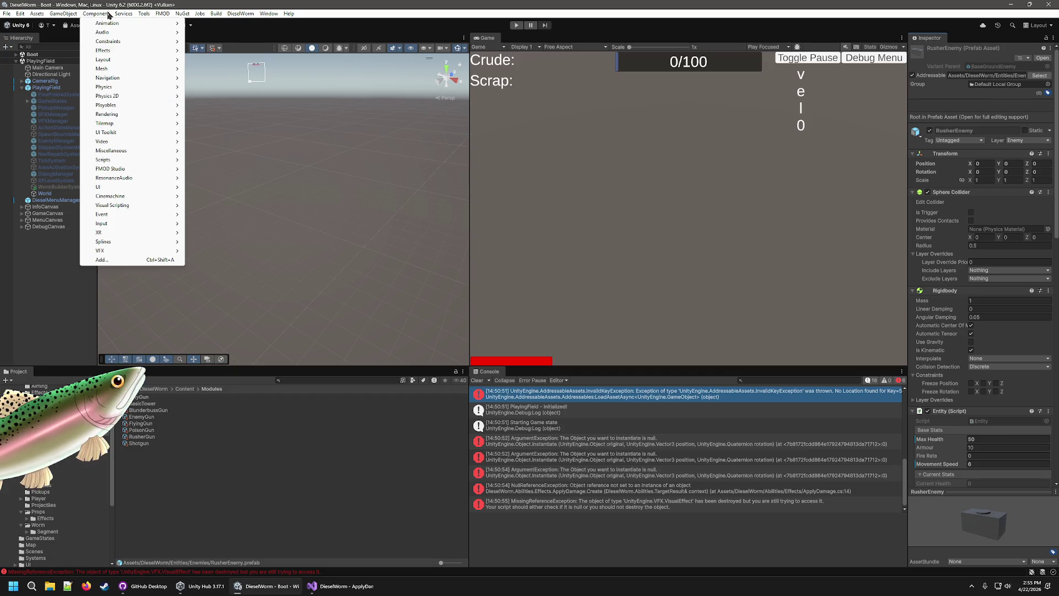
left_click(70, 15)
left_click(36, 15)
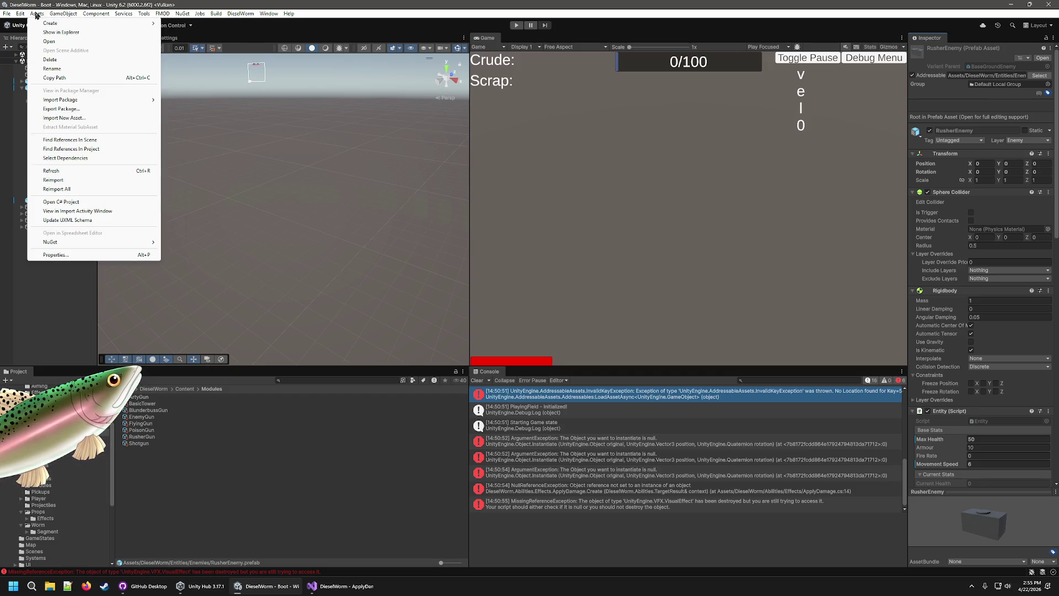
Open Window > Smart Addresser > Layout Rule Editor and review its Address, Label and Version rules
mouse_move(270, 13)
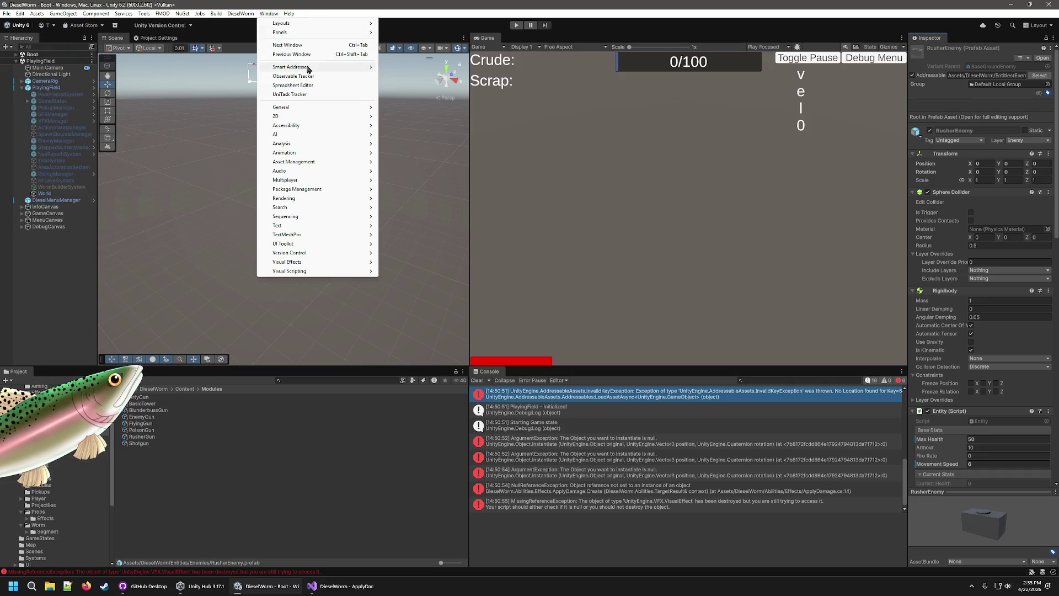
mouse_move(308, 69)
left_click(409, 67)
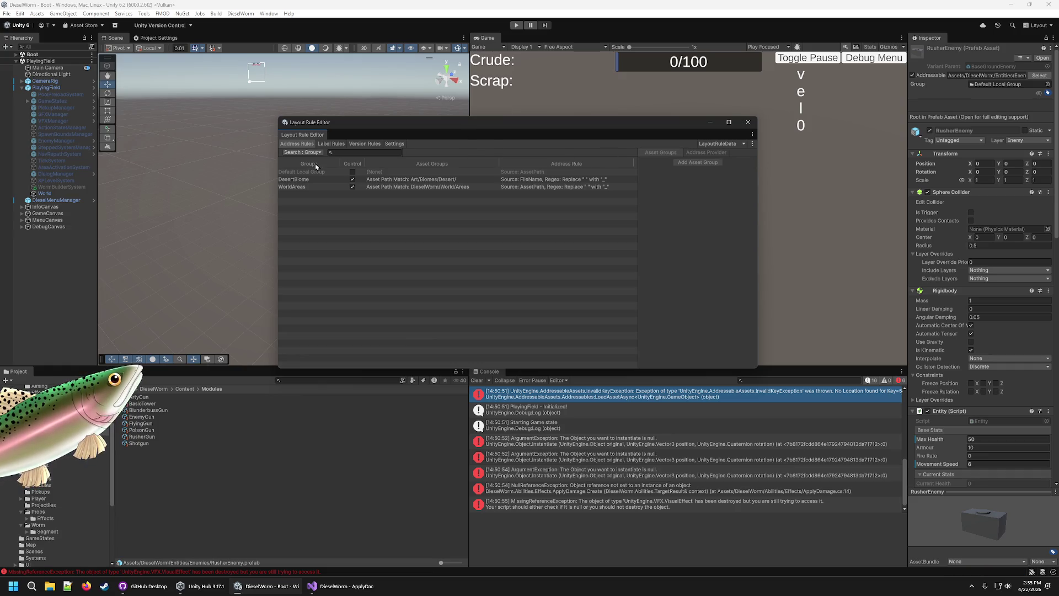
left_click(333, 146)
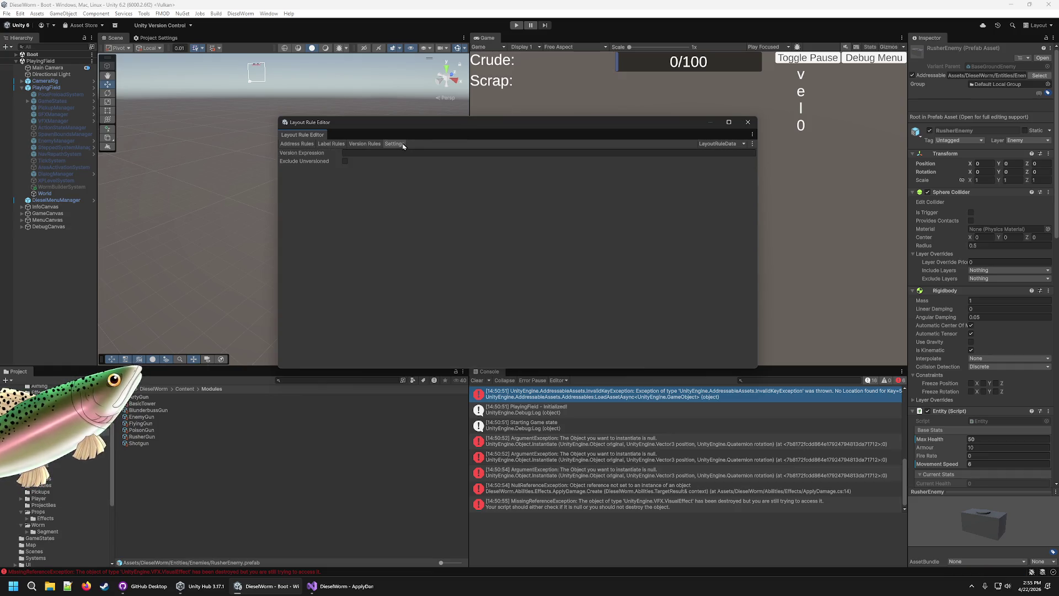
left_click(356, 146)
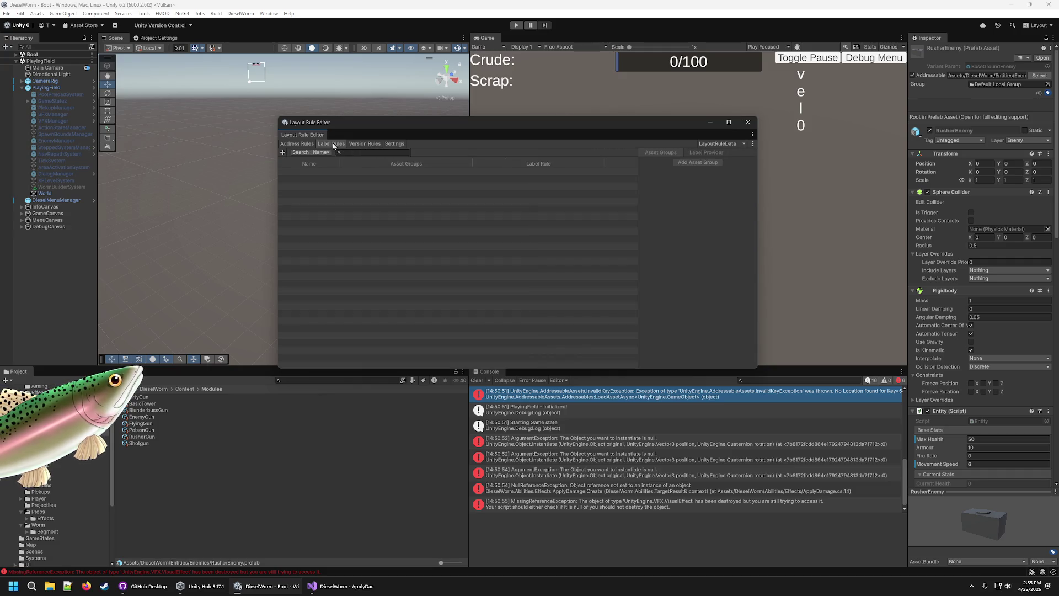
left_click(312, 144)
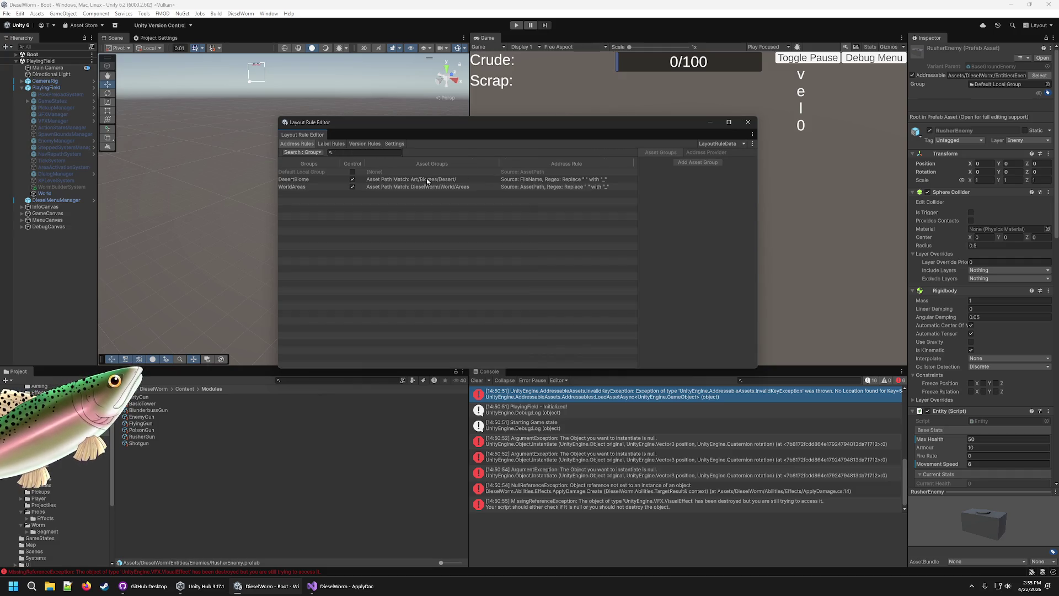
Apply the layout rules to Addressables, close the rule editor and start play mode
left_click(753, 144)
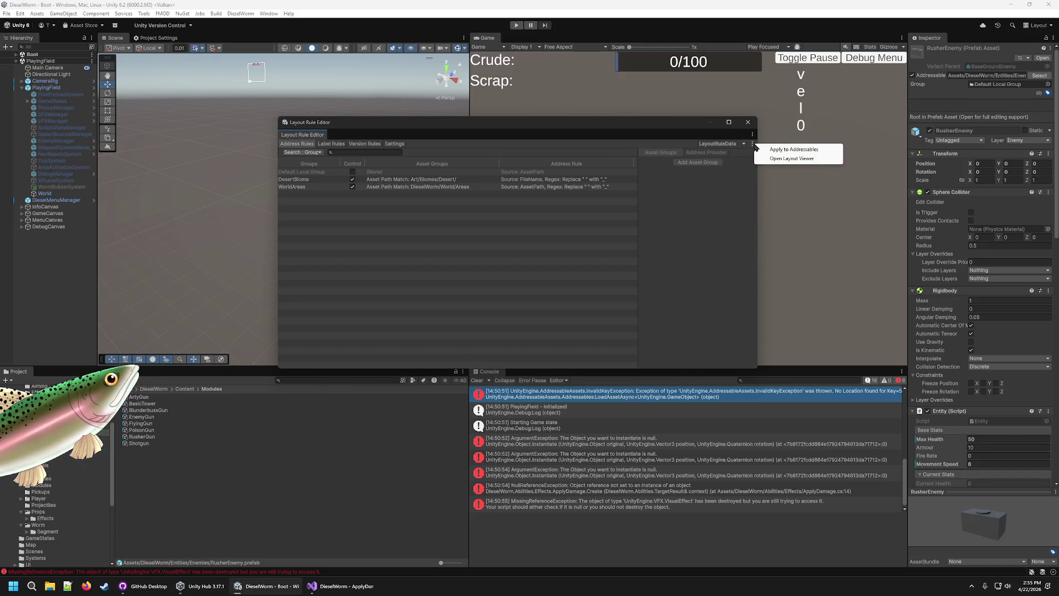
left_click(814, 151)
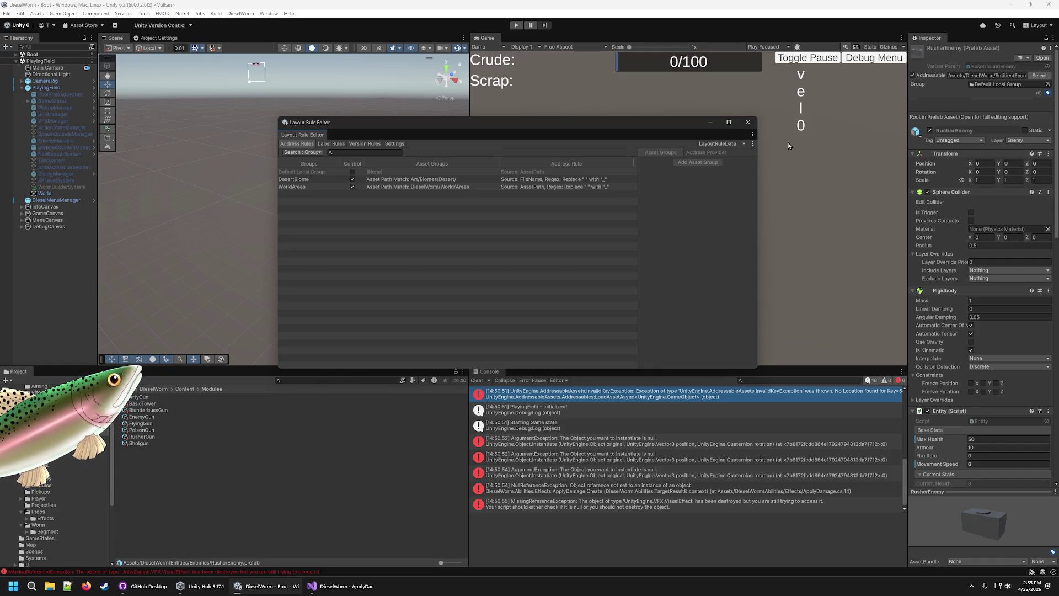
left_click(748, 122)
left_click(517, 26)
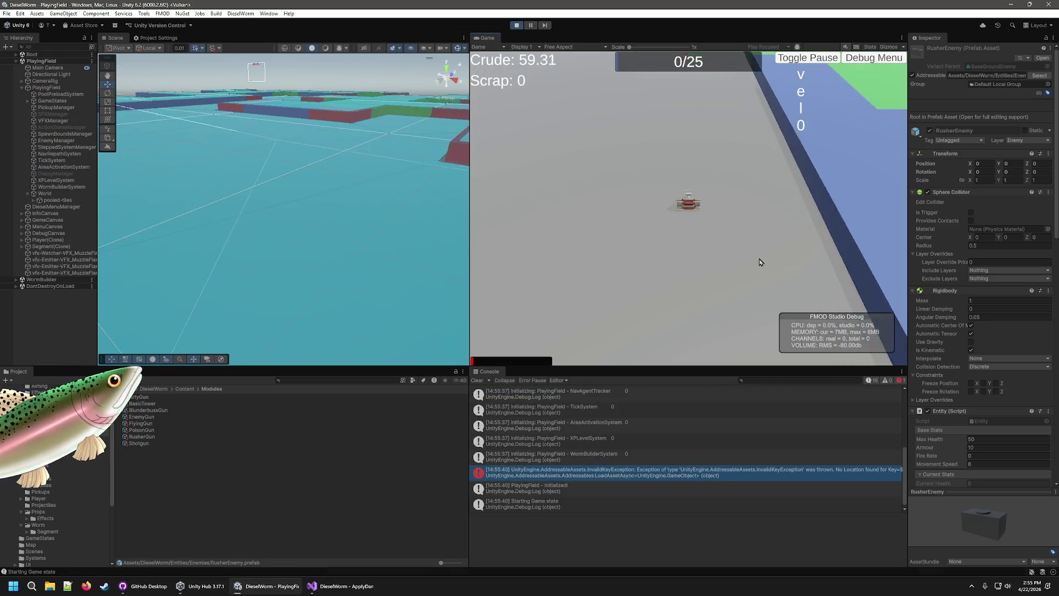
Stop the game and open the InvalidKeyException and first ArgumentException sources in Visual Studio
left_click(517, 26)
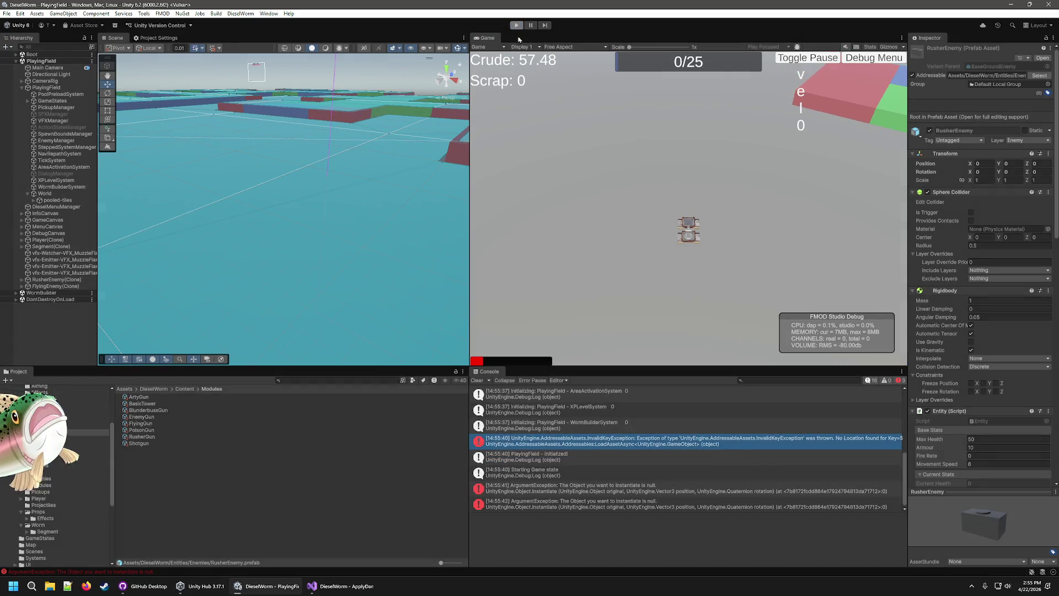
double_click(705, 429)
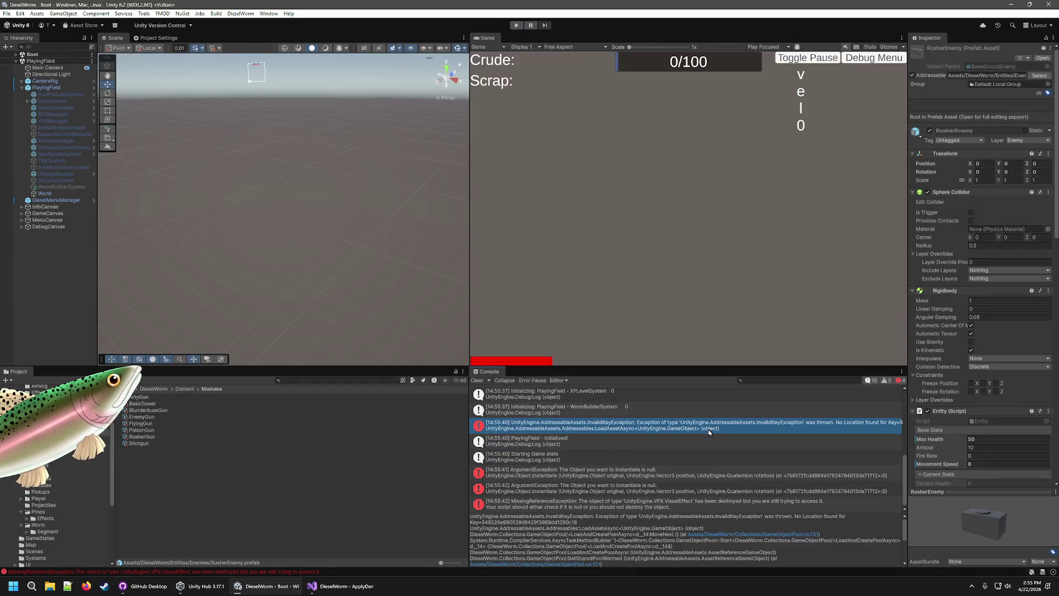
left_click(267, 586)
left_click(668, 475)
double_click(668, 477)
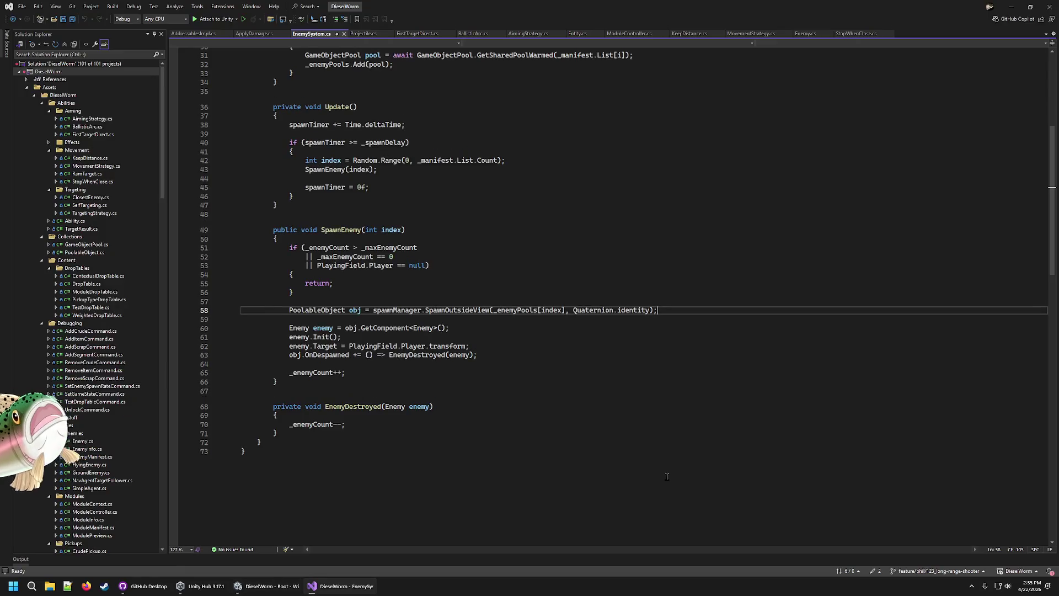
key("alt+Tab")
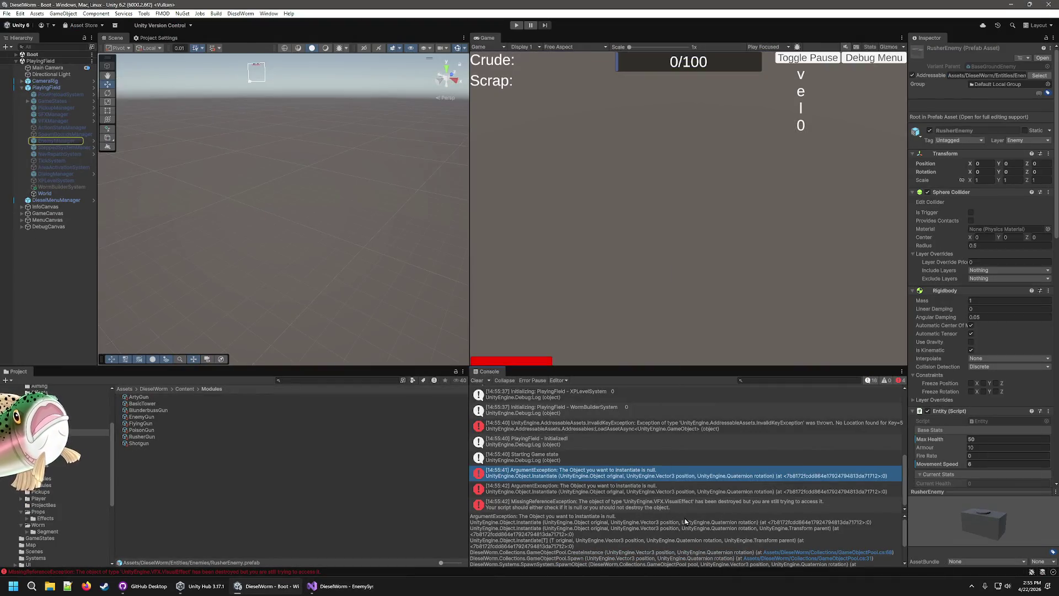
Read the ArgumentException stack traces, revealing EnemyManager as the failing source object
scroll(684, 521, "down", 1)
scroll(681, 527, "down", 1)
scroll(677, 525, "down", 1)
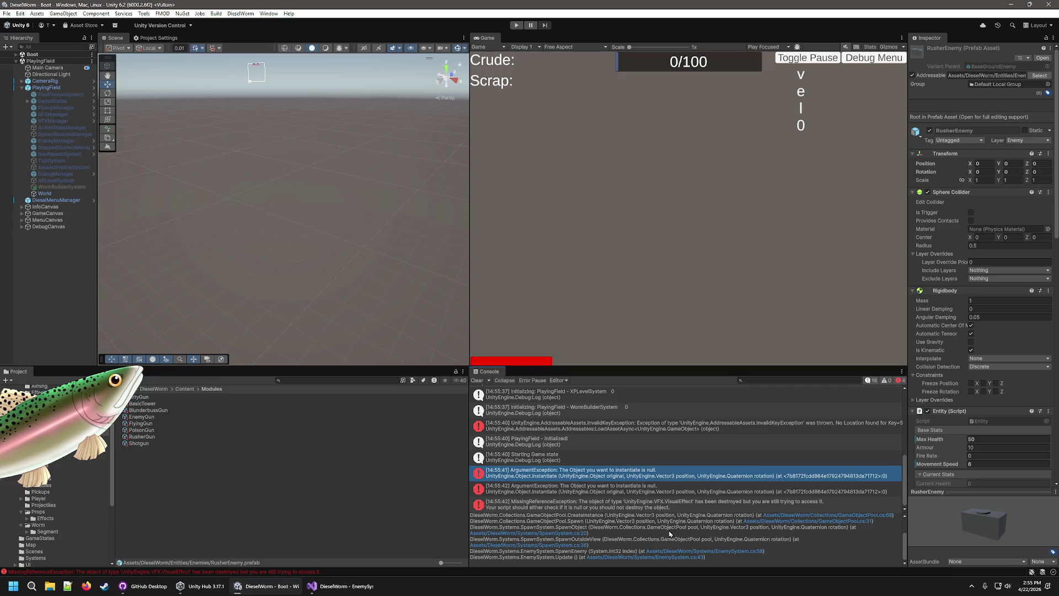
scroll(669, 535, "up", 3)
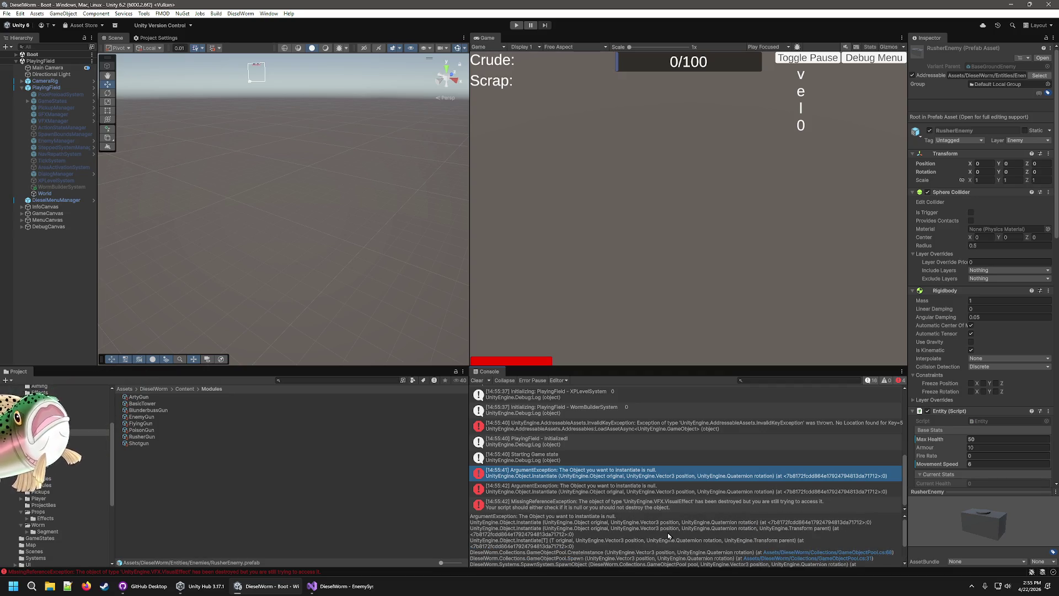
scroll(667, 535, "down", 3)
scroll(674, 486, "down", 1)
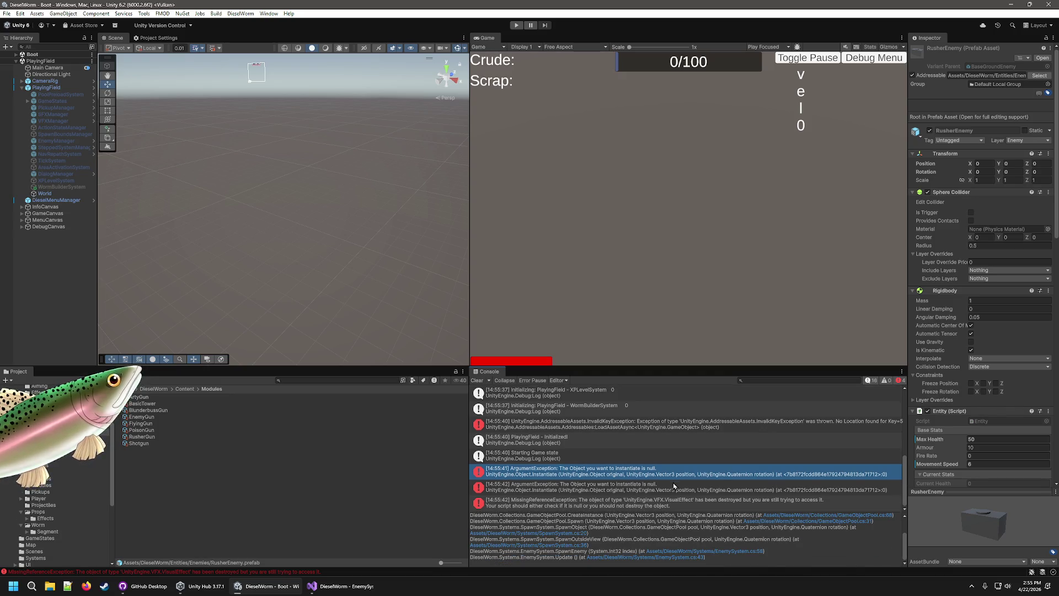
left_click(671, 481)
scroll(681, 474, "up", 1)
left_click(680, 489)
scroll(686, 527, "down", 3)
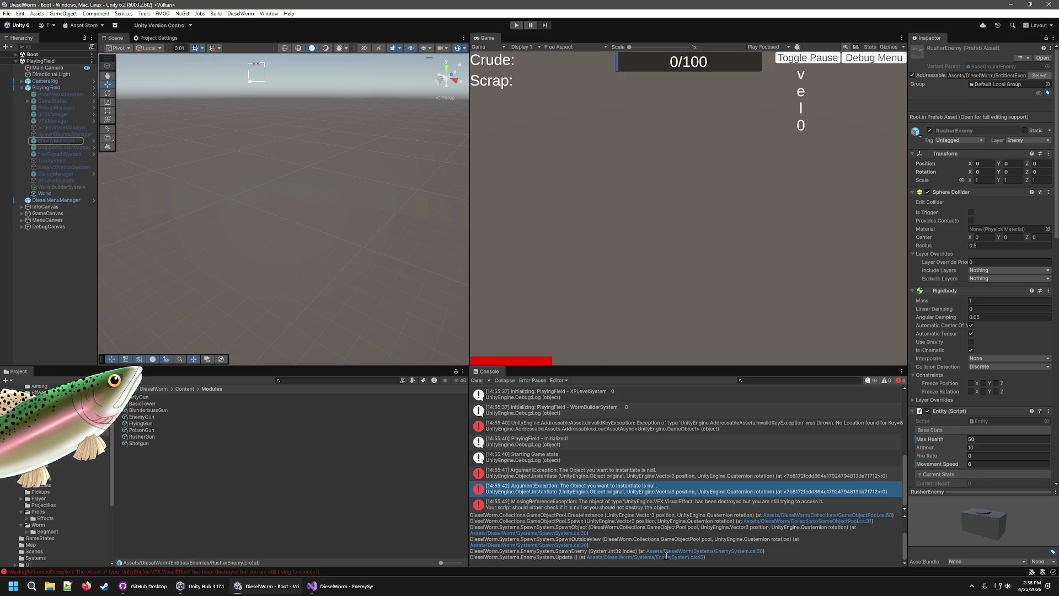
Check EnemySystem.cs in Visual Studio, then open the ModuleManifest asset in Content
left_click(351, 585)
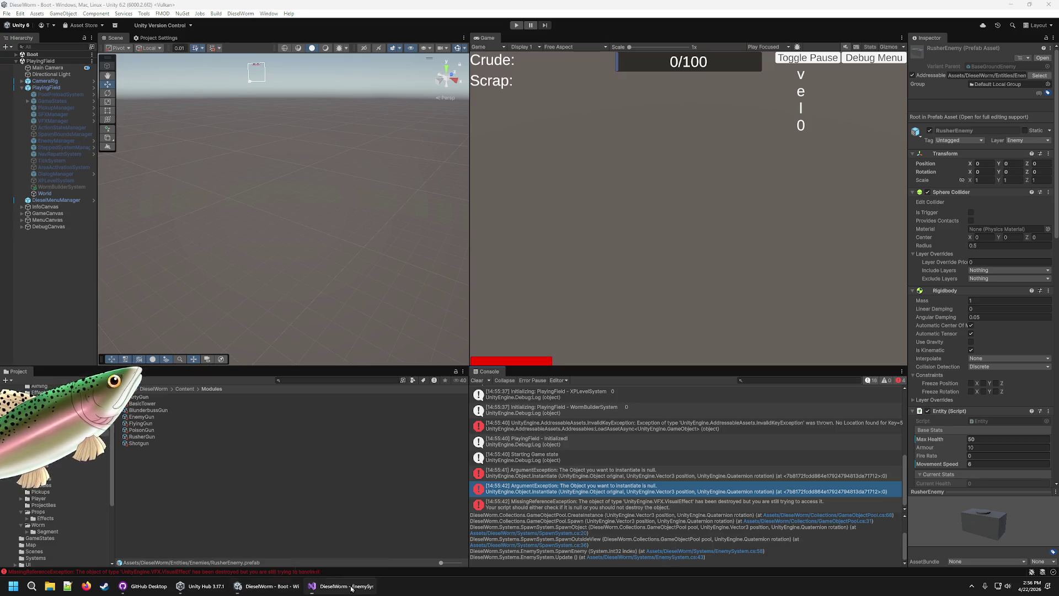
left_click(268, 585)
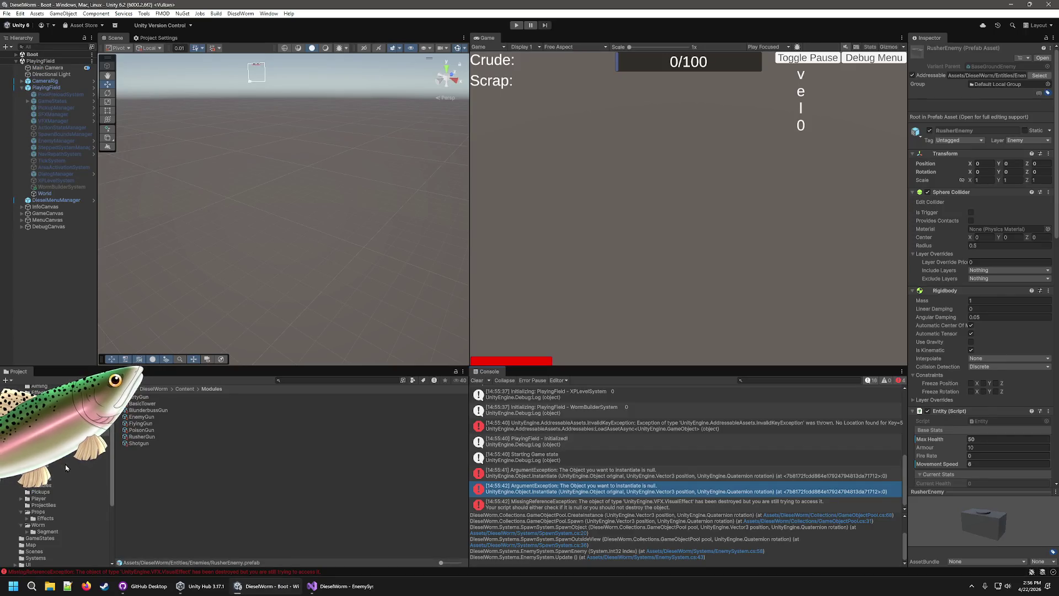
left_click(185, 389)
left_click(149, 436)
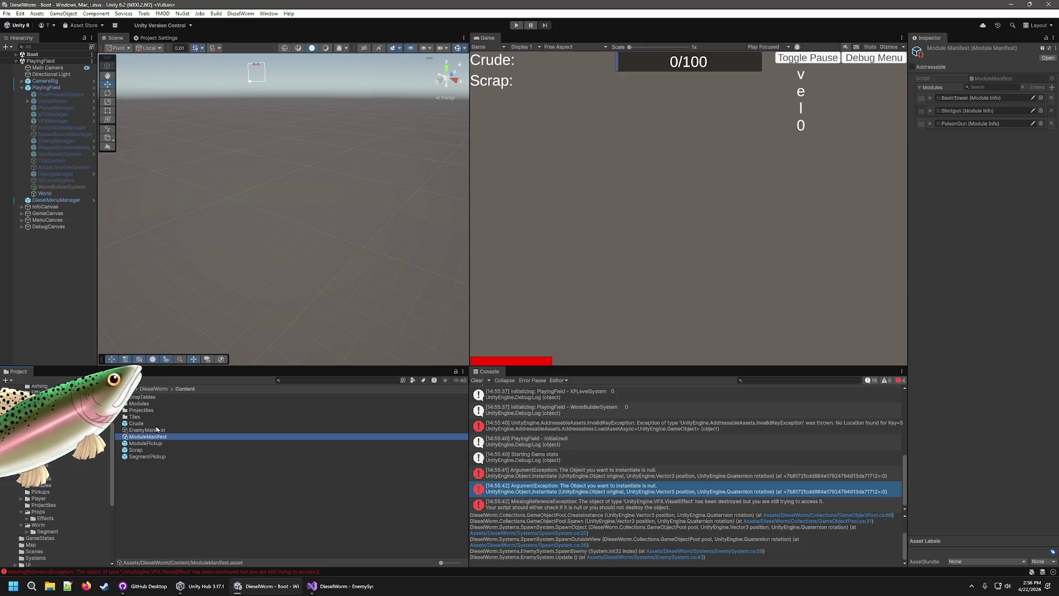
Remove the missing entry from EnemyManifest's enemies list and drag BlunderbussEnemy into the fourth slot
left_click(156, 429)
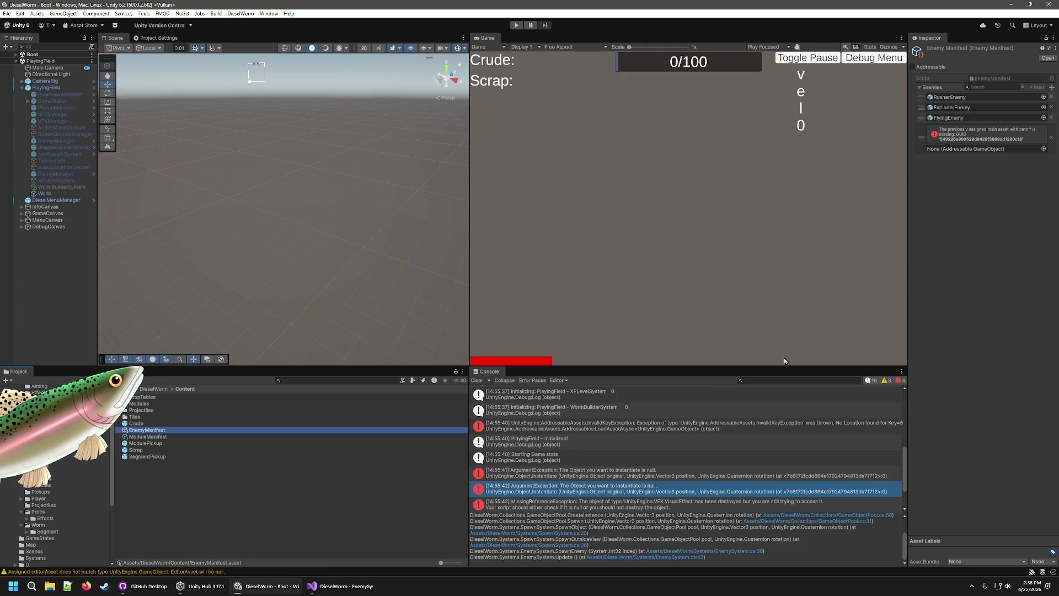
left_click(1052, 138)
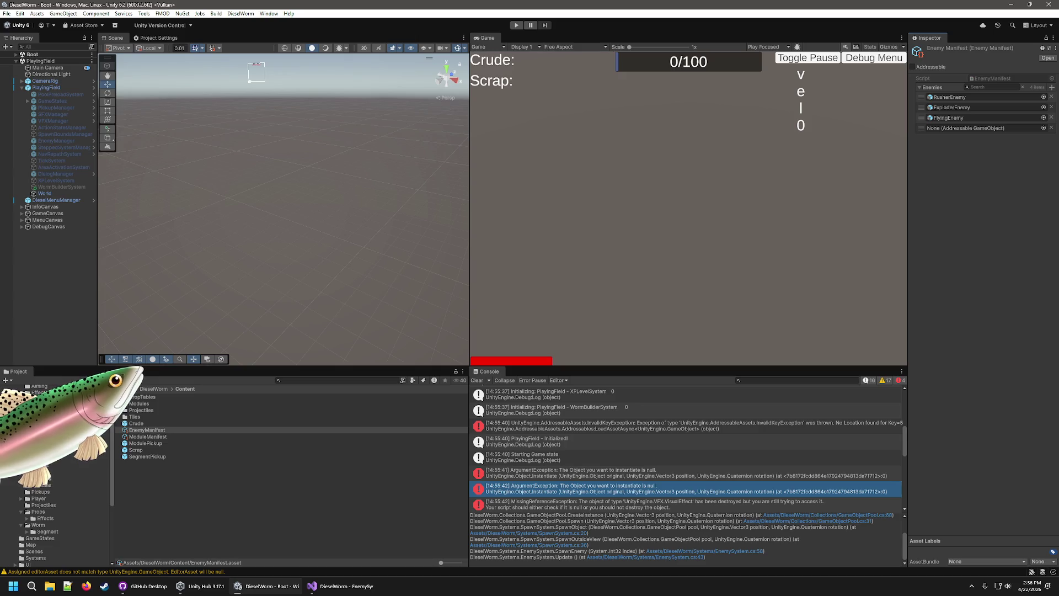
left_click(55, 478)
mouse_move(154, 419)
left_mouse_down()
mouse_move(1024, 159)
mouse_move(1007, 130)
left_mouse_up()
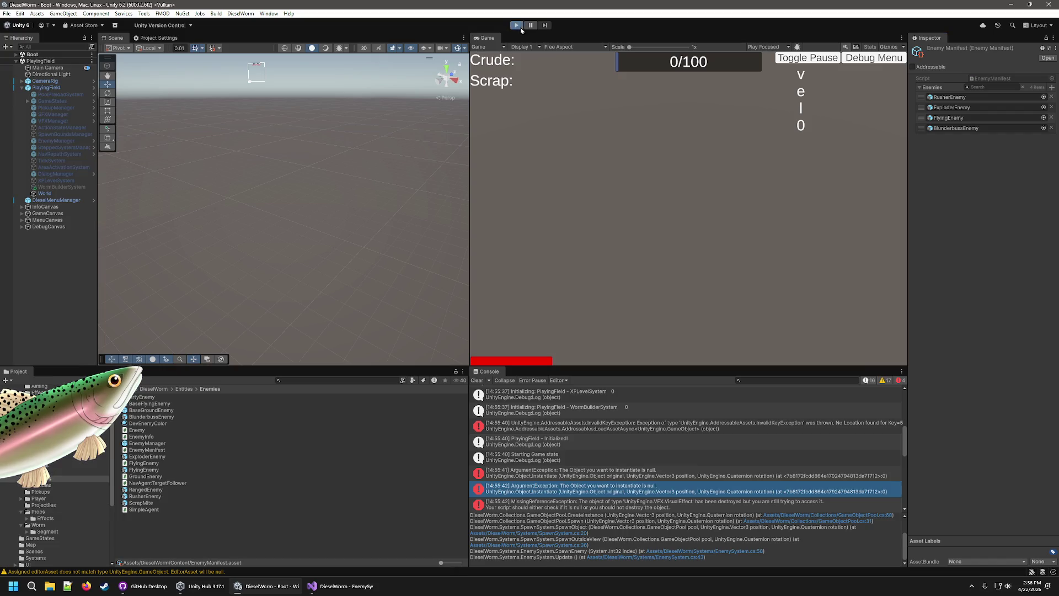
Play-test with BlunderbussEnemy, stop, and select the 14:56:39 ApplyDamage NullReferenceException to view its stack trace
left_click(517, 26)
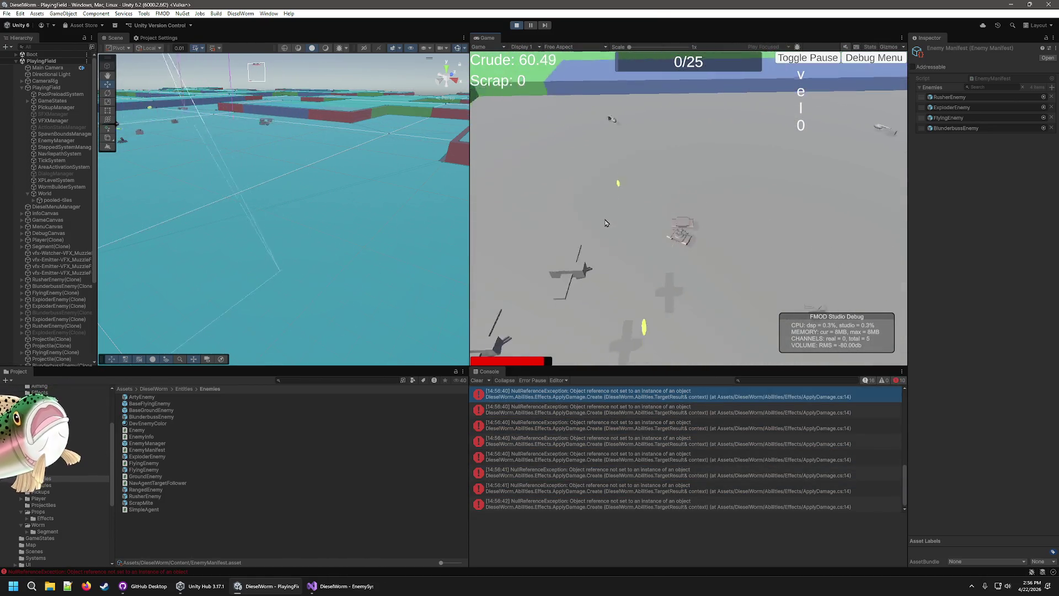
key("ctrl+p")
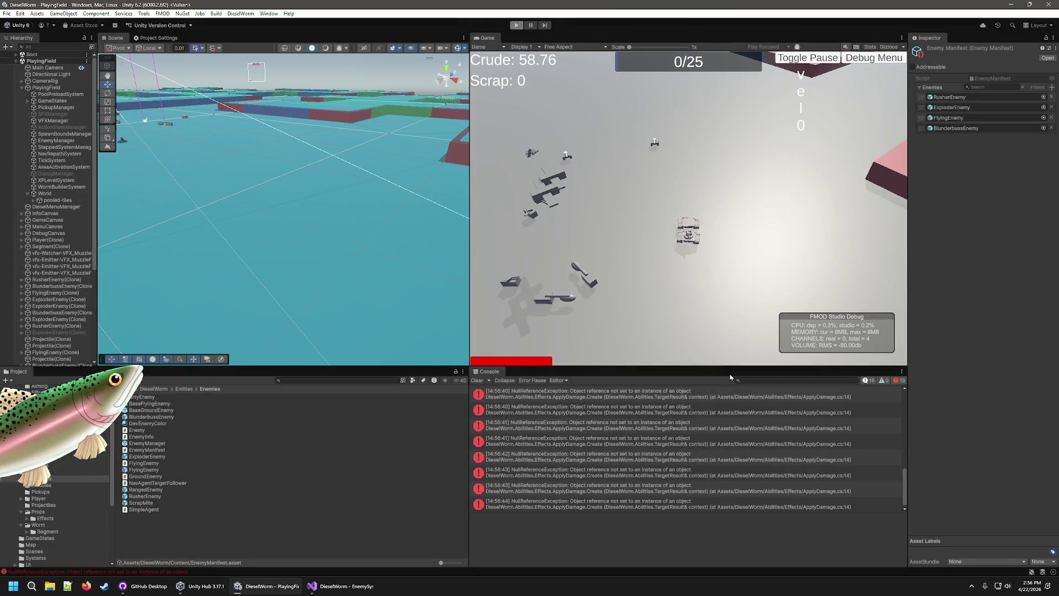
left_click(780, 480)
scroll(692, 447, "up", 3)
left_click(692, 446)
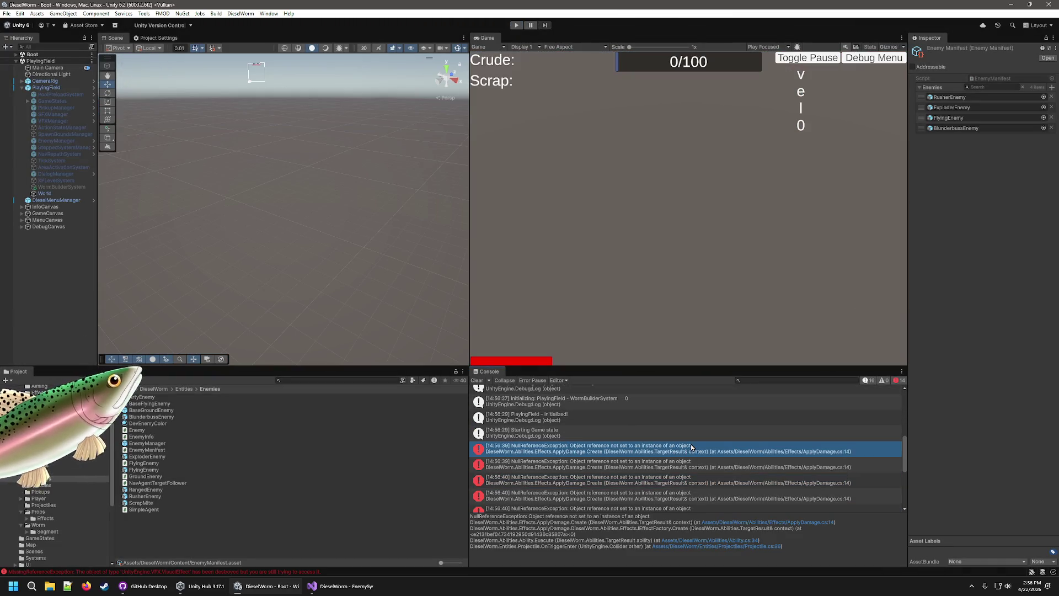
Open the error's source in Visual Studio, then review the ArtyGun, BasicTower and BlunderbussGun modules
double_click(691, 447)
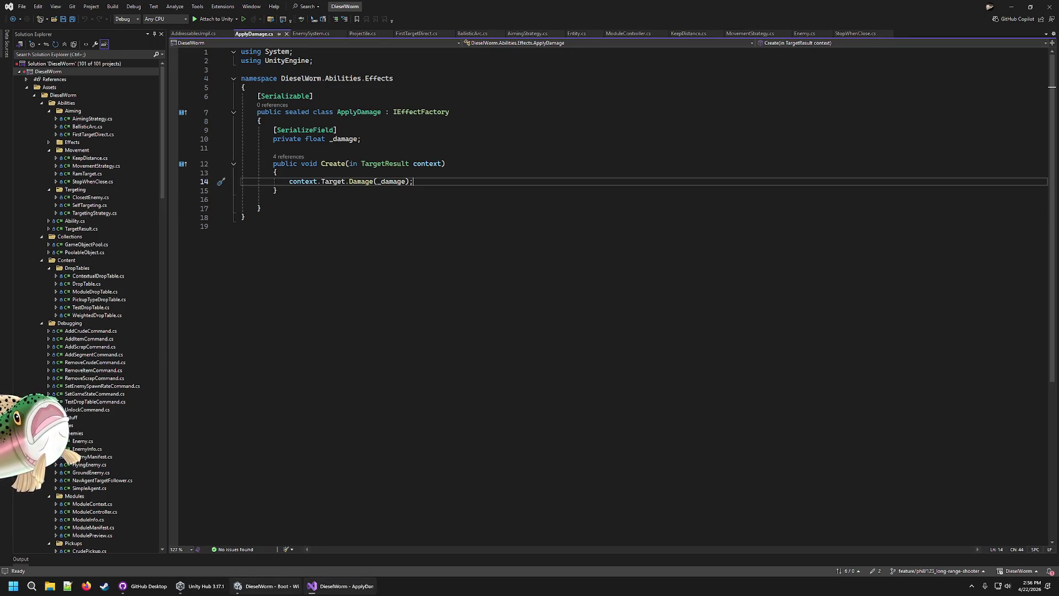
left_click(243, 582)
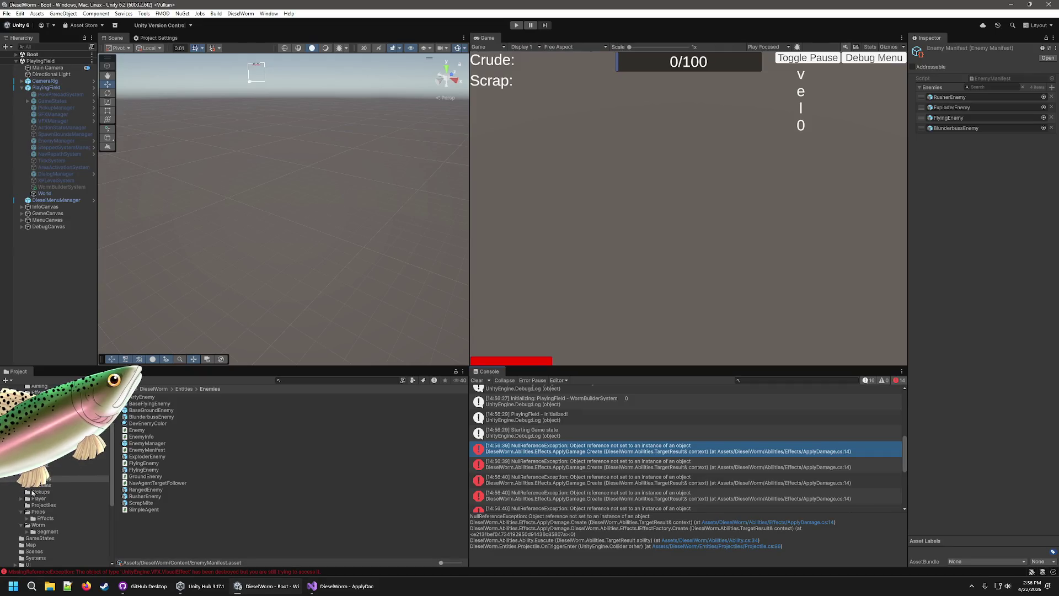
left_click(56, 432)
left_click(141, 397)
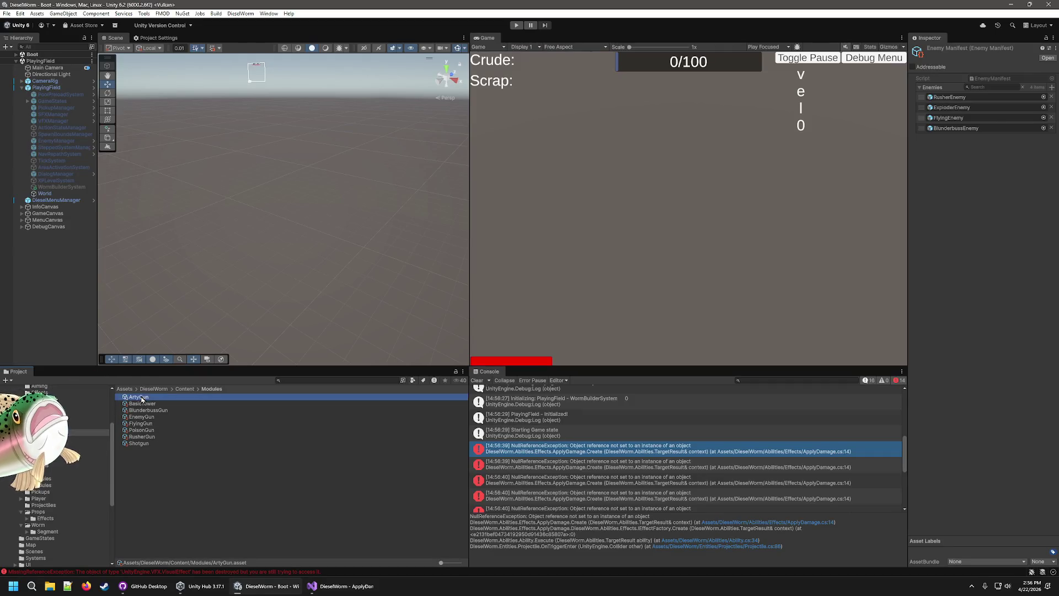
left_click(143, 403)
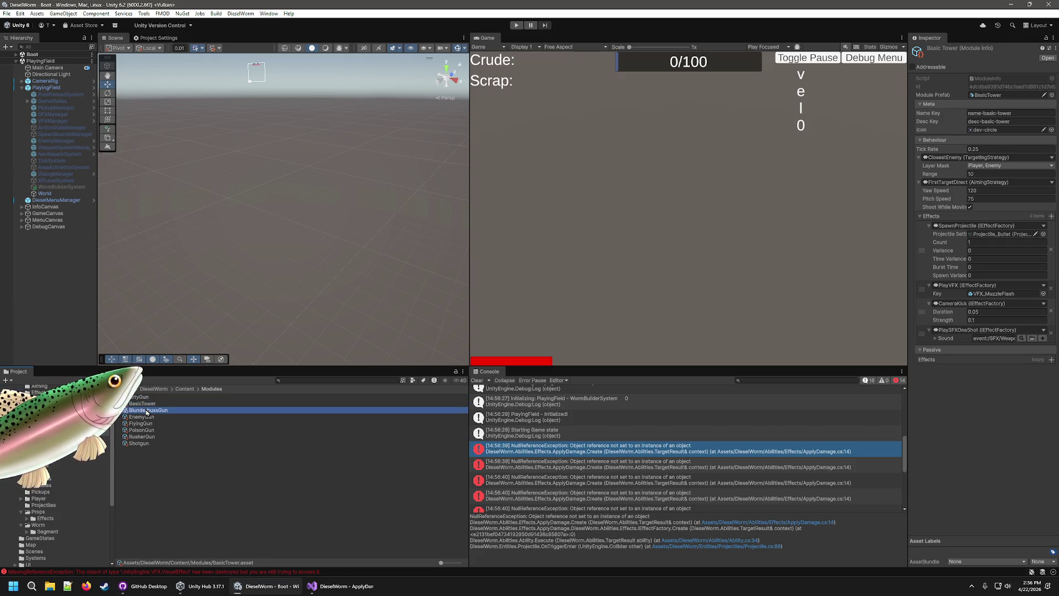
left_click(147, 411)
Compare Projectile_BlunderbussBullet with the Arty, Bullet and Bullet_Poison projectiles, then open ApplyDamage.cs line 14
left_click(55, 438)
left_click(173, 404)
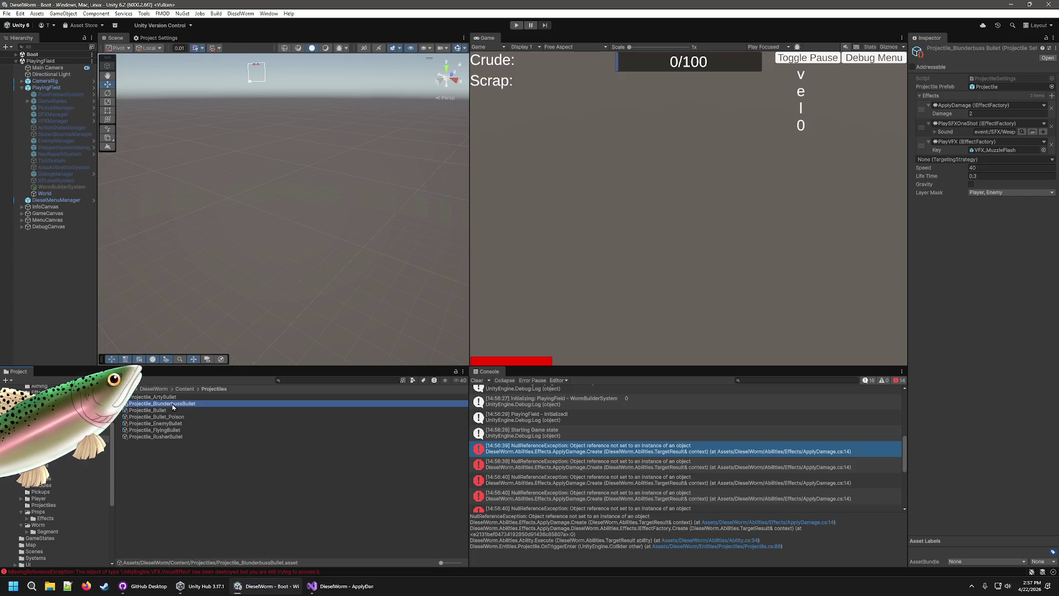
key("Up")
key("Down")
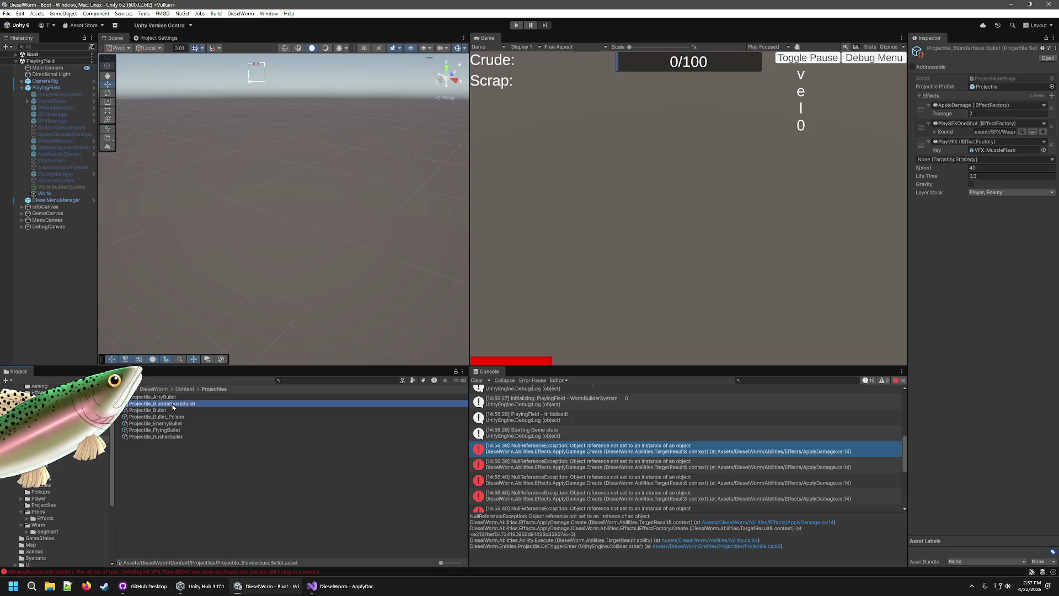
key("Down")
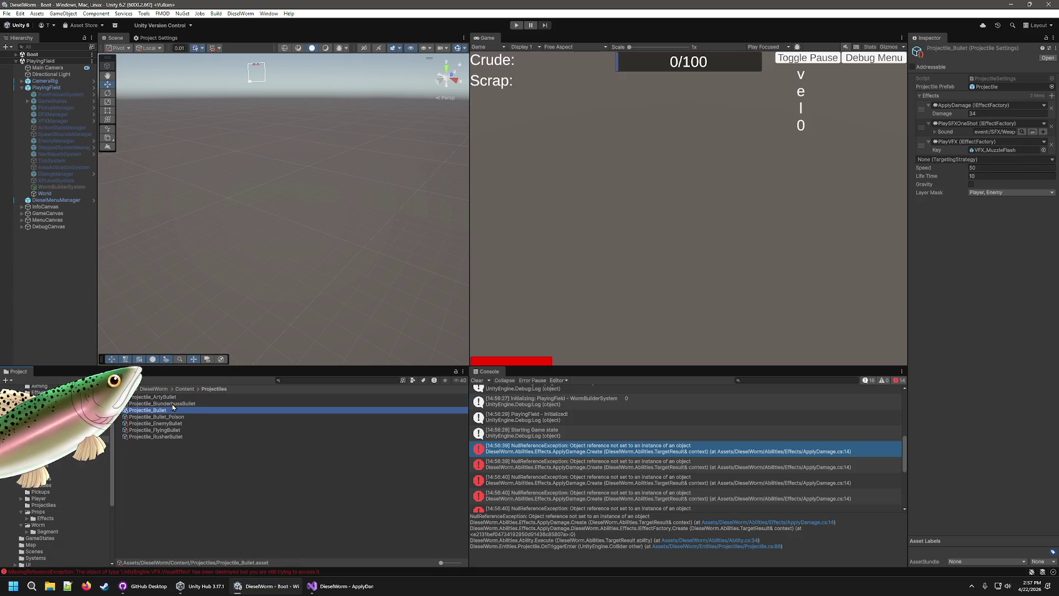
key("Down")
key("Up")
key("Up")
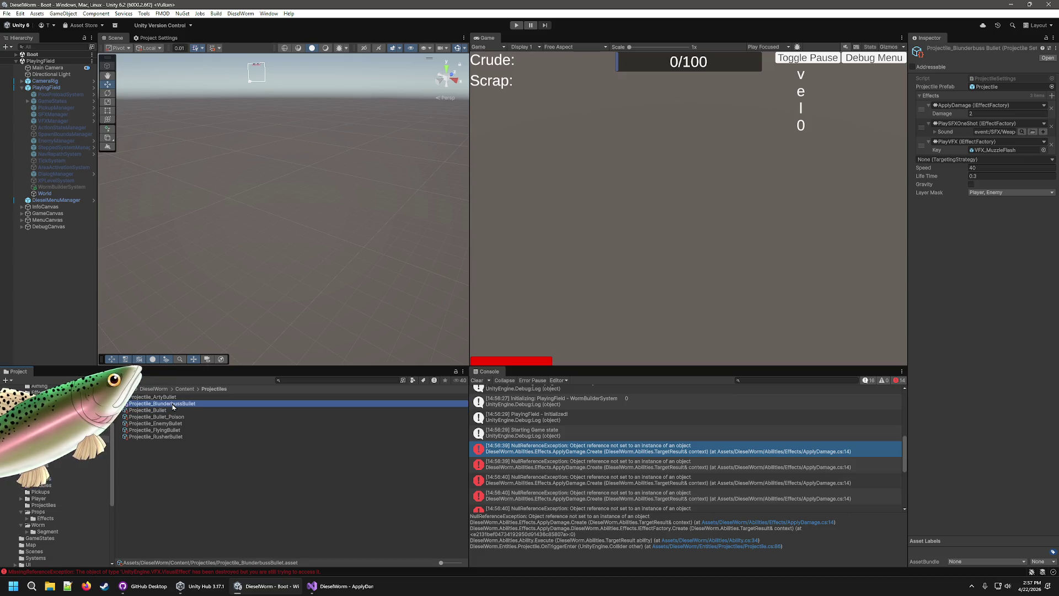
left_click(767, 522)
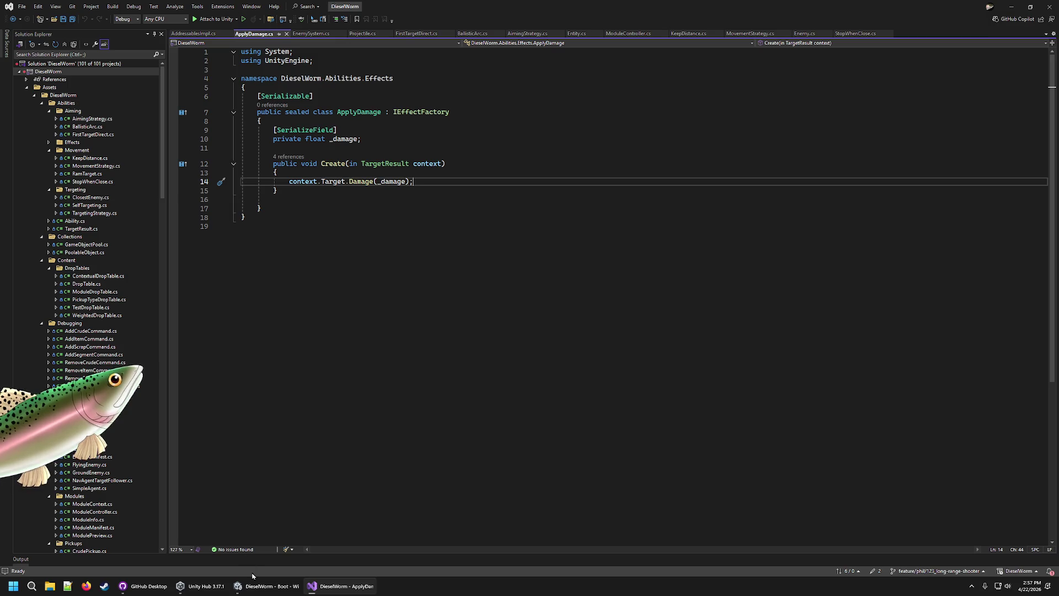
Back in Unity, step through the null reference errors in the Console to the fourth one
left_click(271, 589)
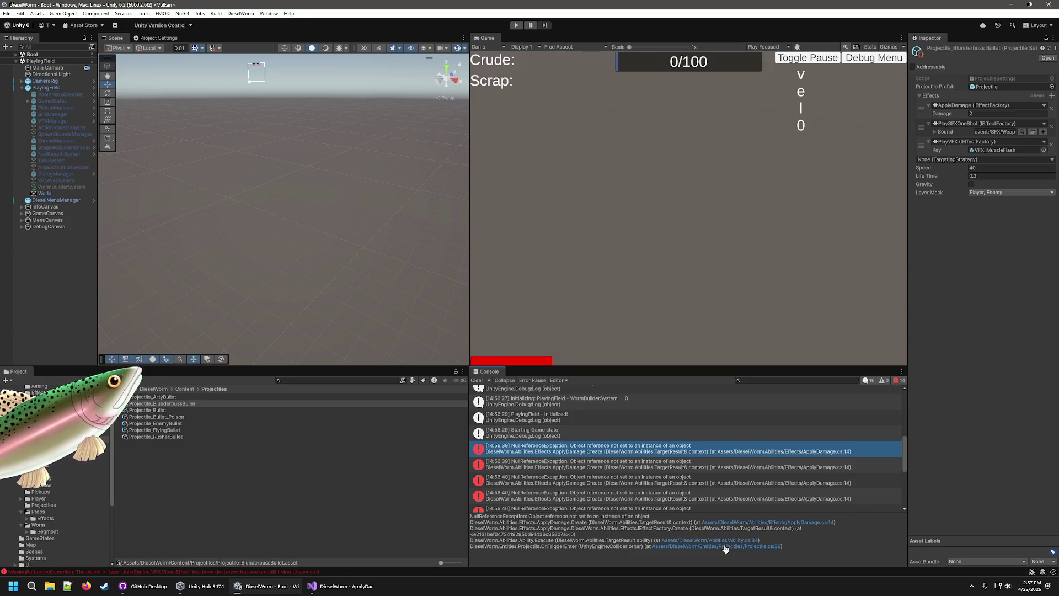
left_click(710, 468)
left_click(706, 483)
left_click(694, 498)
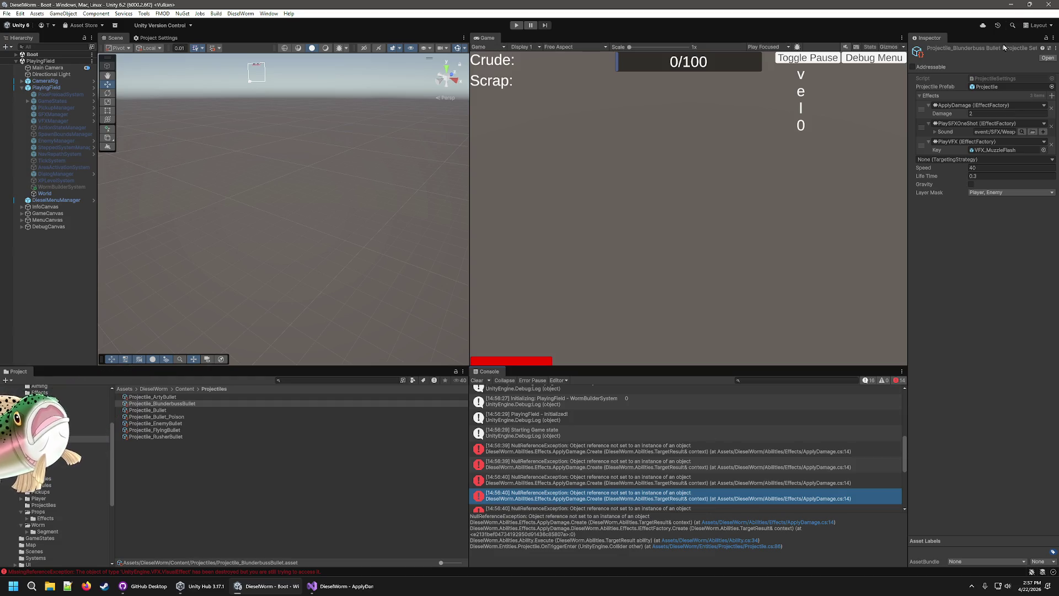
Compare Projectile_BlunderbussBullet and Projectile_ArtyBullet settings side by side, alternating several times
left_click(156, 404)
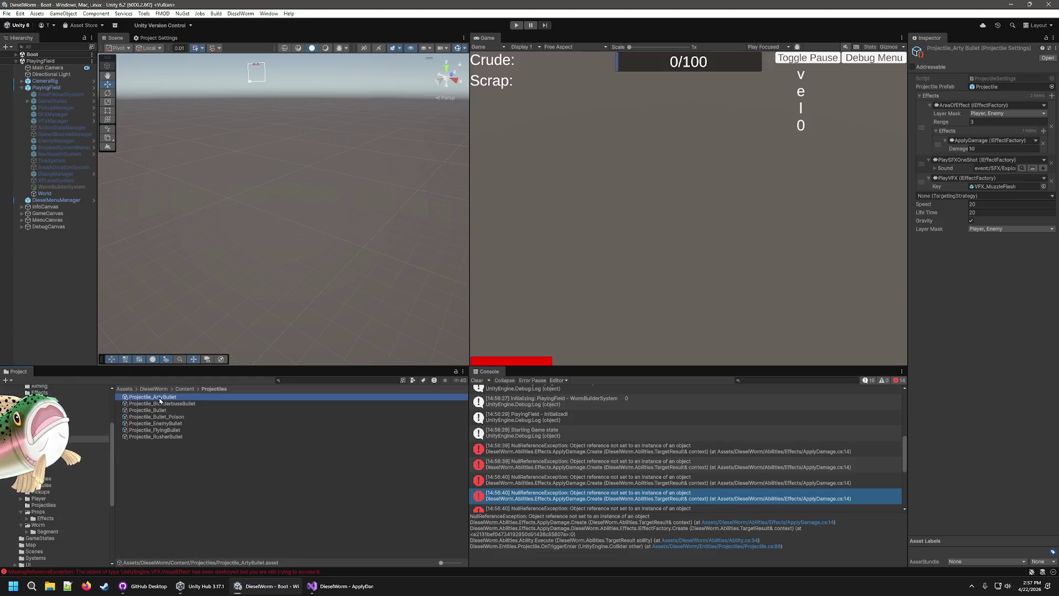
left_click(161, 398)
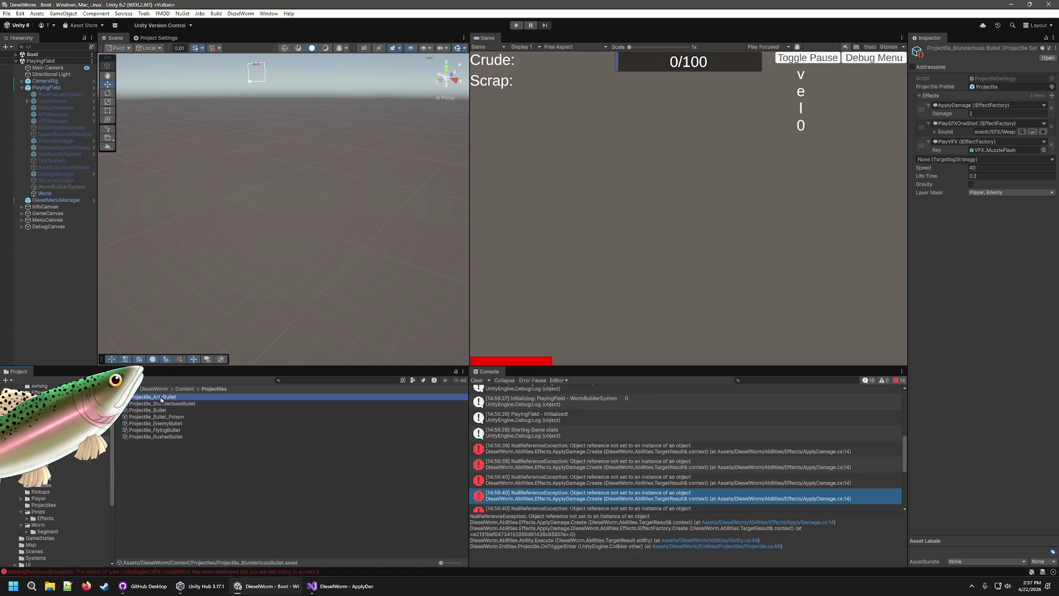
left_click(160, 404)
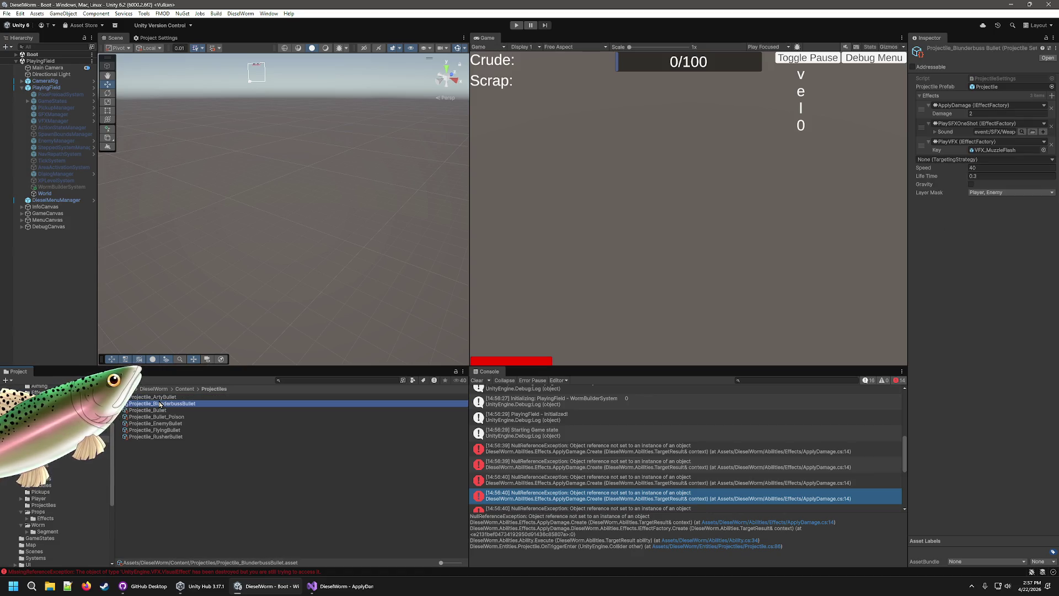
left_click(160, 398)
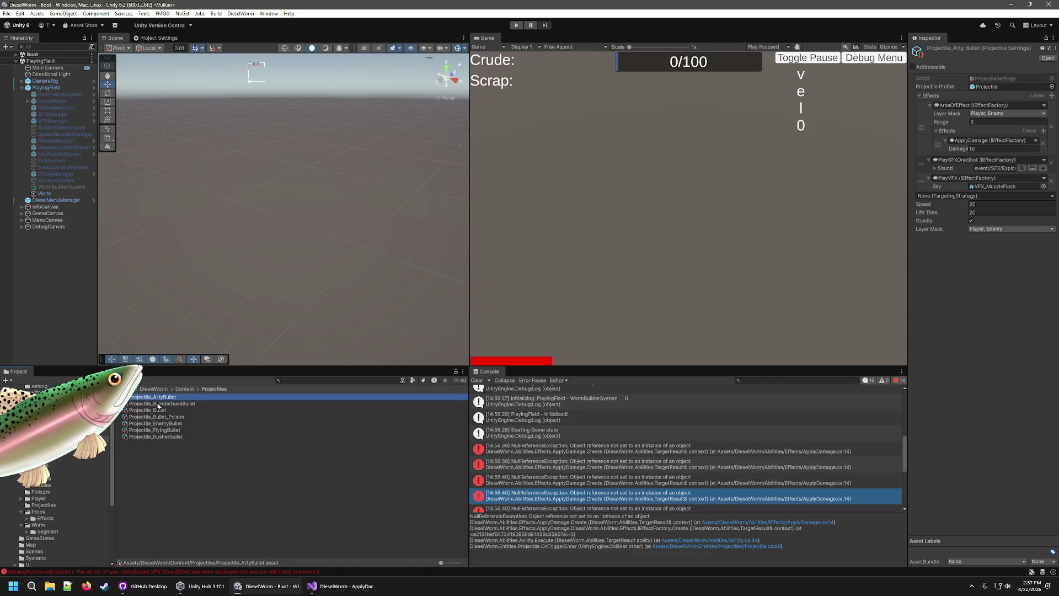
left_click(158, 404)
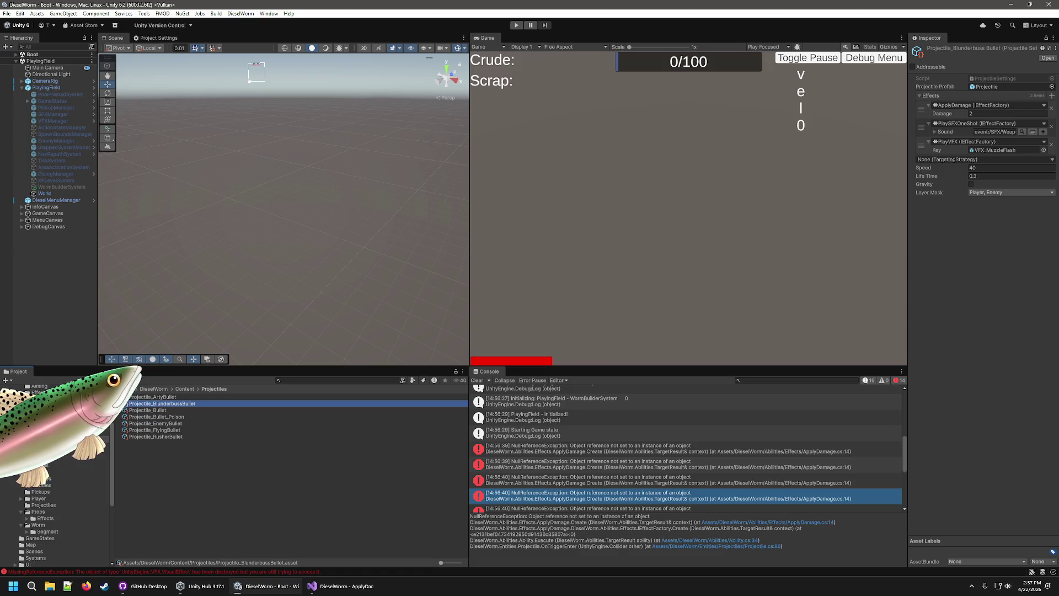
Check the BlunderbussGun module (6 Projectile_BlunderbussBullet projectiles, Variance 2), then go up to Content
left_click(39, 485)
left_click(142, 410)
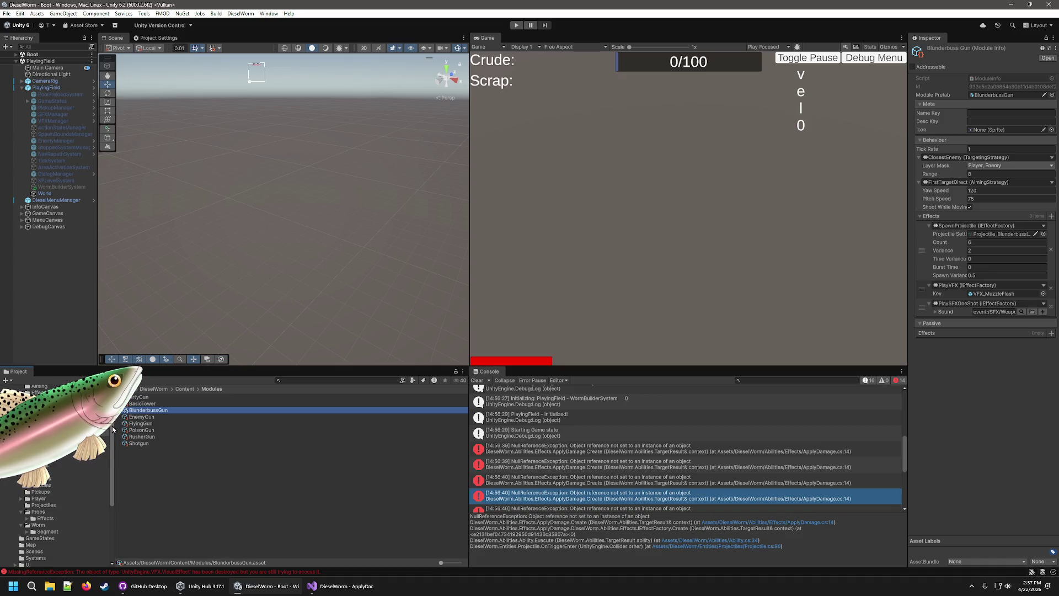
key("BackSpace")
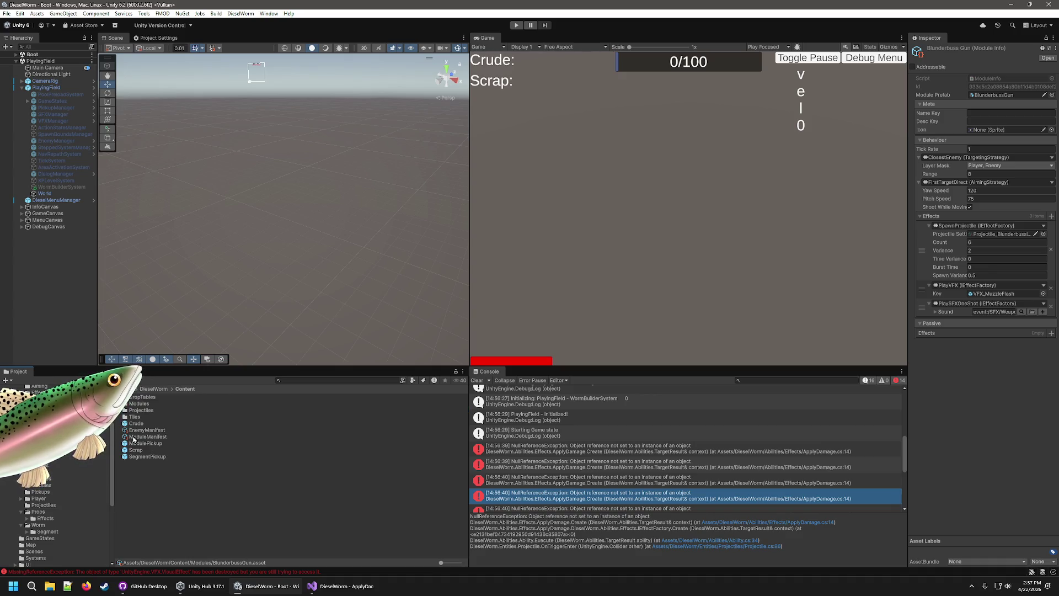
Remove BlunderbussEnemy from the Enemy Manifest and run a play-test to check the ApplyDamage errors
left_click(133, 437)
left_click(144, 429)
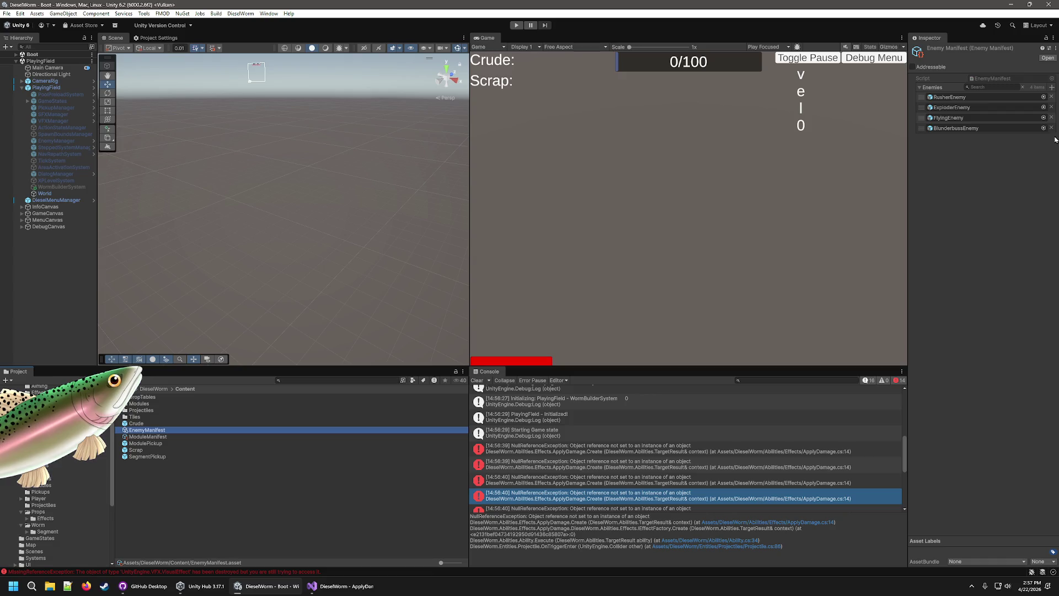
left_click(1051, 129)
left_click(516, 25)
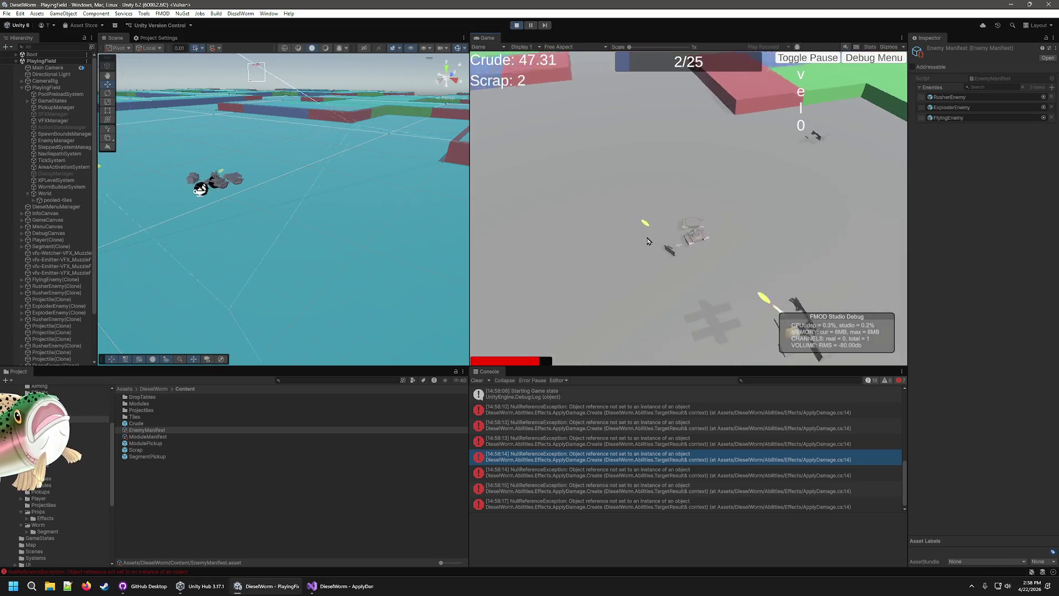
left_click(517, 26)
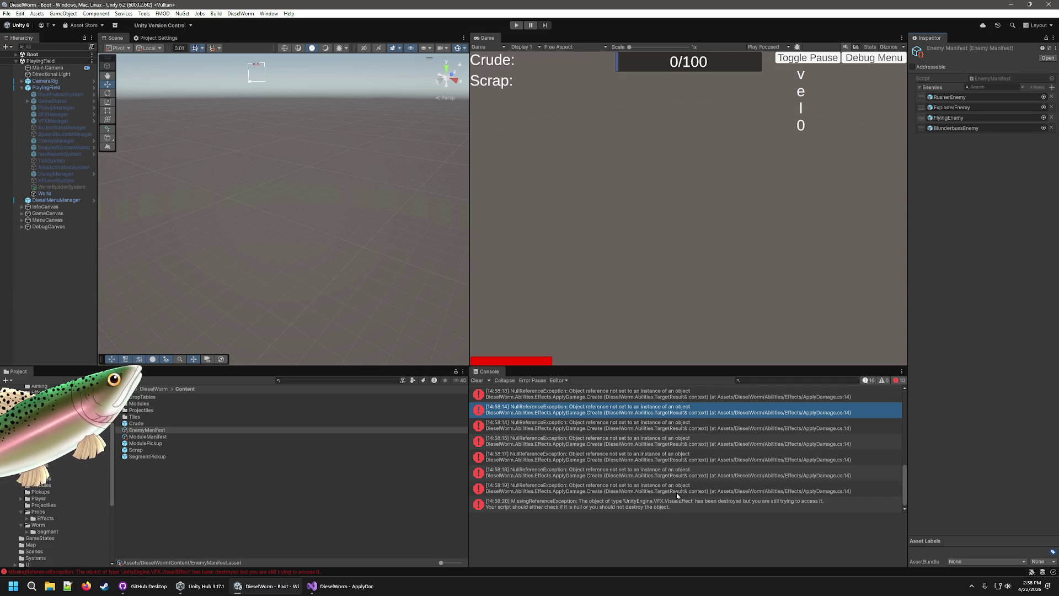
Open the 14:58:10 error's source, ApplyDamage.cs line 14, in Visual Studio, then return to Unity
scroll(673, 474, "up", 4)
scroll(666, 442, "down", 1)
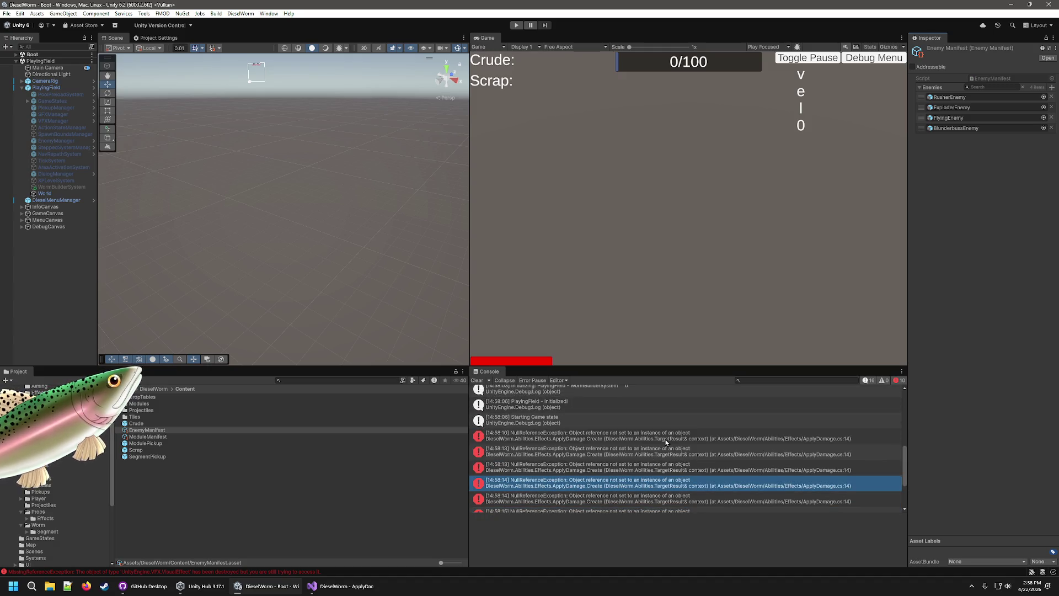
double_click(666, 436)
left_click(311, 585)
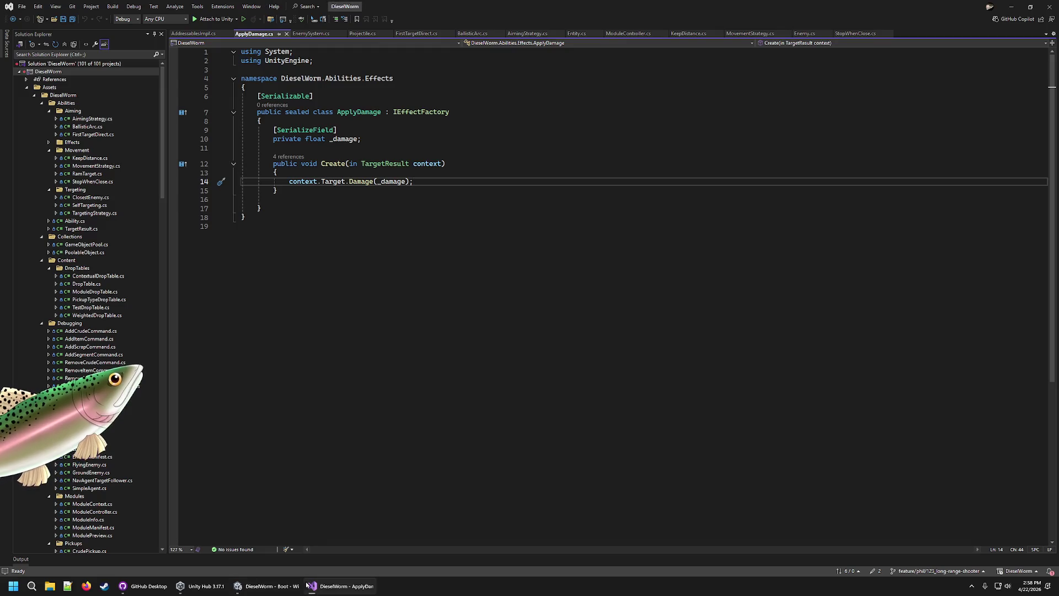
left_click(143, 586)
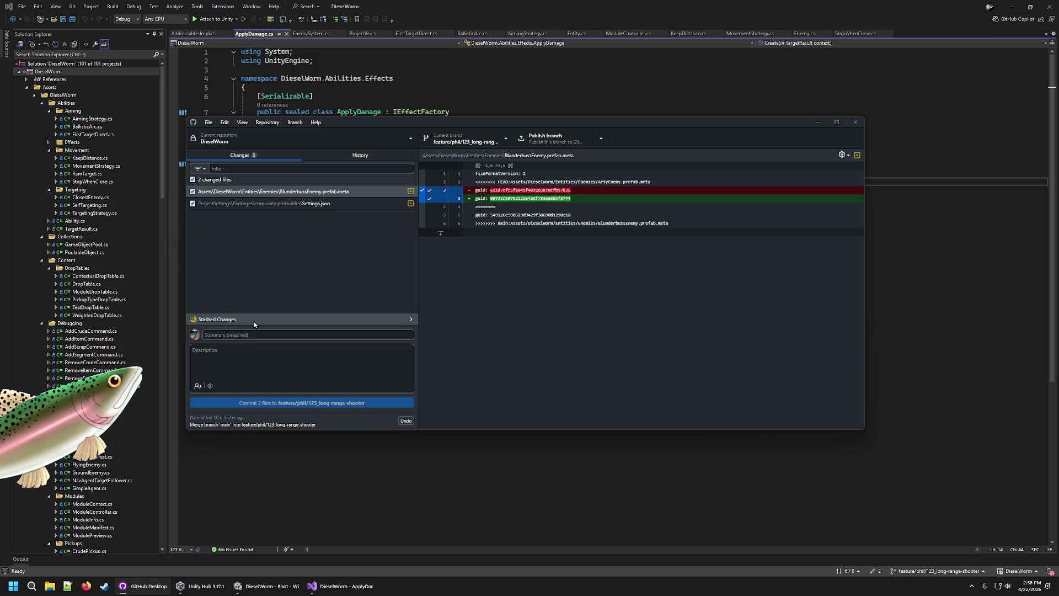
left_click(331, 585)
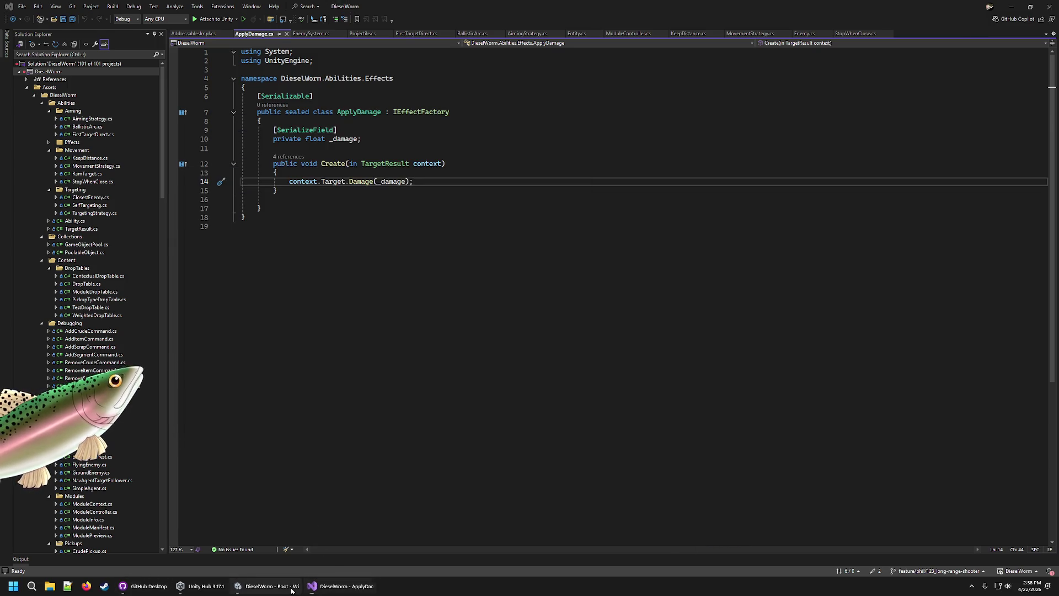
left_click(281, 584)
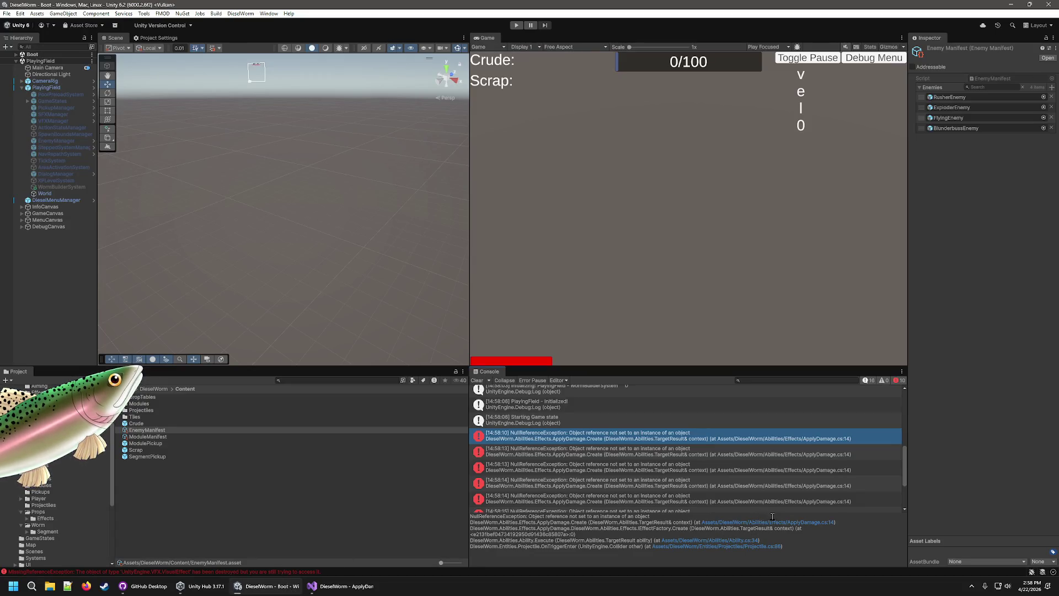
Select and copy the error's full stack trace from the Console
left_click(724, 541)
key("ctrl+a")
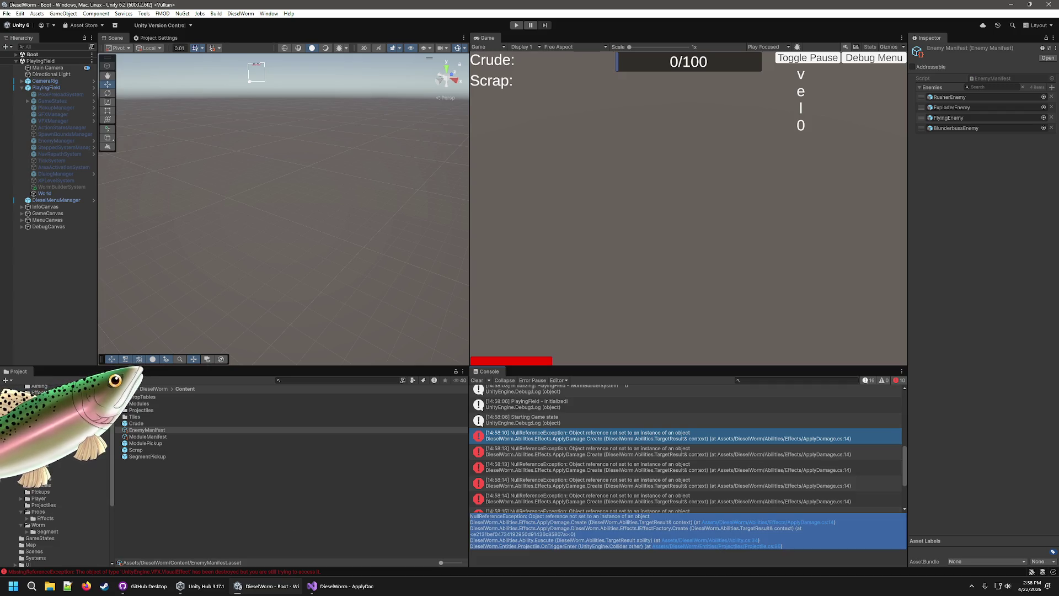
scroll(56, 524, "up", 10)
Browse the Abilities assets: ApplyDamage script and the ArtyGun, BasicTower and BlunderbussGun modules
left_click(44, 454)
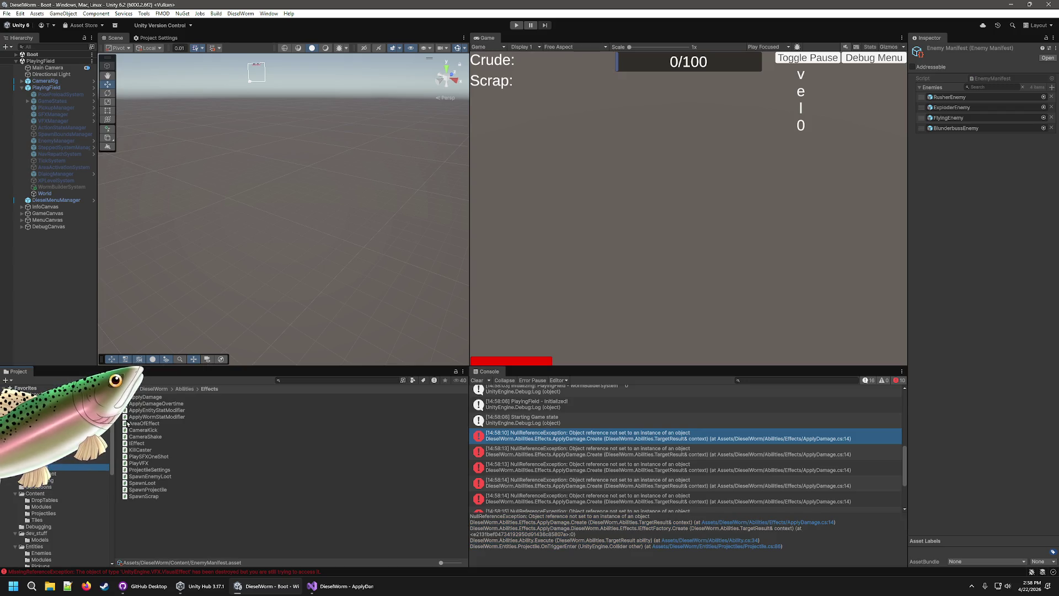
left_click(139, 397)
left_click(48, 473)
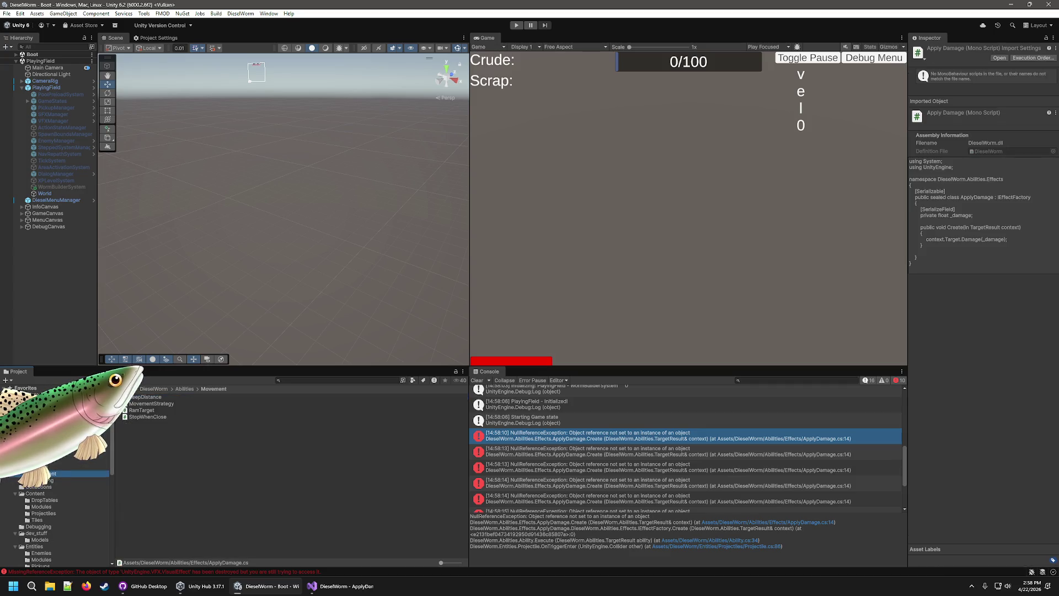
left_click(142, 397)
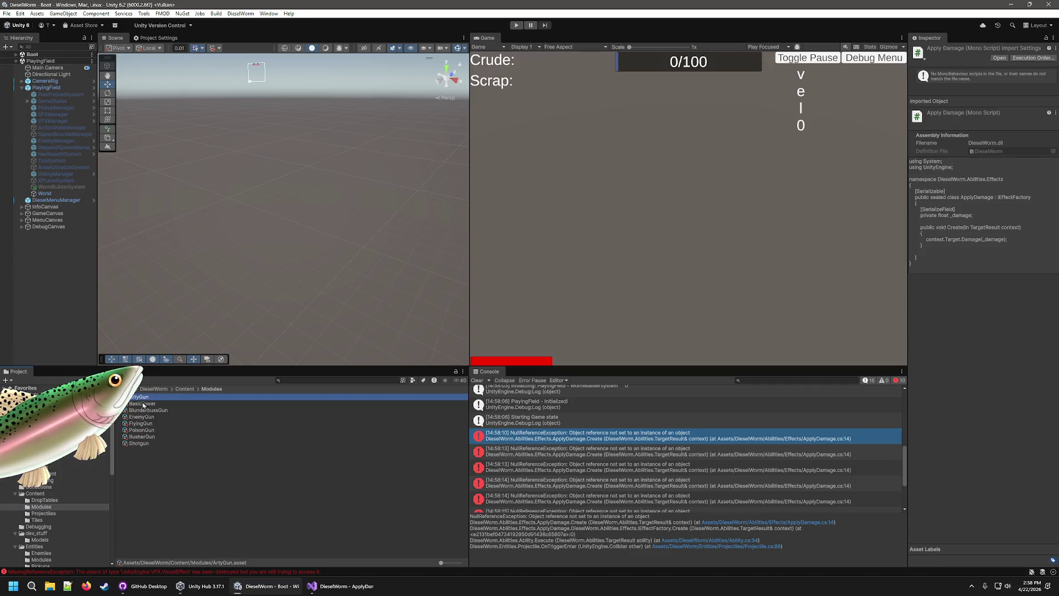
key("Down")
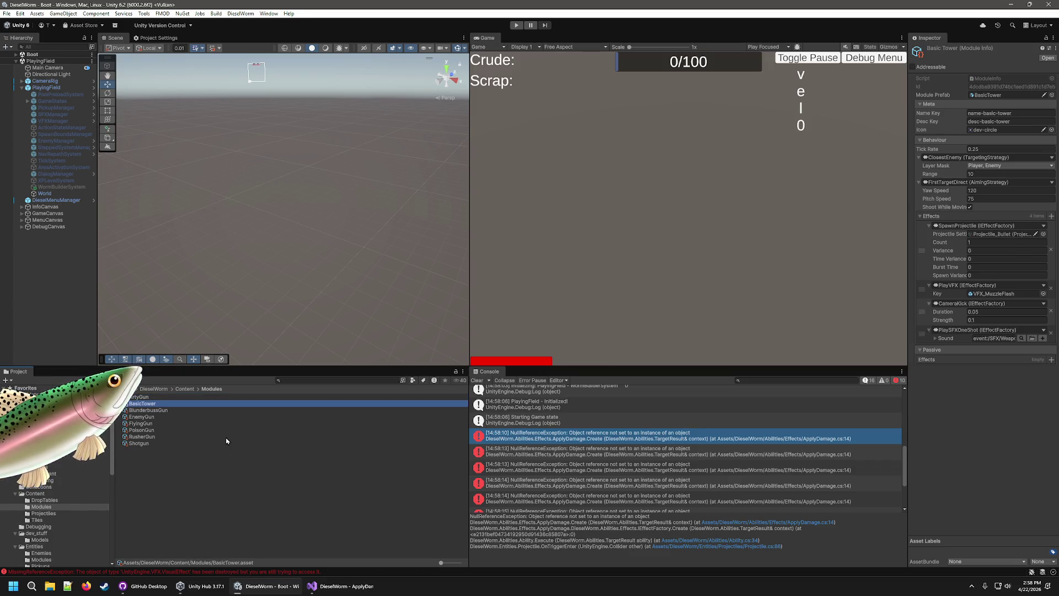
key("Down")
key("Down")
key("Down")
key("Down")
Inspect each projectile asset, from Projectile_ArtyBullet through Projectile_RusherBullet
left_click(52, 513)
left_click(169, 398)
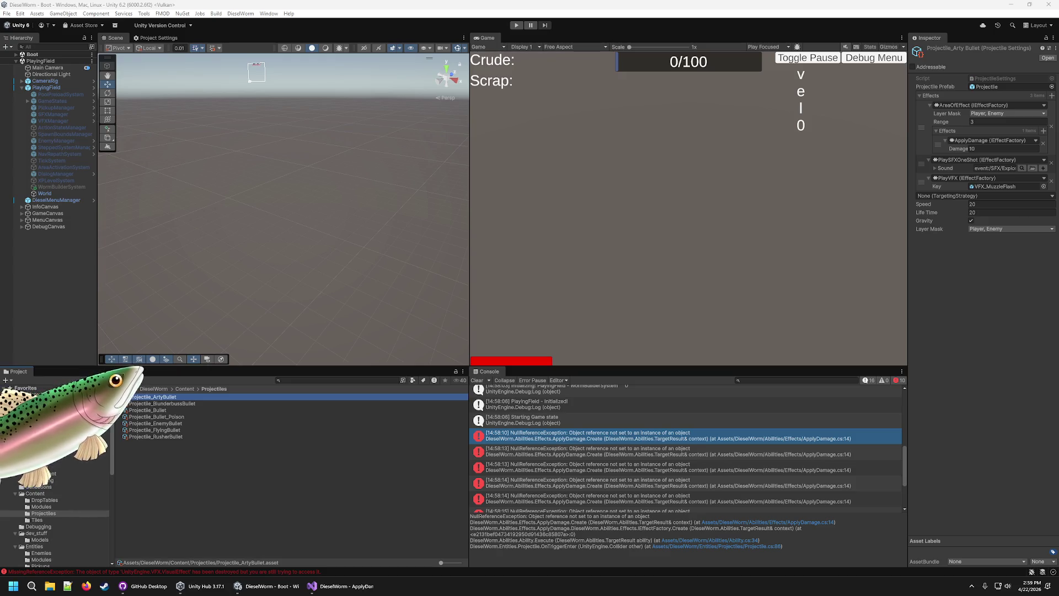
key("Down")
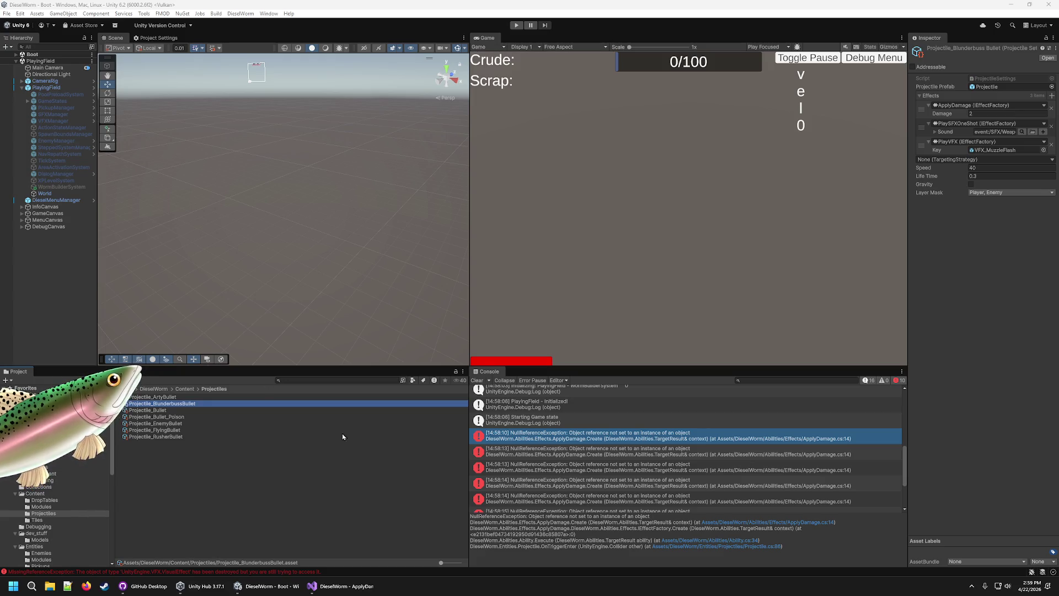
left_click(184, 410)
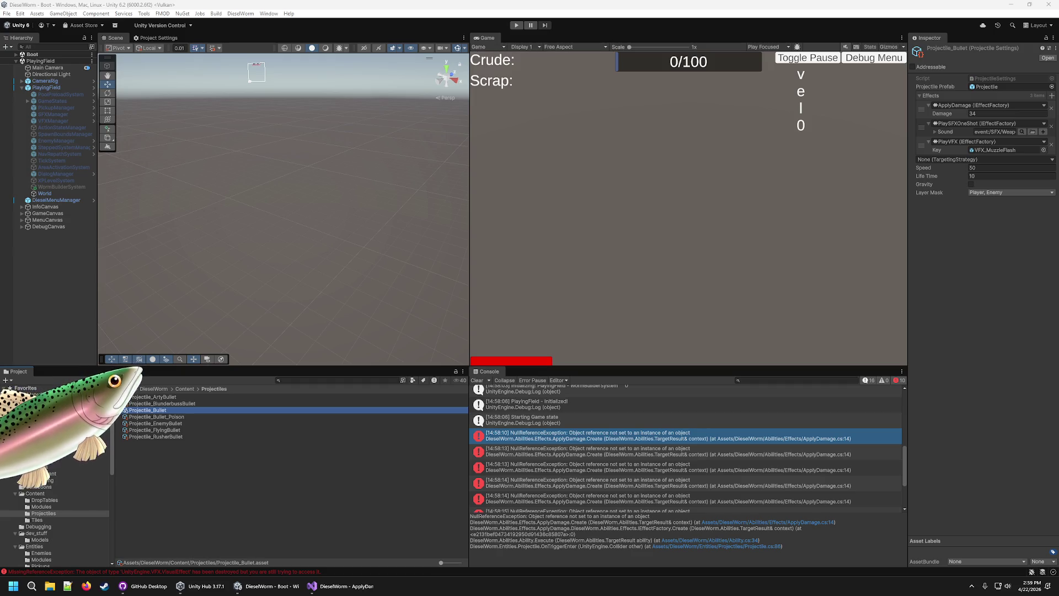
left_click(165, 418)
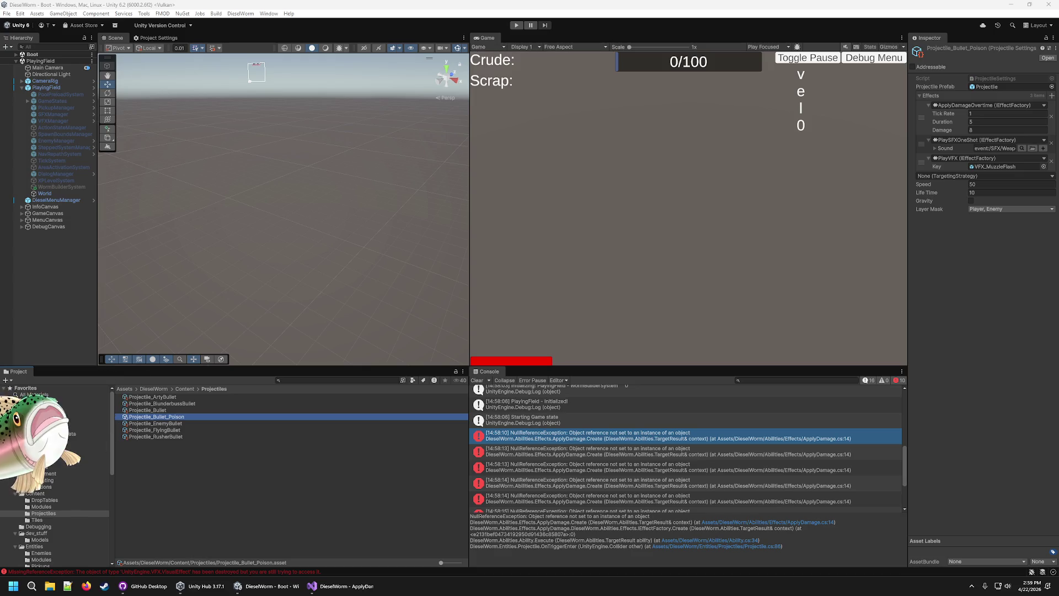
left_click(169, 422)
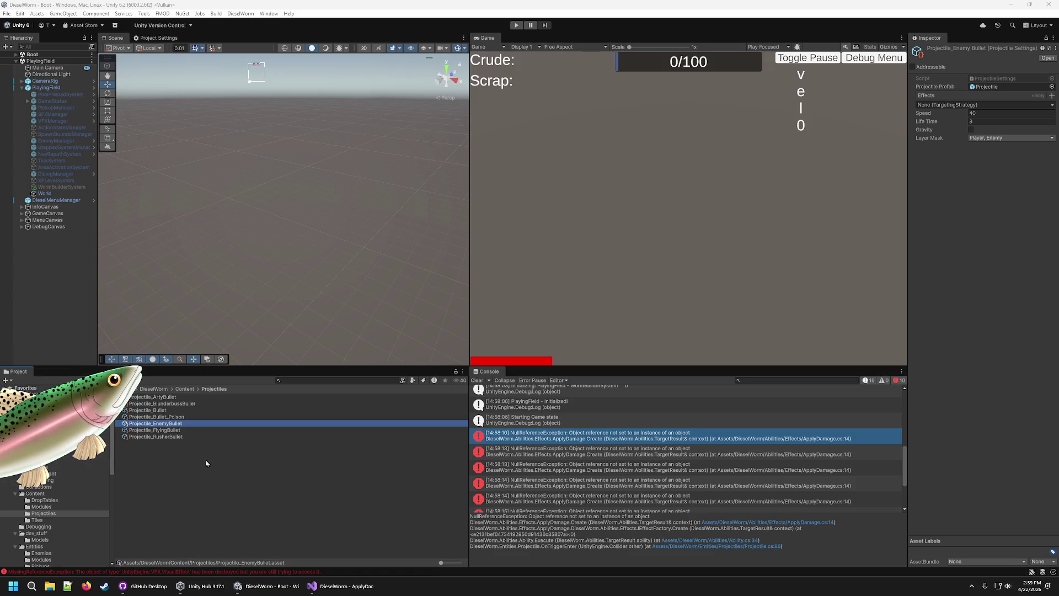
left_click(179, 431)
left_click(177, 425)
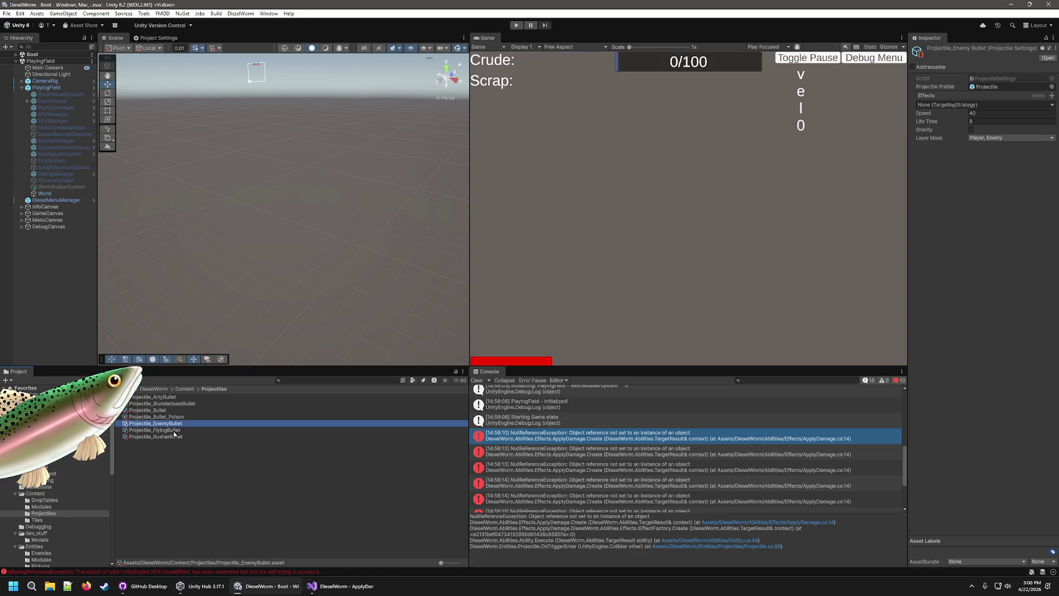
left_click(175, 431)
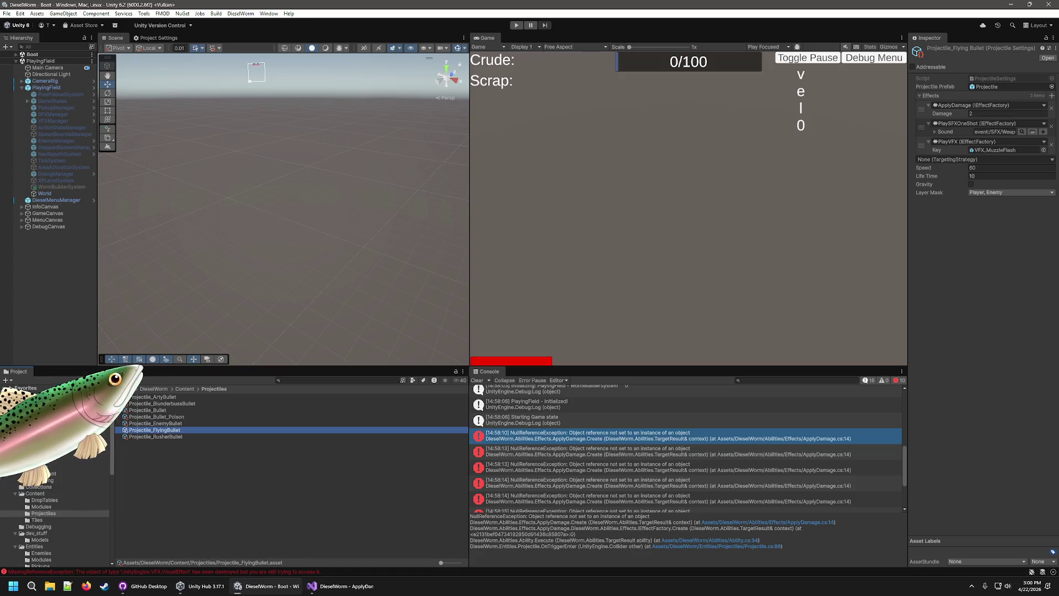
key("alt+Tab")
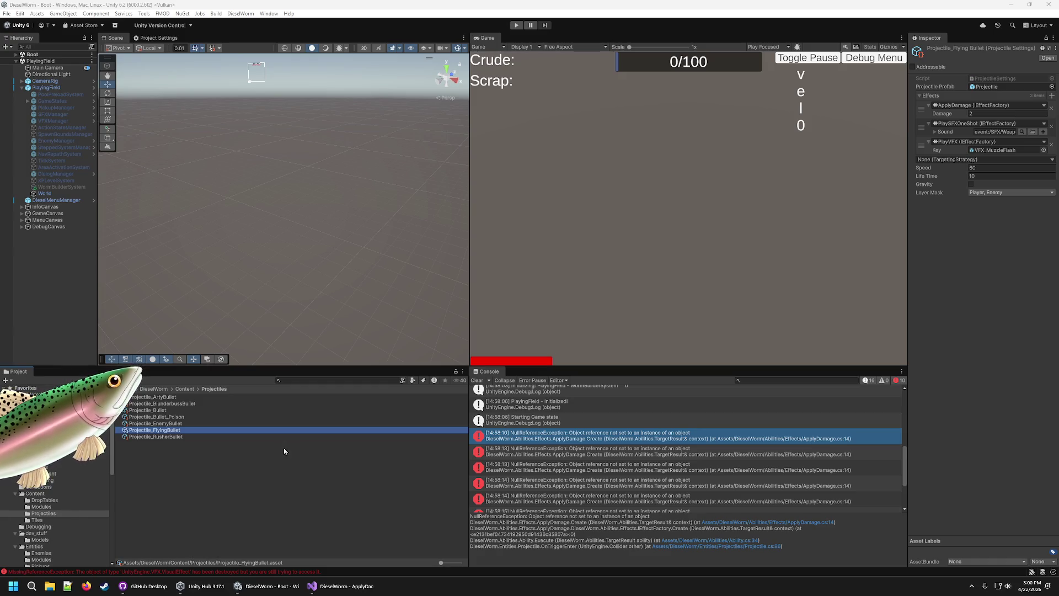
left_click(187, 437)
key("alt+Tab")
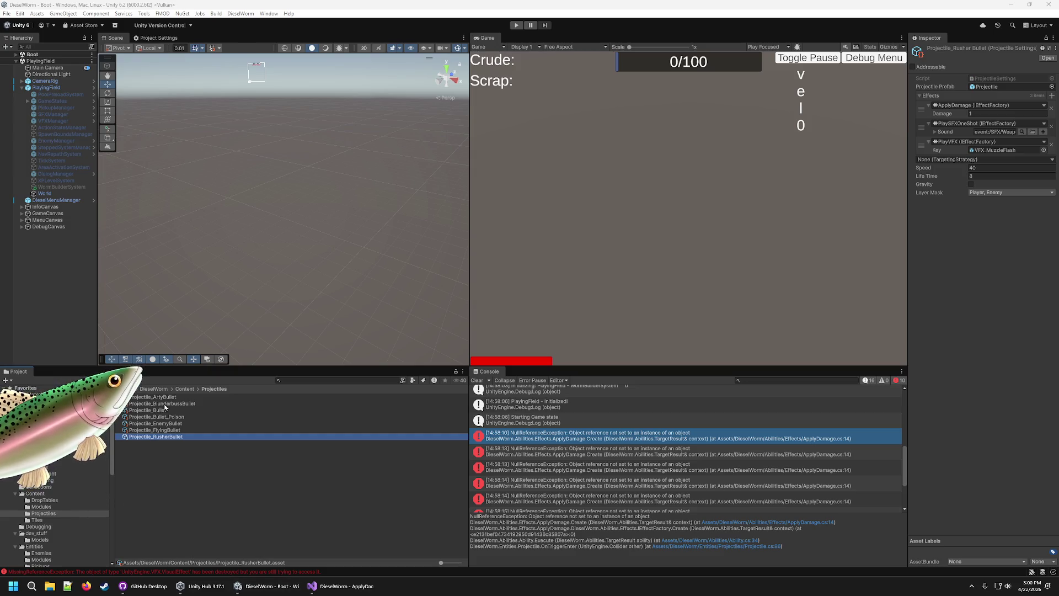
On Projectile_ArtyBullet, replace AreaOfEffect's nested ApplyDamage with a freshly added ApplyDamage
left_click(198, 397)
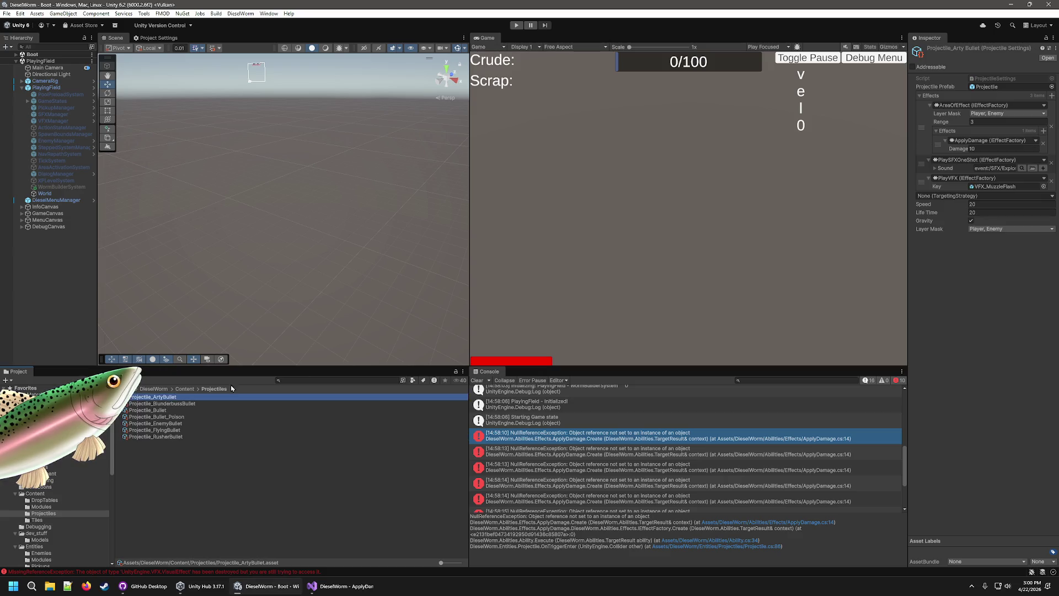
left_click(1042, 143)
left_click(1042, 132)
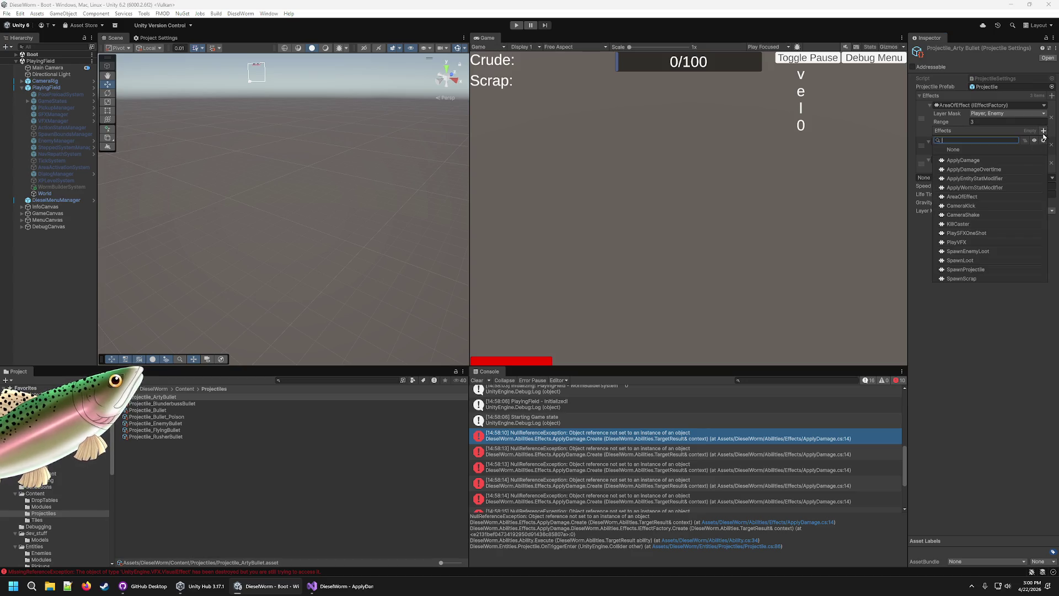
left_click(996, 160)
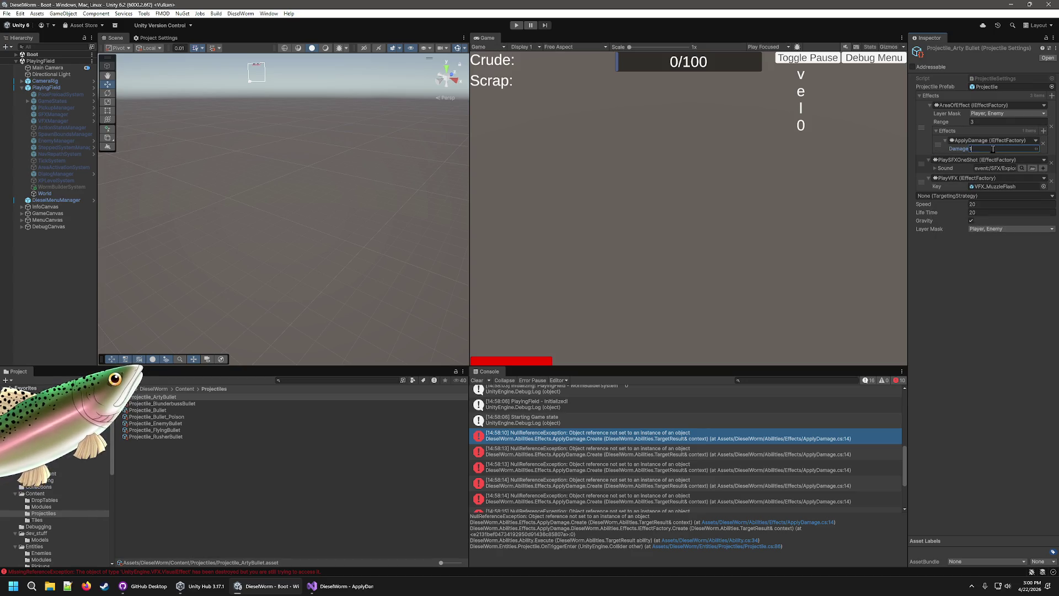
left_click(188, 403)
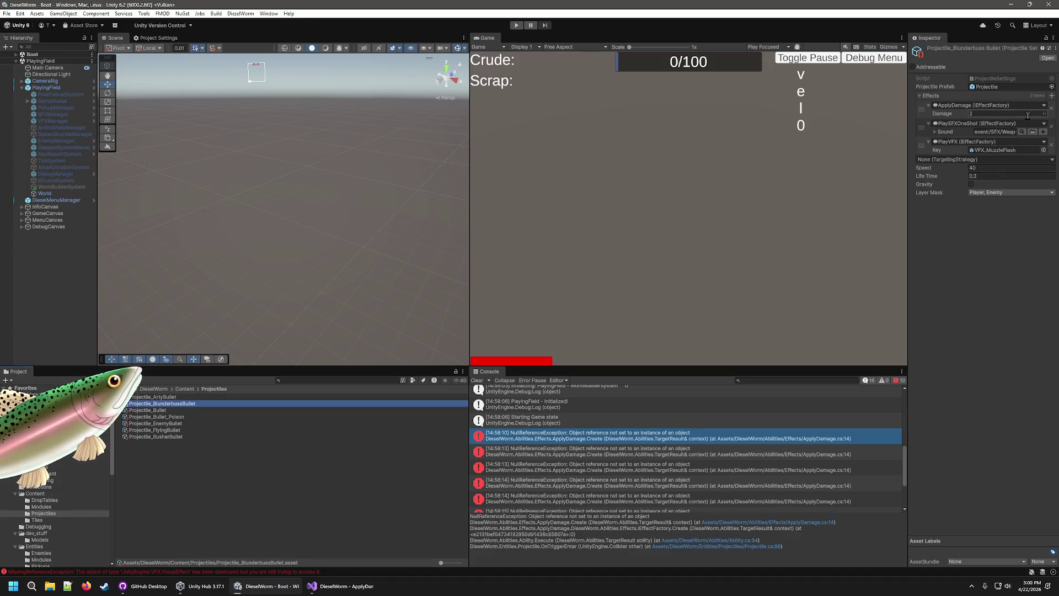
Replace the Blunderbuss bullet's ApplyDamage with a new one at Damage 2, moved to the top
left_click(1052, 108)
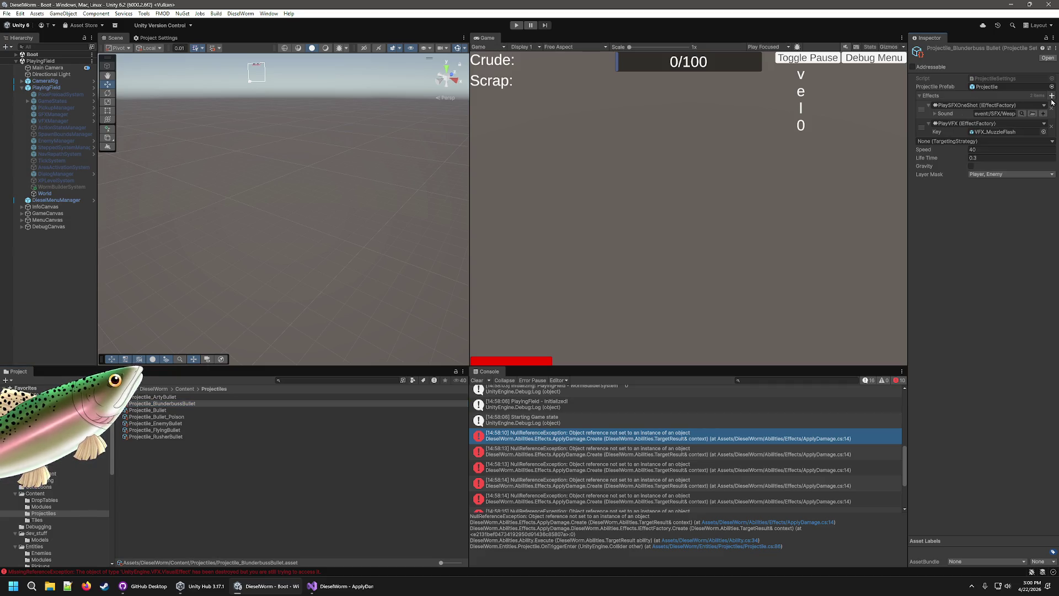
left_click(1052, 95)
left_click(979, 171)
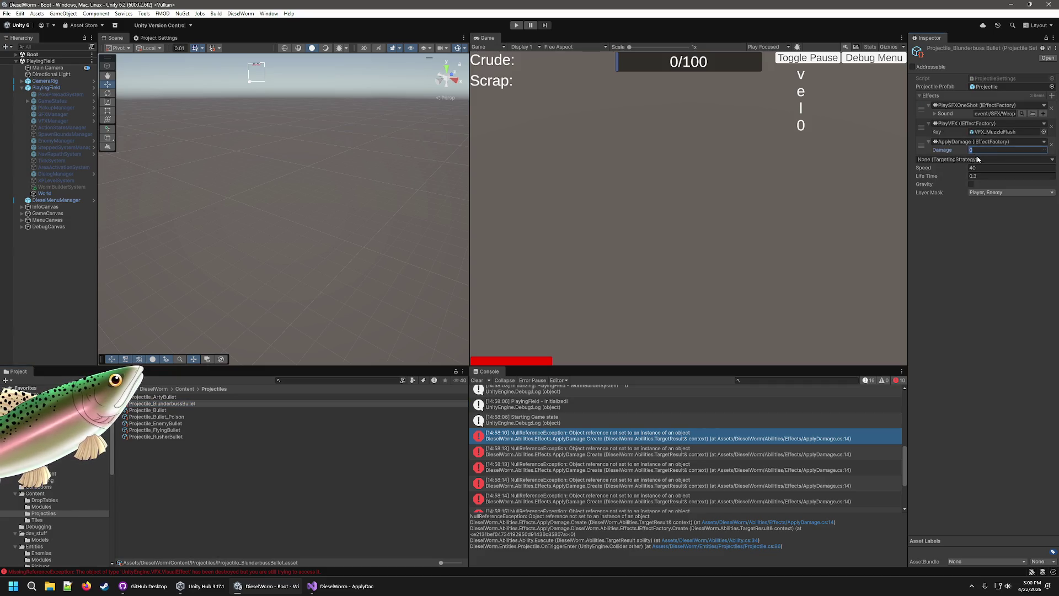
type("2")
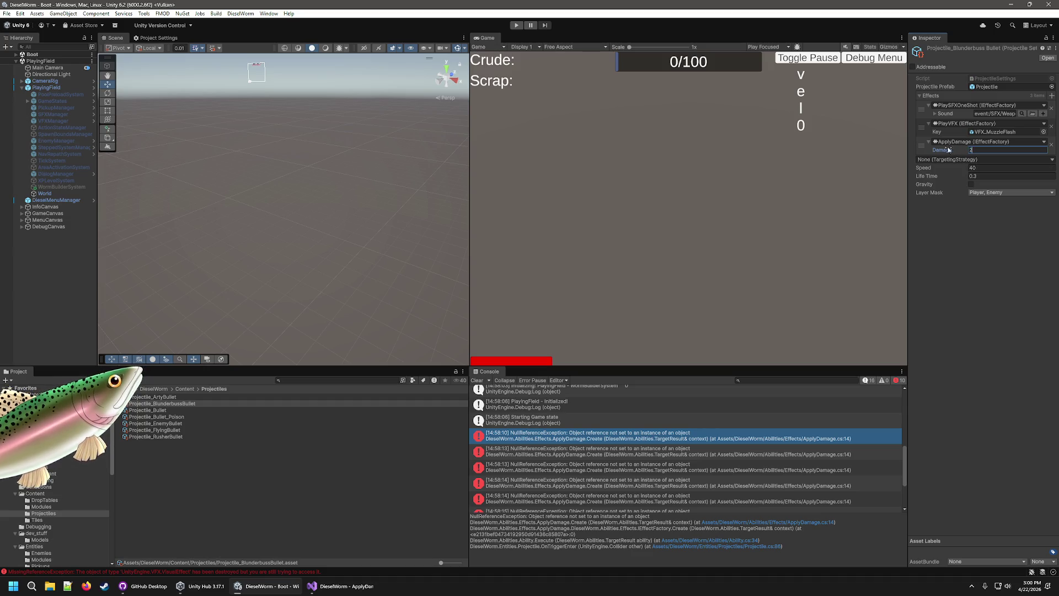
left_click_drag(923, 145, 922, 106)
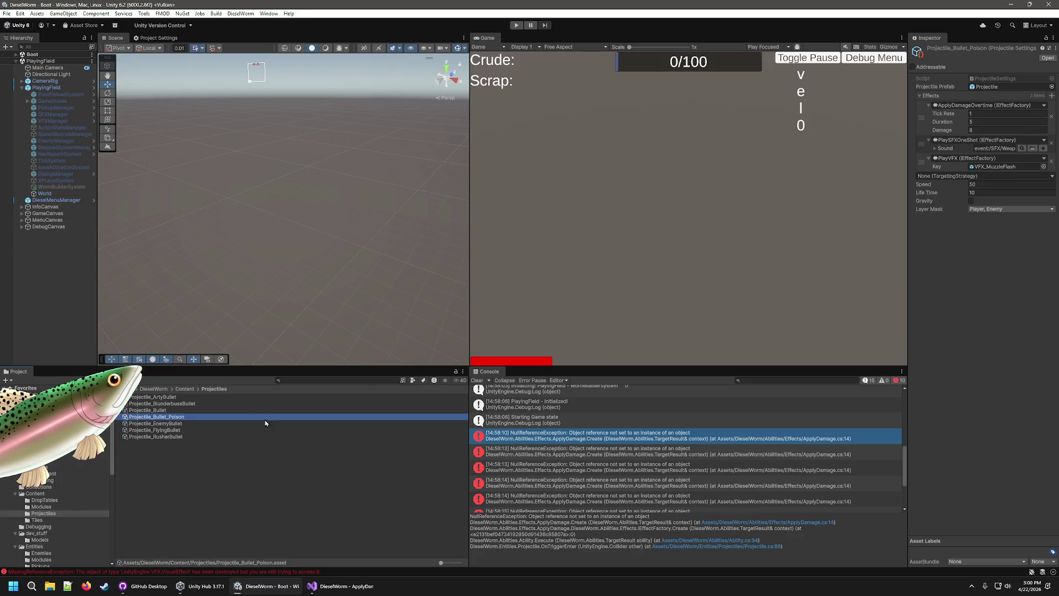
Replace Projectile_Bullet's ApplyDamage with a new one moved to the top, and set its Damage
left_click(177, 410)
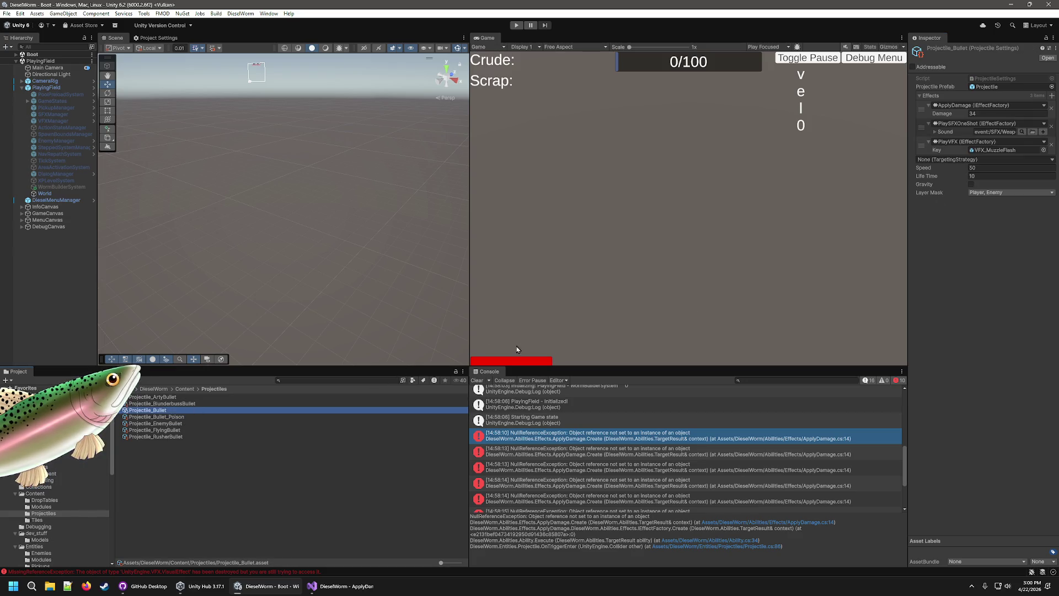
left_click(1051, 108)
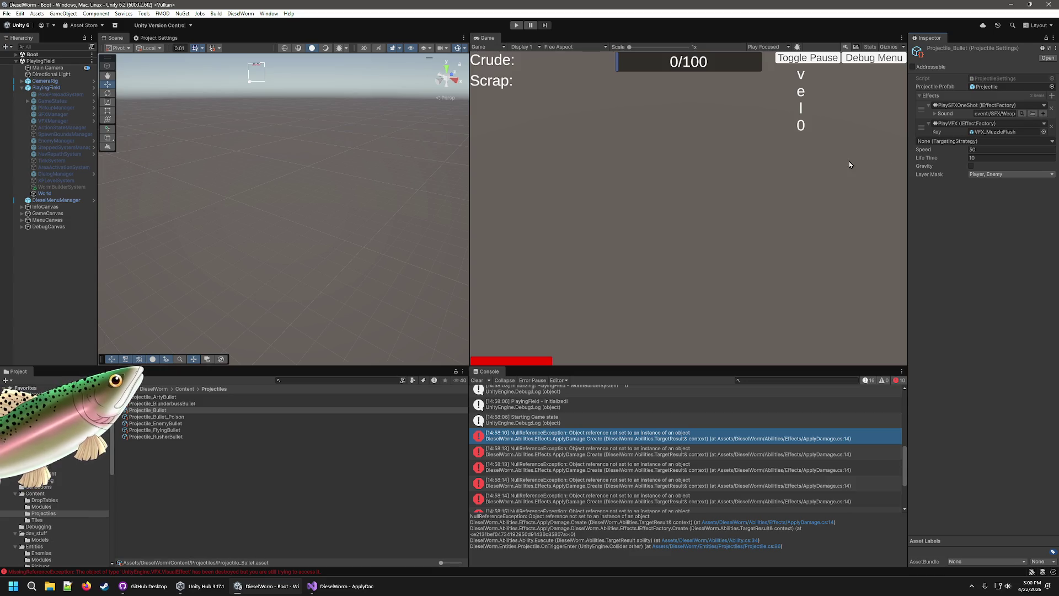
left_click(1051, 96)
left_click(951, 133)
left_click_drag(921, 145, 921, 108)
left_click(979, 113)
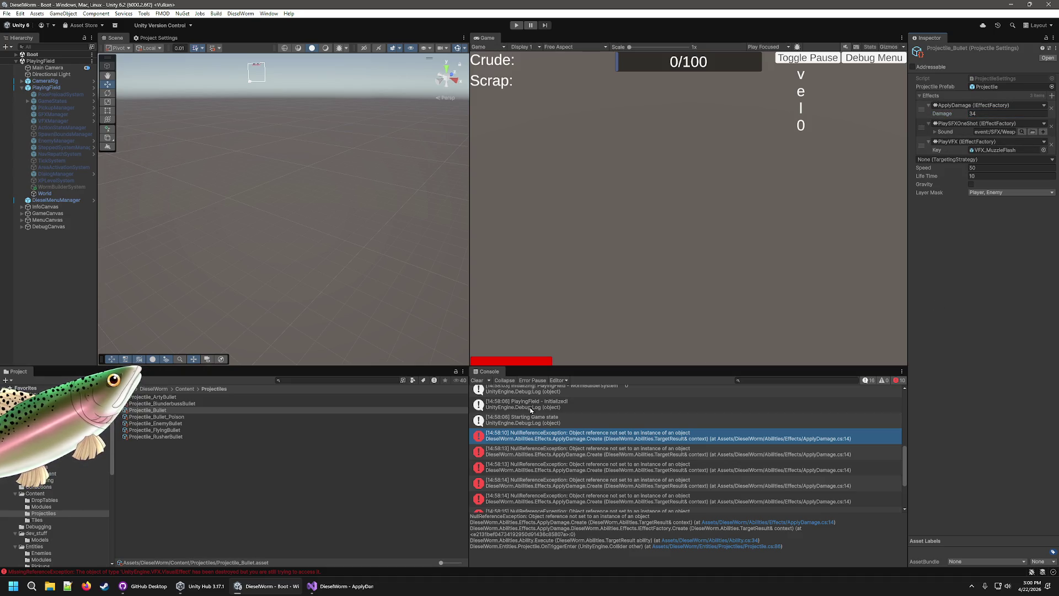
Check the Poison and Enemy bullets, and undo replacing Projectile_FlyingBullet's ApplyDamage
left_click(166, 417)
left_click(243, 423)
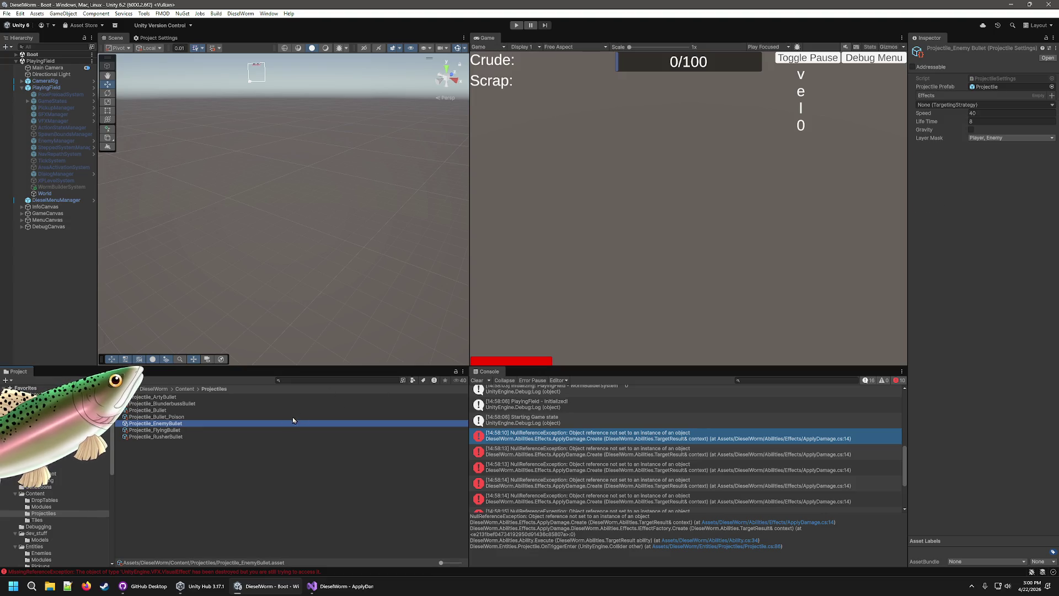
left_click(190, 410)
left_click(165, 429)
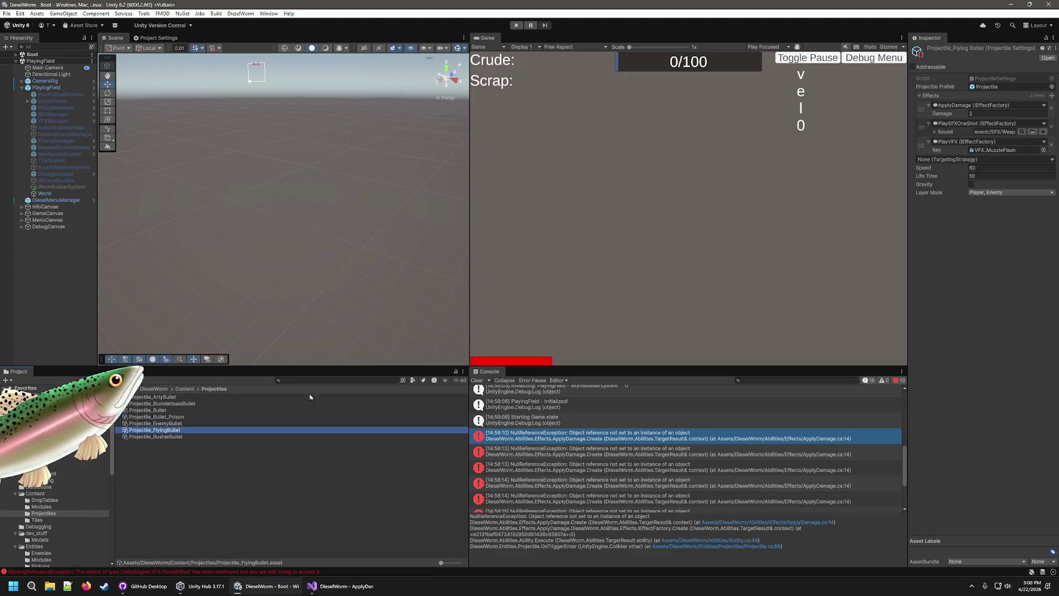
left_click(1051, 109)
left_click(1052, 95)
left_click(971, 128)
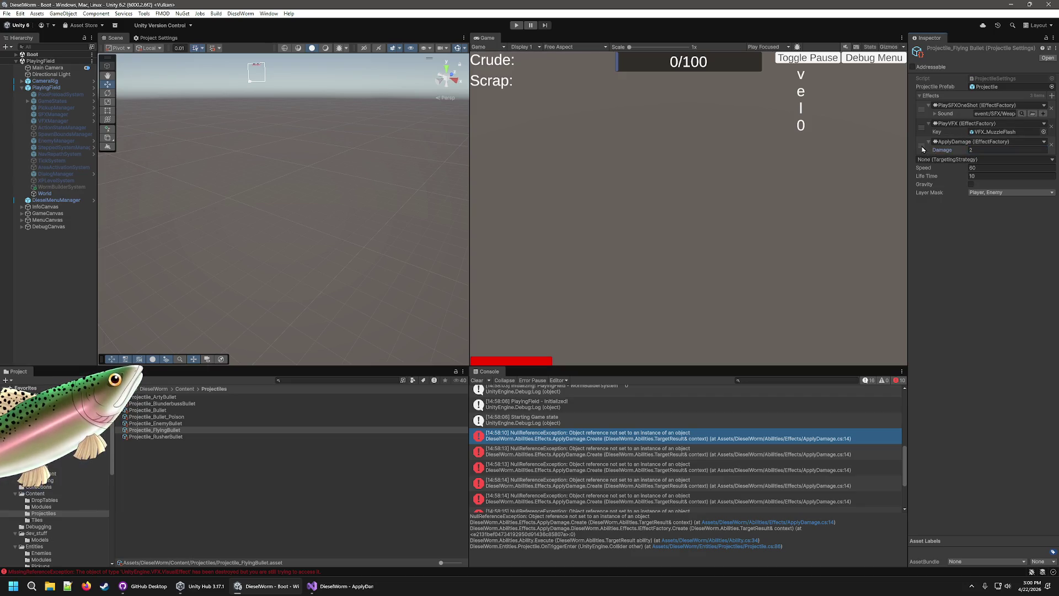
key("ctrl+z")
key("ctrl+z")
Replace Projectile_RusherBullet's ApplyDamage with a new one at the top, then start play mode
left_click(160, 437)
left_click(1051, 109)
left_click(1052, 95)
left_click(947, 125)
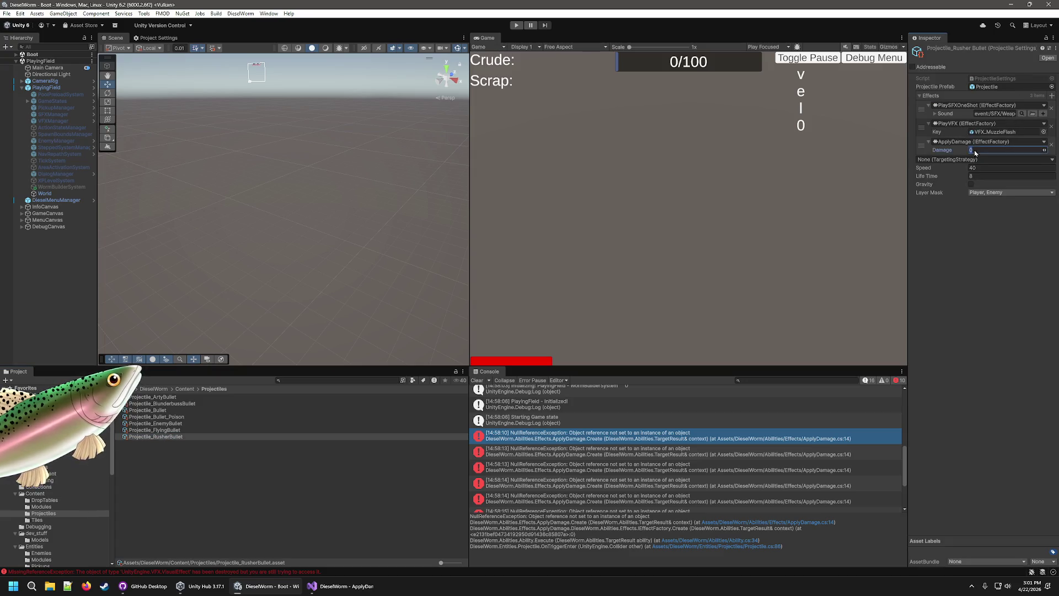
left_click_drag(921, 144, 926, 116)
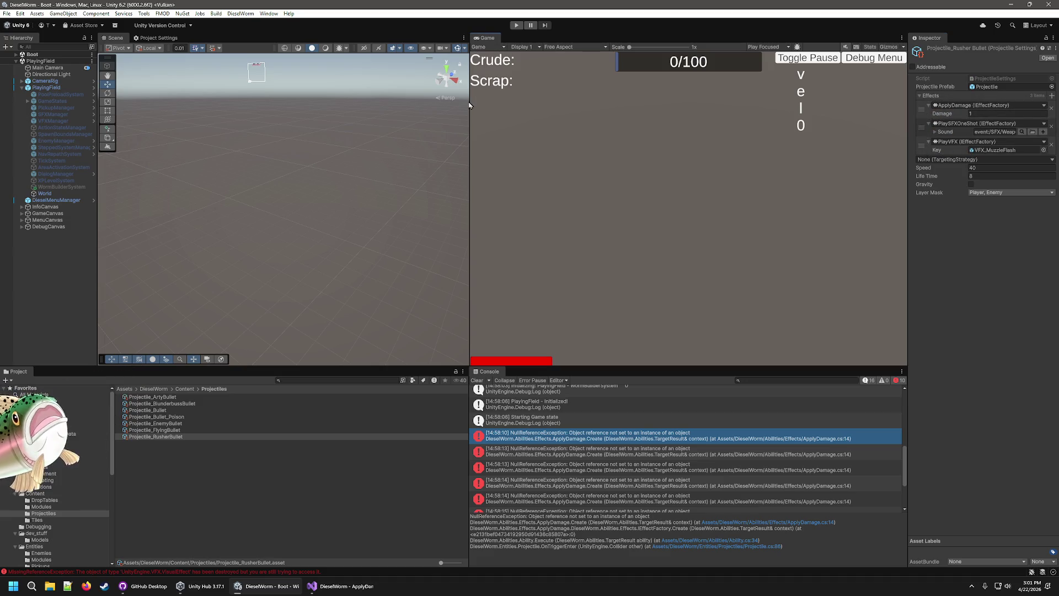
left_click(516, 25)
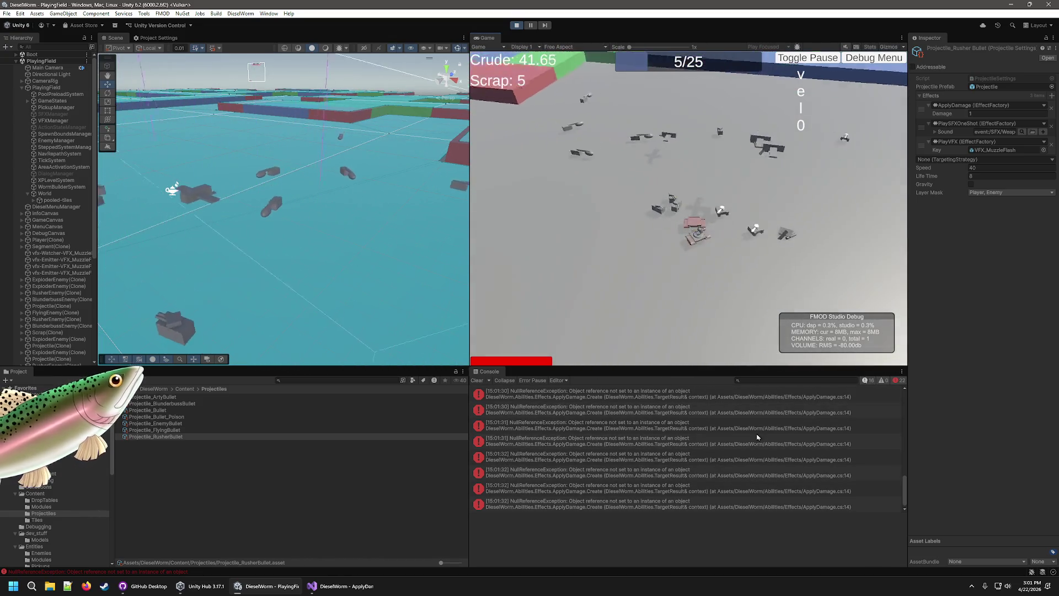
Stop the game, view Projectile_FlyingBullet, and open the NullReferenceException's source in ApplyDamage.cs
left_click(516, 25)
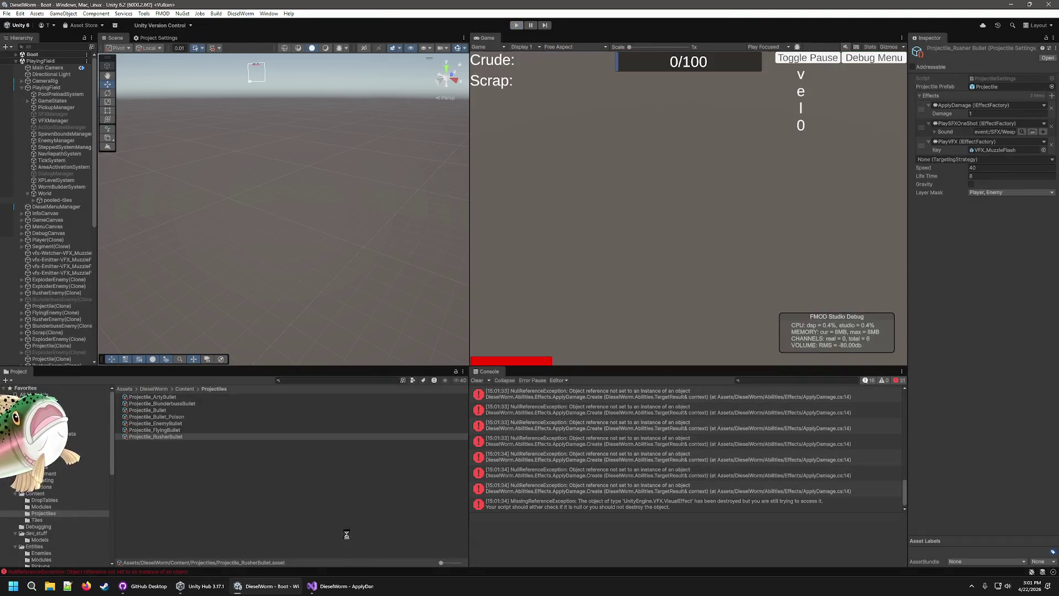
key("Up")
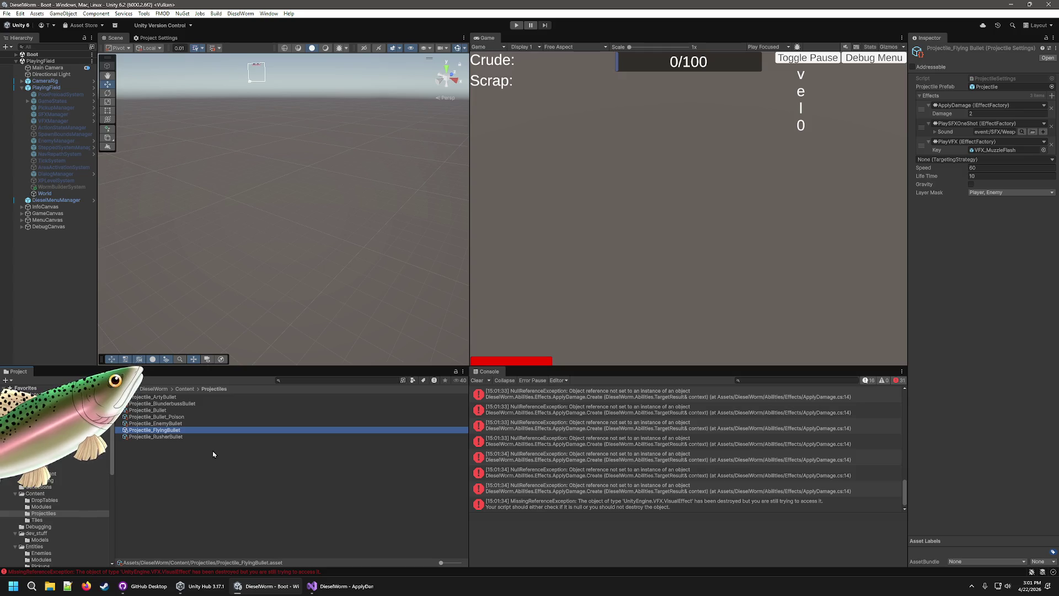
scroll(587, 482, "up", 5)
left_click(682, 452)
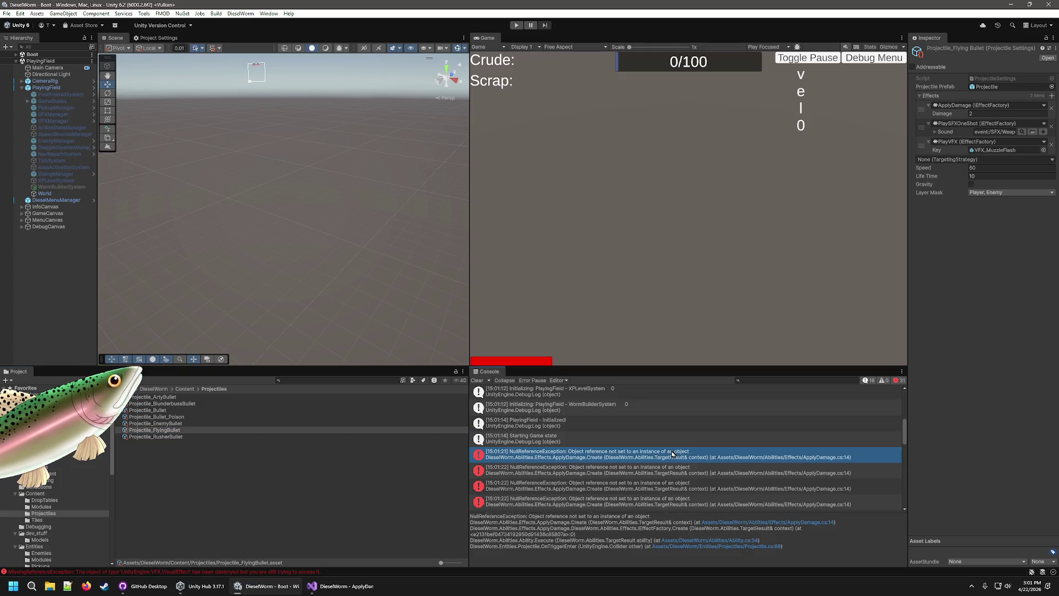
double_click(671, 453)
left_click(397, 134)
Add Debug.Log lines for "create apply damage" and context at the top of ApplyDamage.Create, then save
left_click(369, 164)
left_click(370, 172)
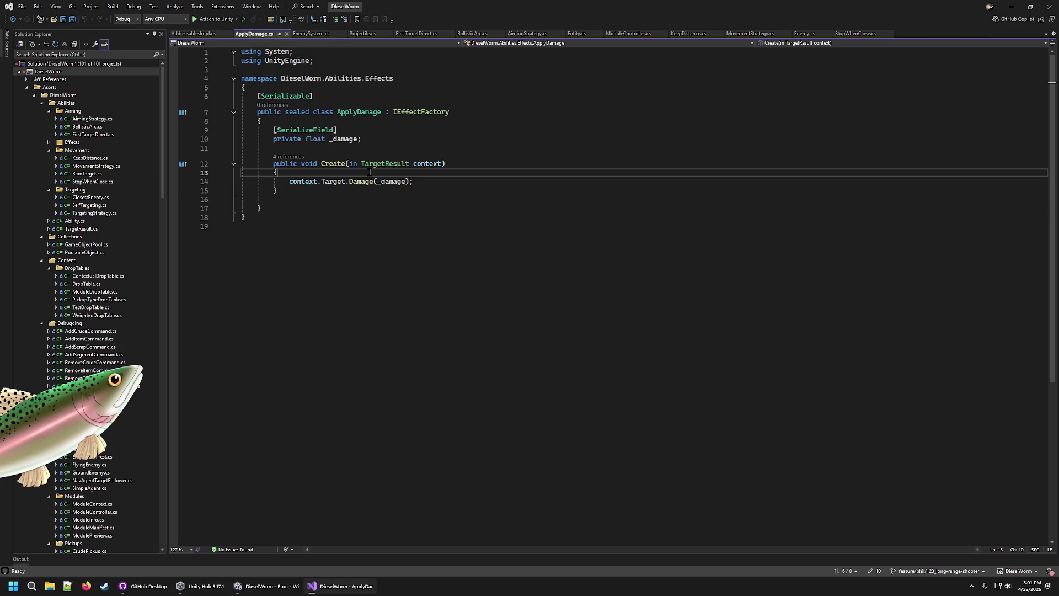
key("Return")
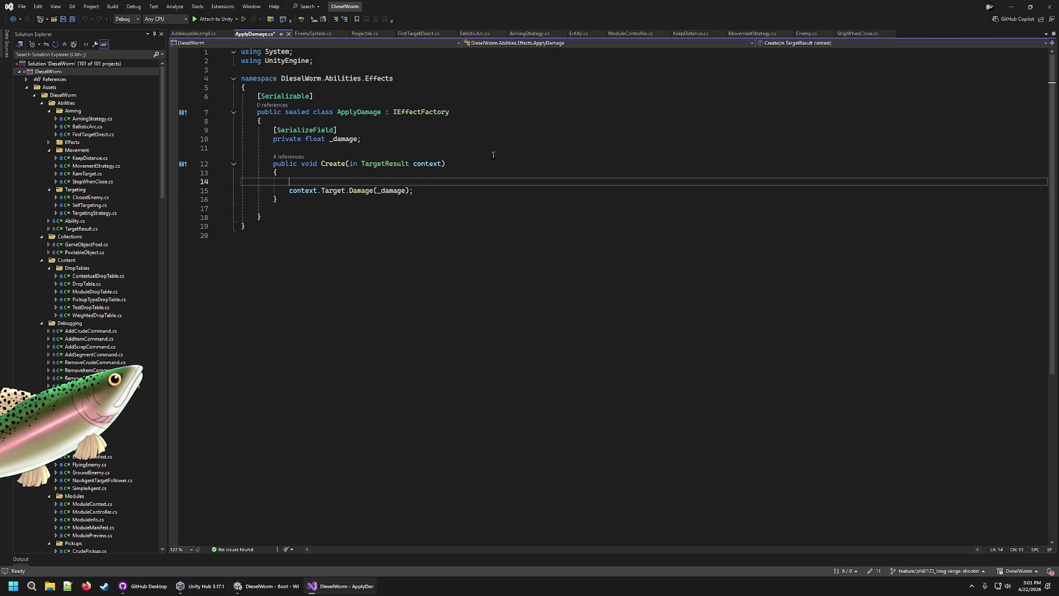
type("Debug.Log")
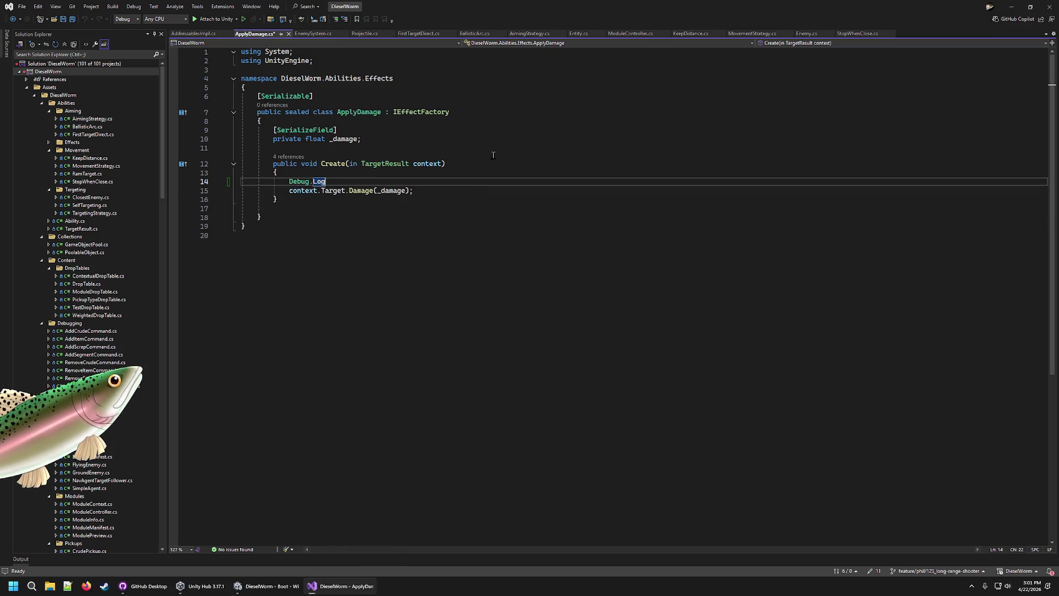
type("(context);")
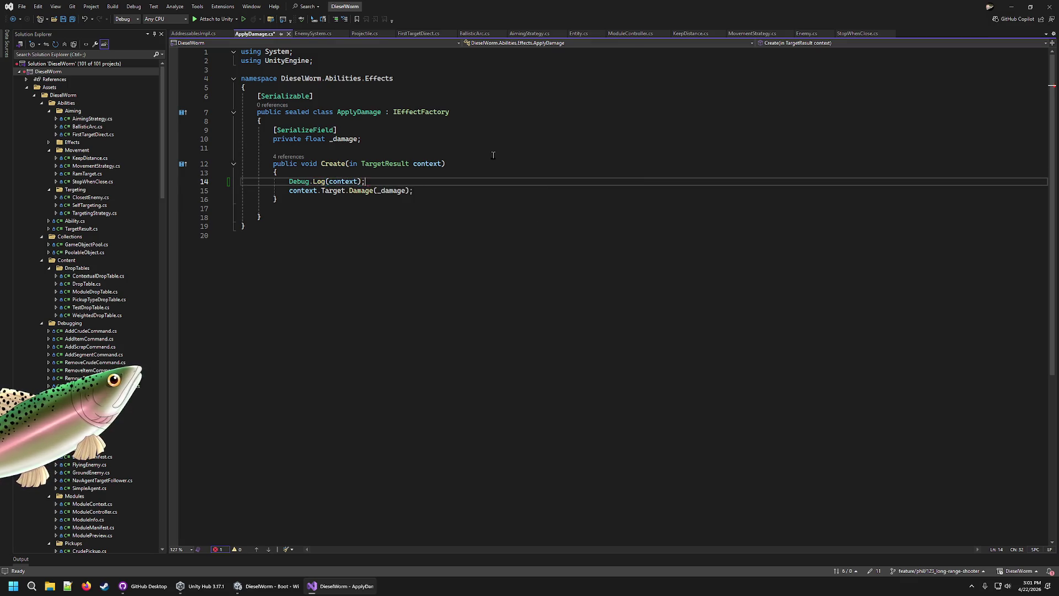
key("ctrl+Return")
type("Debug.Log")
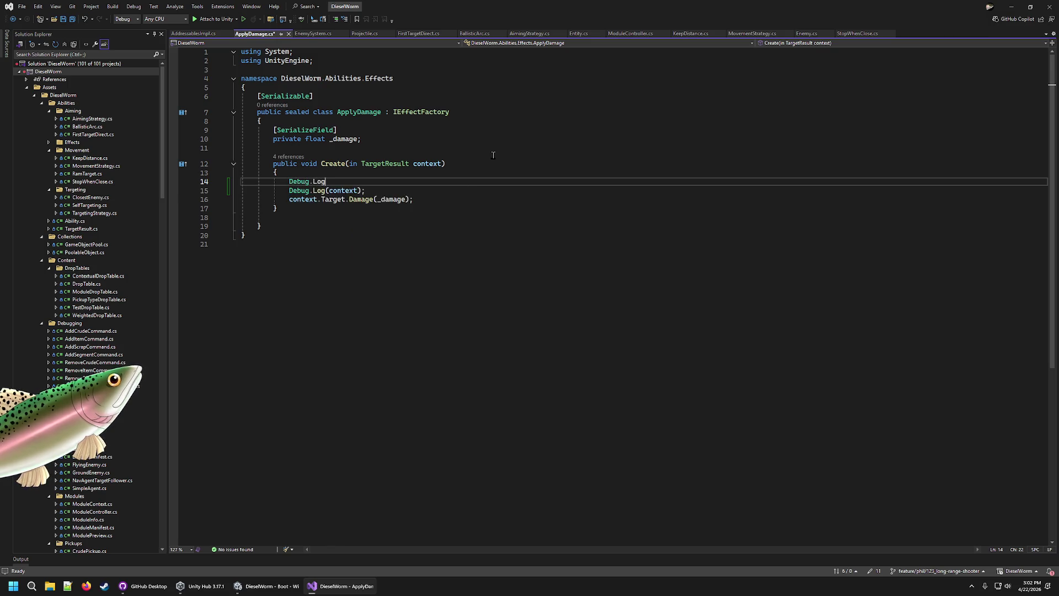
type("(\"create apply damage")
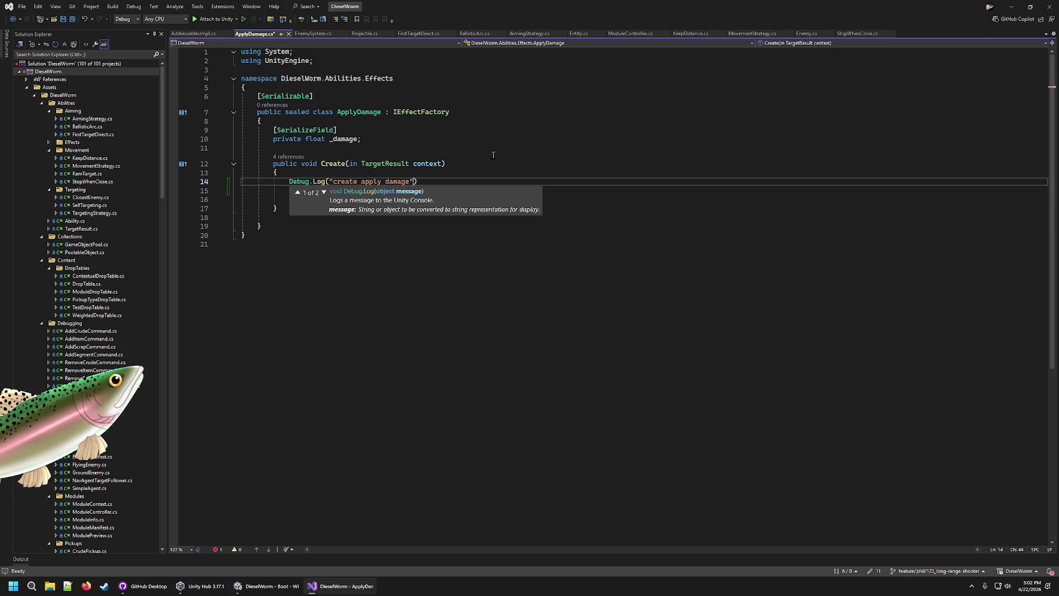
type(")';")
key("ctrl+s")
left_click(709, 425)
left_click(265, 586)
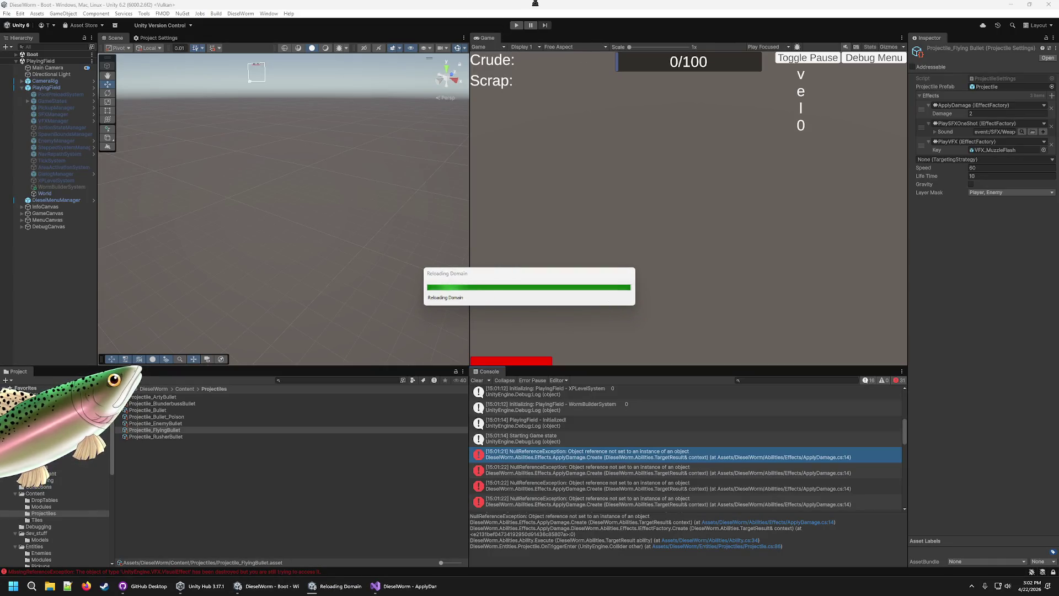
Play-test, review the TargetResult log and NullReferenceException traces, then stop and return to Visual Studio
left_click(517, 27)
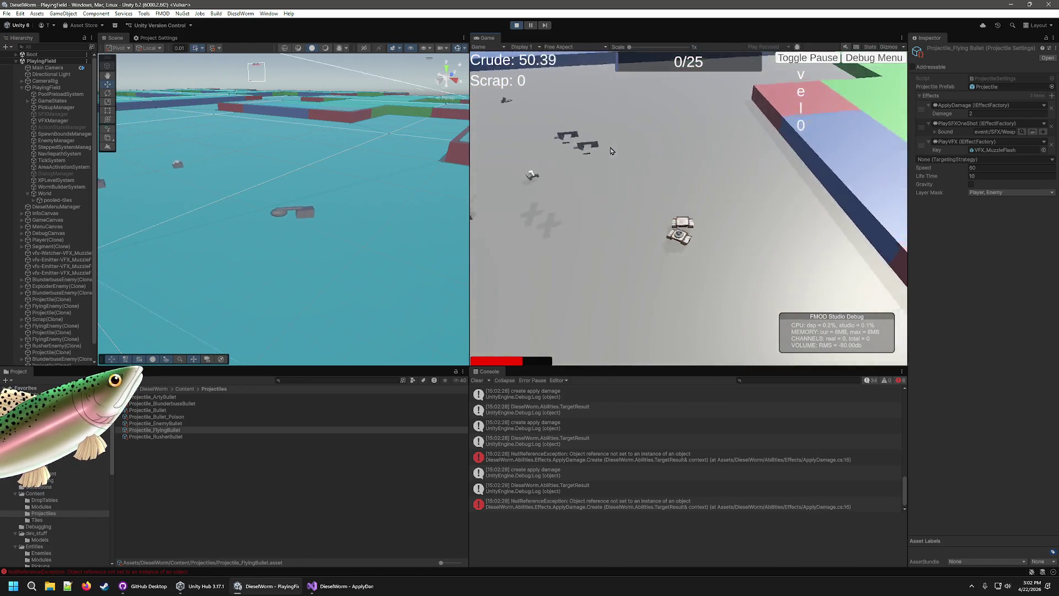
left_click(640, 489)
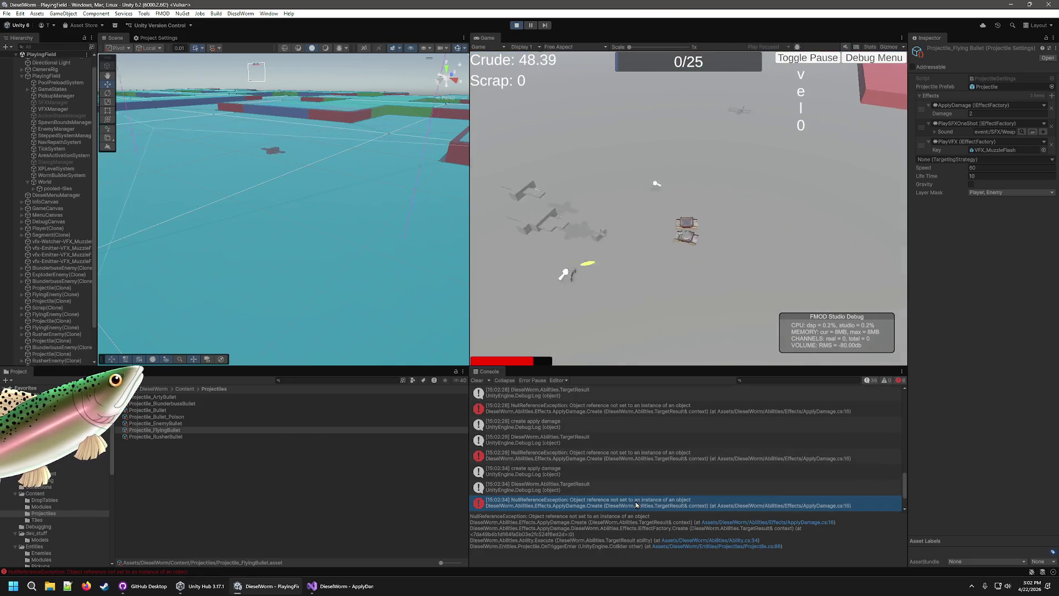
left_click(634, 503)
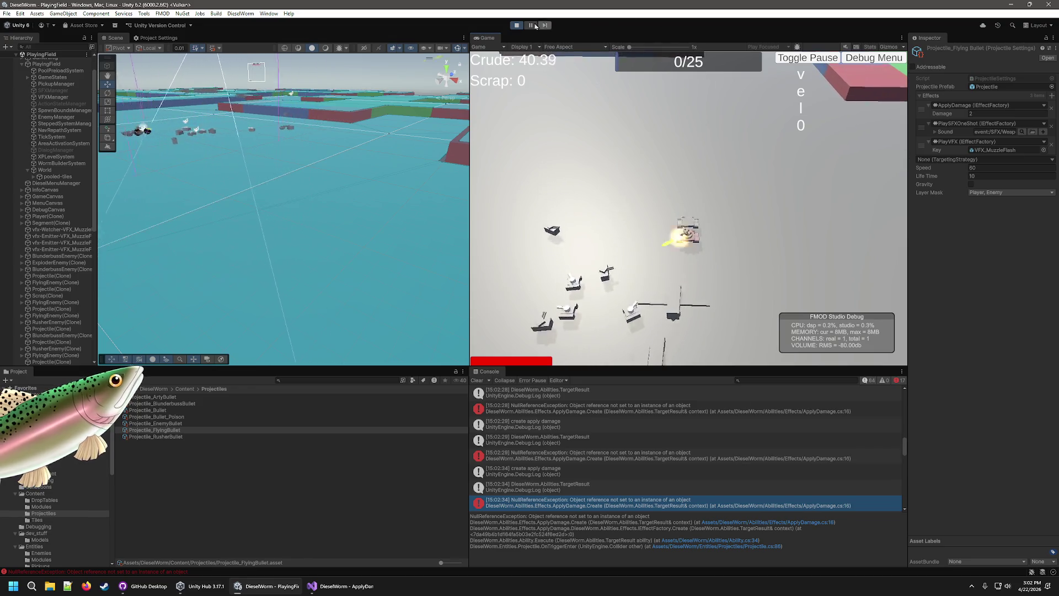
key("ctrl+p")
key("alt+Tab")
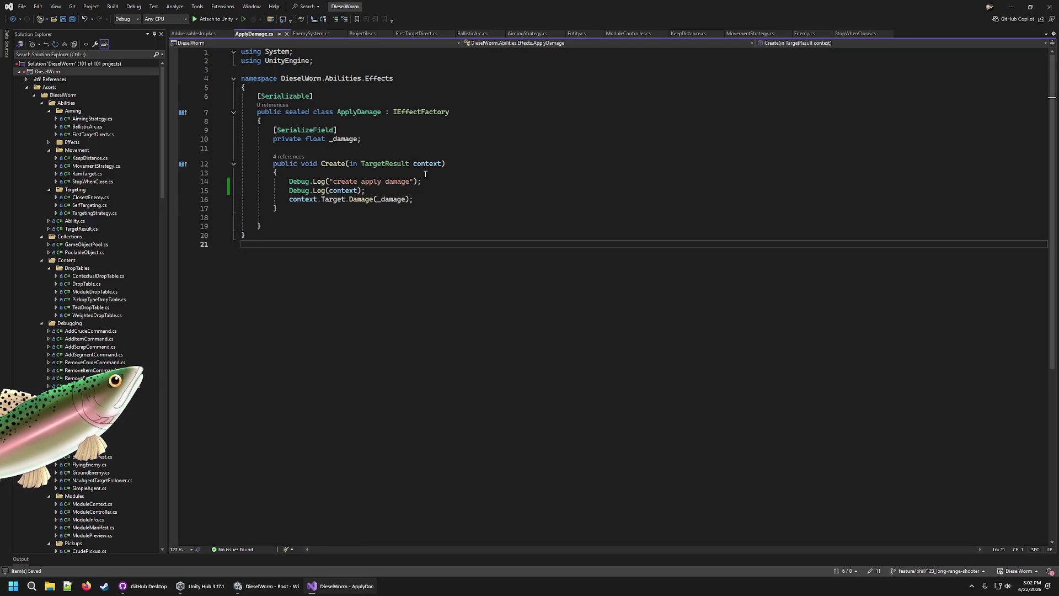
Add Debug.Log(context.Target) below the context log in ApplyDamage.Create, save, and return to Unity
left_click(429, 197)
left_click(395, 200)
key("Home")
key("ctrl+shift+Right")
left_click(652, 194)
key("Return")
type("Debug,L")
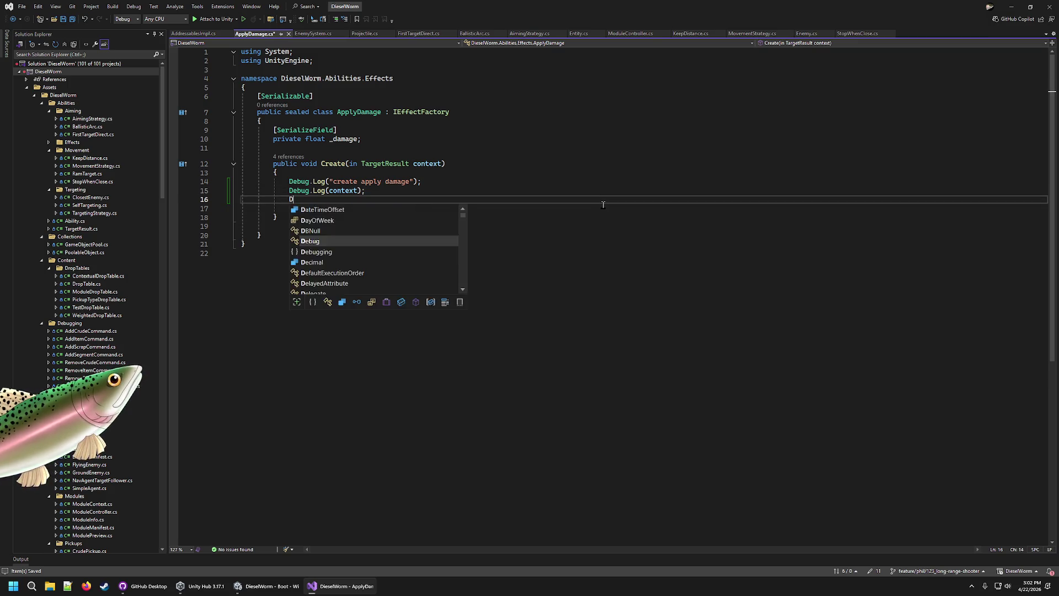
key("BackSpace")
type(".Log(conte")
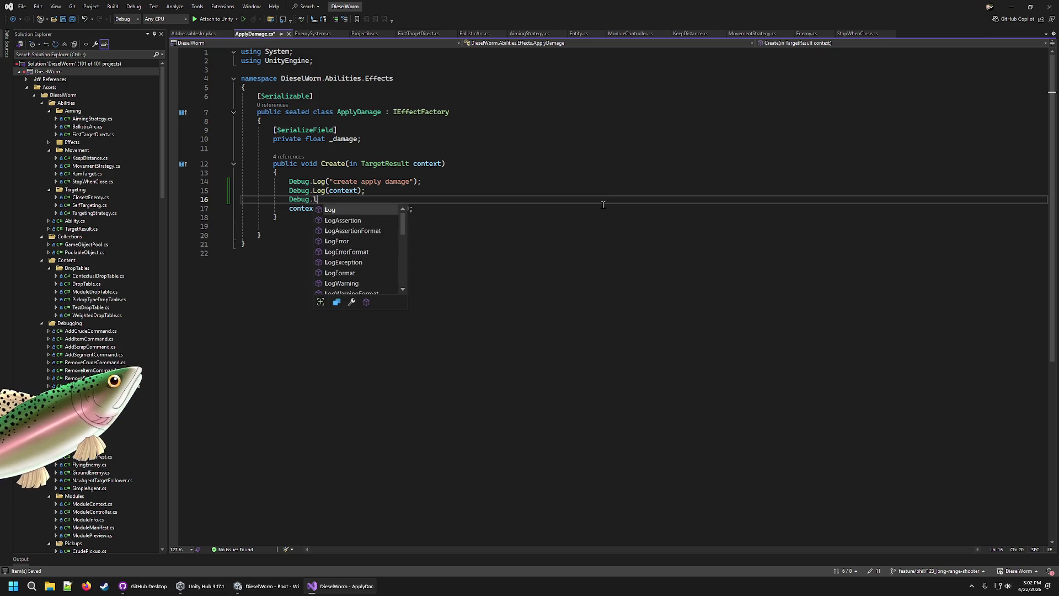
type("xt.Target);")
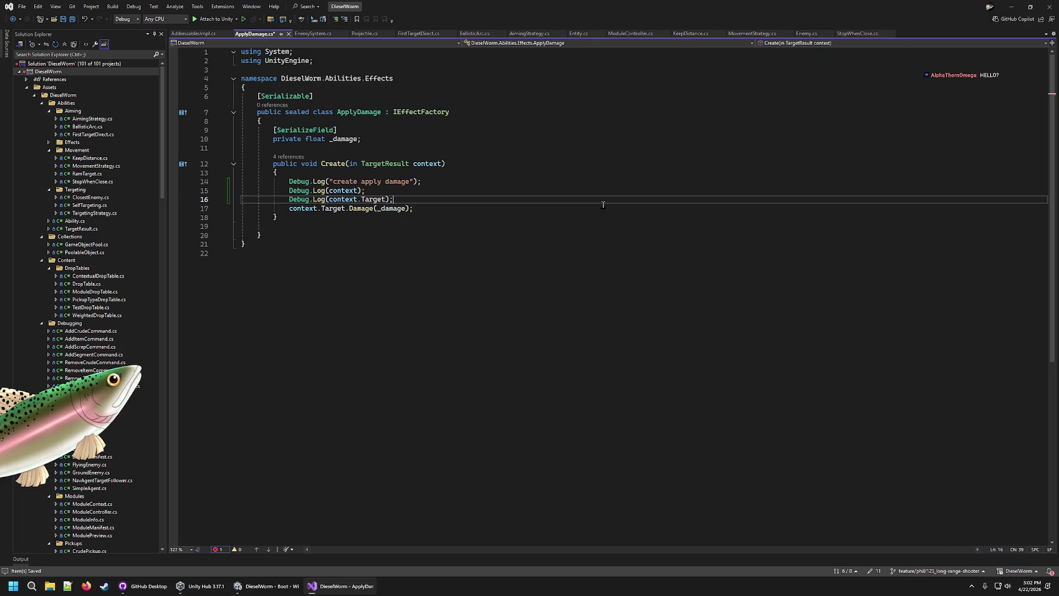
key("ctrl+s")
key("alt+Tab")
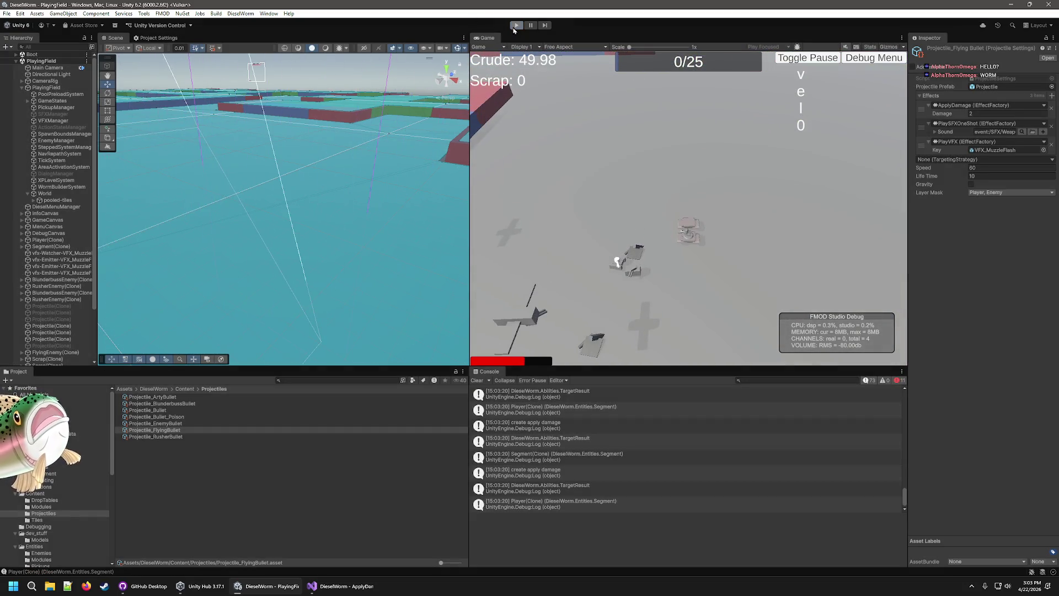
Stop the game once Player and Segment clone targets are logged, and go back to Visual Studio
left_click(516, 24)
left_click(312, 586)
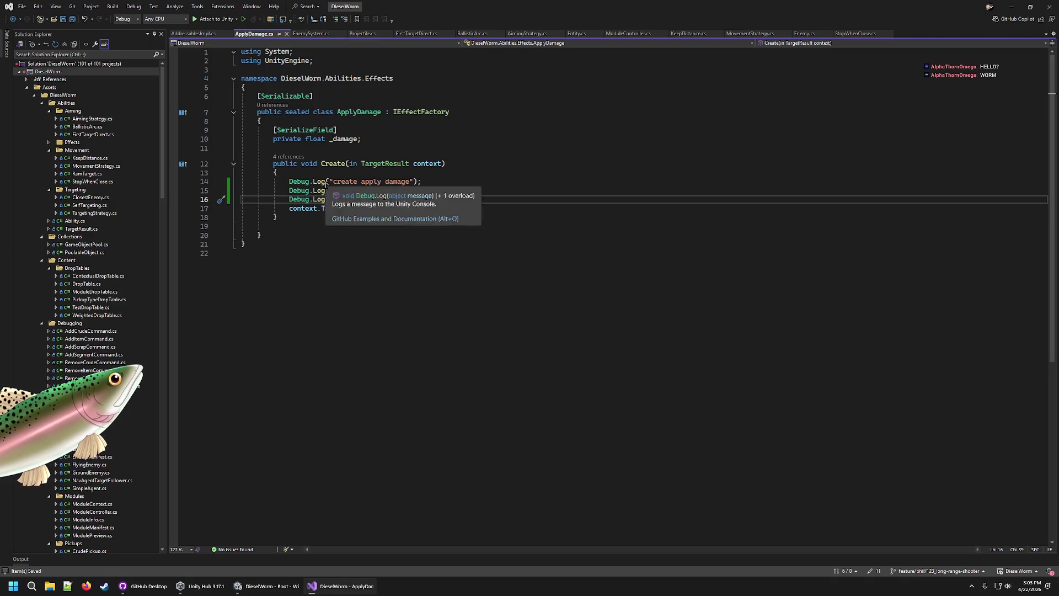
Review Create's 4 references, checking Ability.cs line 24, then open the Create call at line 34
left_click(287, 150)
left_click(288, 157)
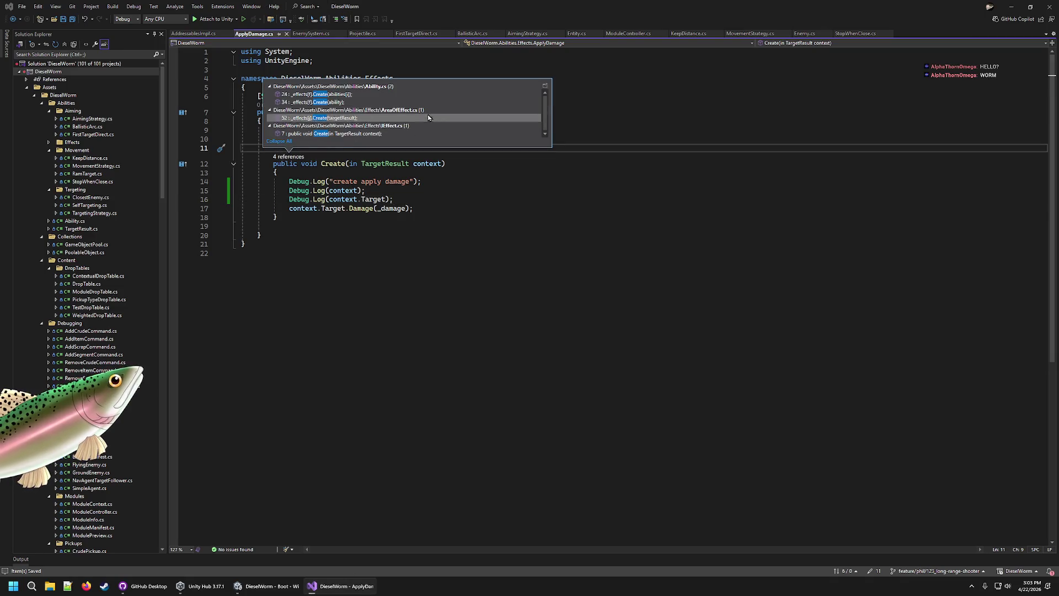
double_click(408, 96)
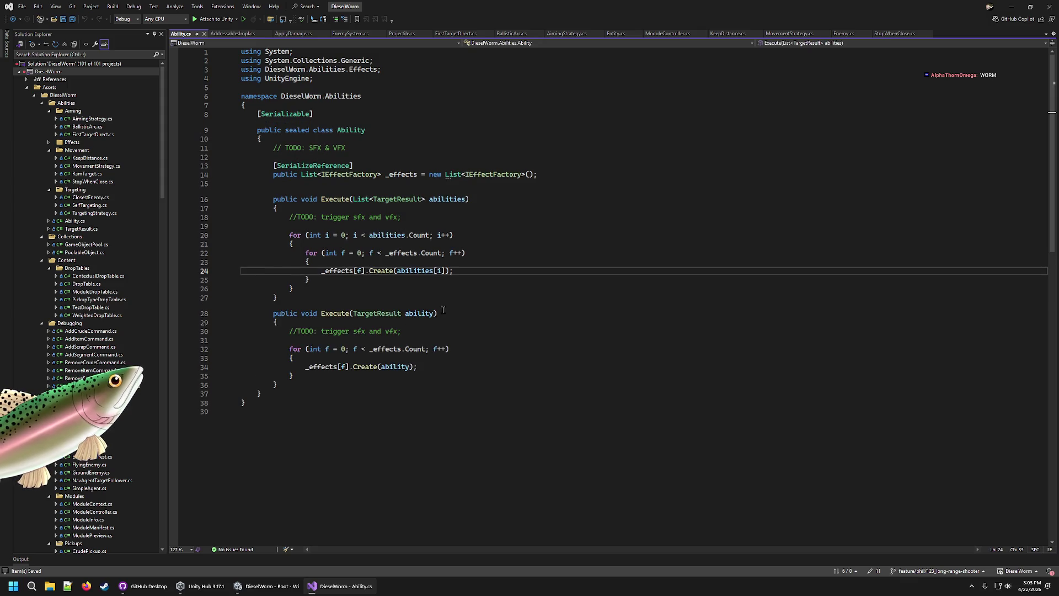
key("ctrl+minus")
key("ctrl+shift+minus")
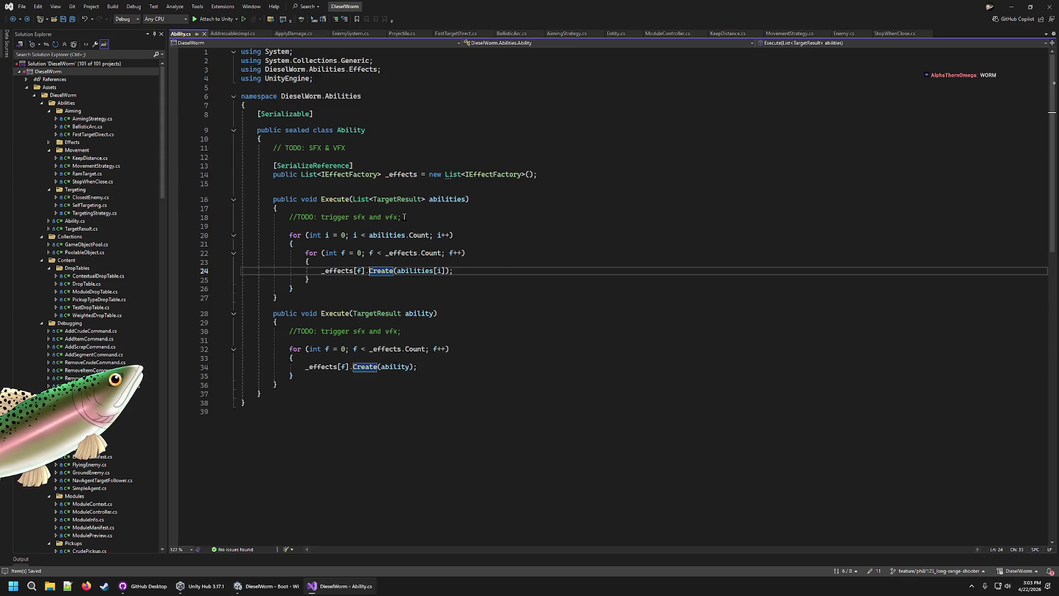
key("ctrl+minus")
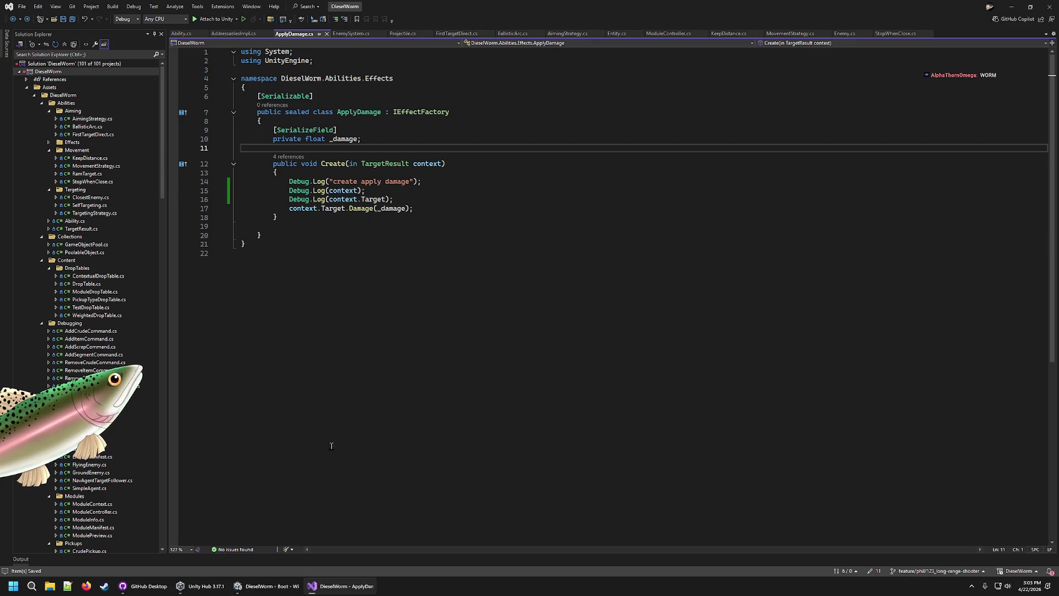
left_click(288, 156)
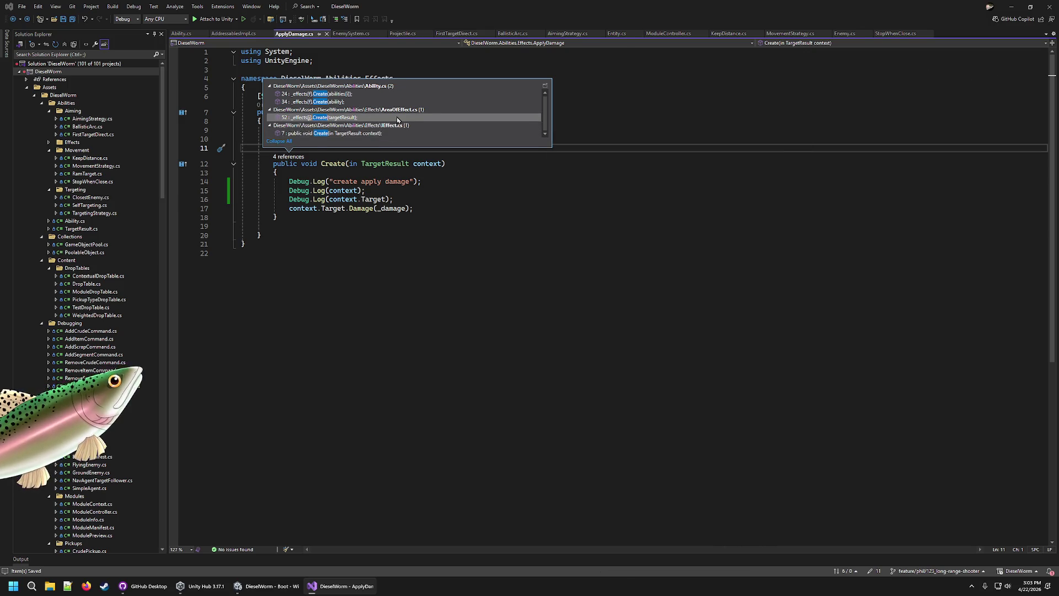
mouse_move(397, 120)
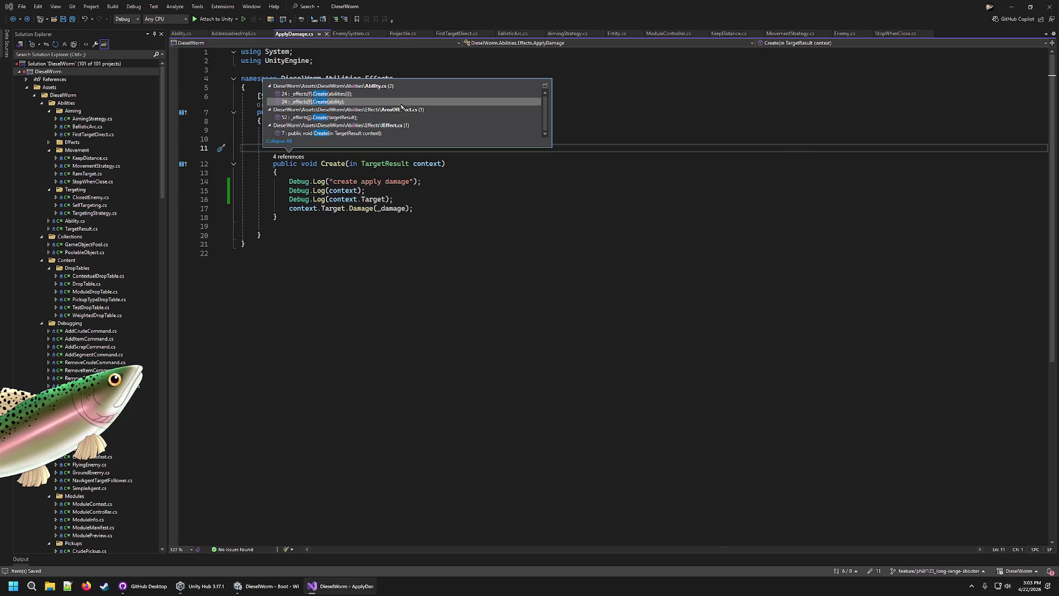
double_click(401, 101)
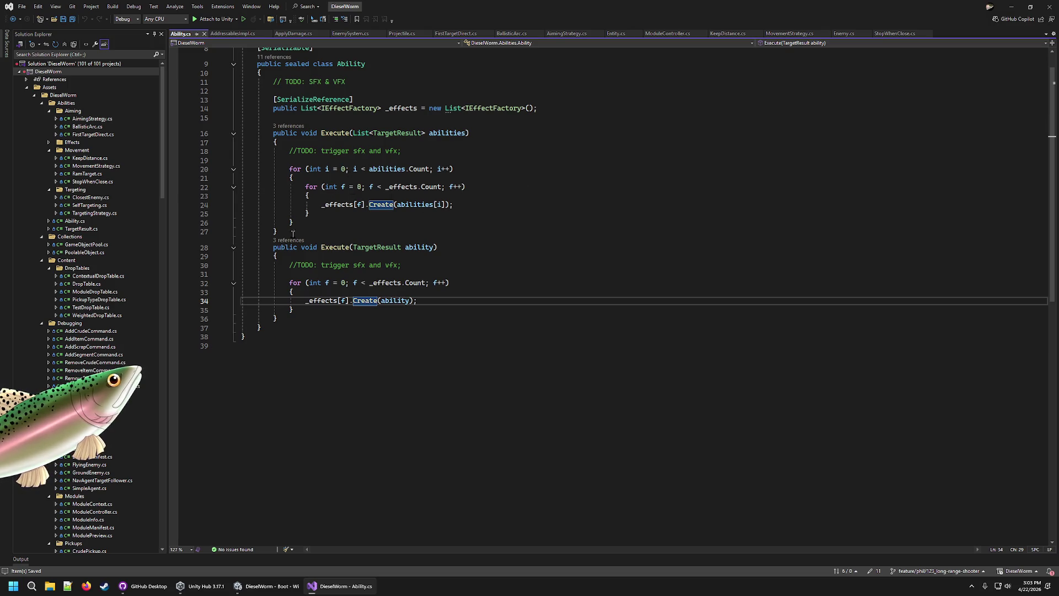
Review callers of both Execute overloads, opening the Projectile.cs call at line 77
left_click(289, 241)
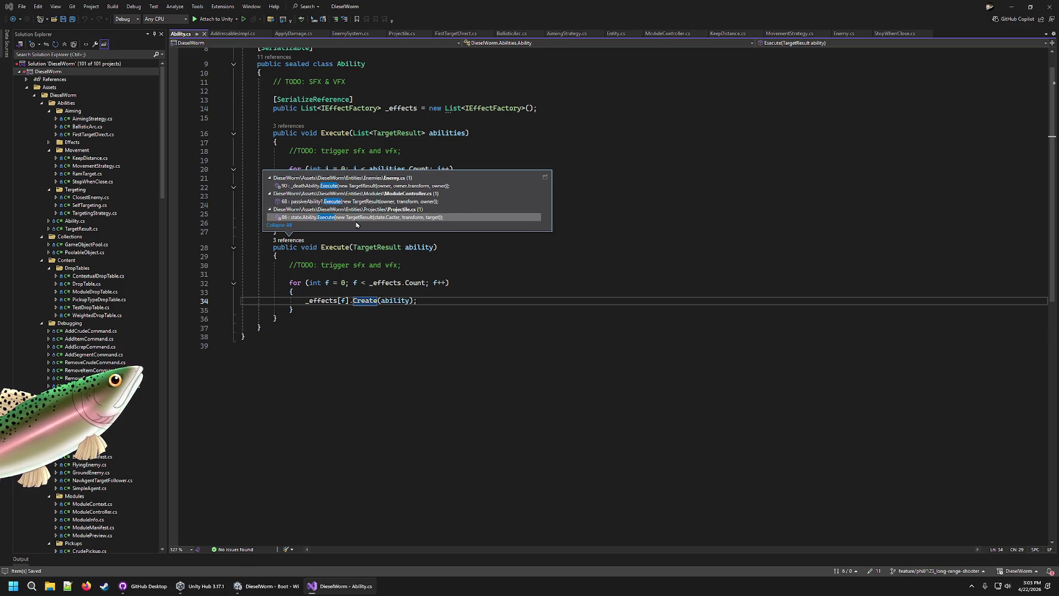
mouse_move(354, 223)
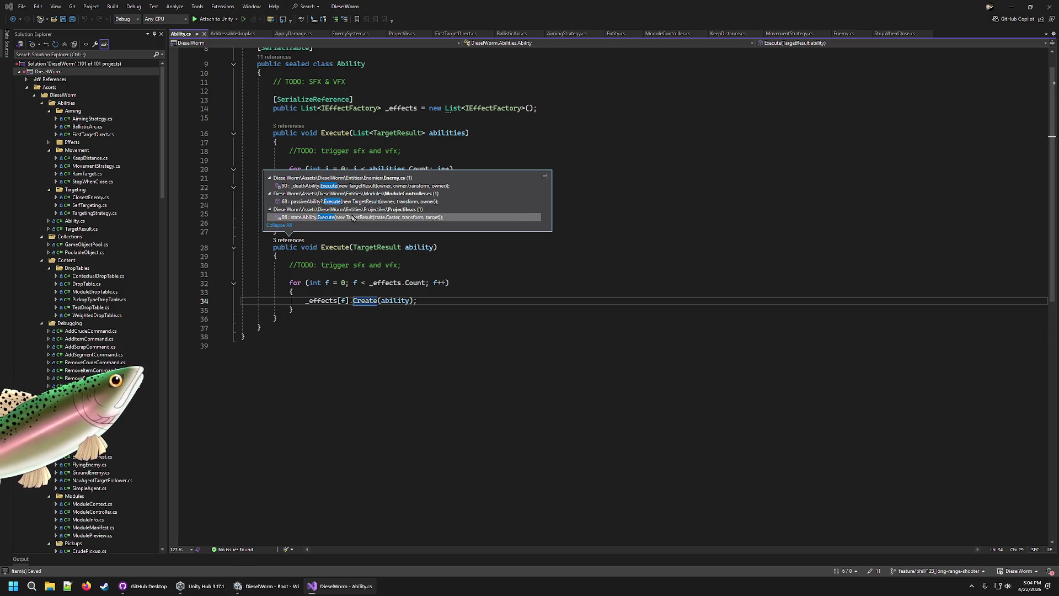
left_click(342, 235)
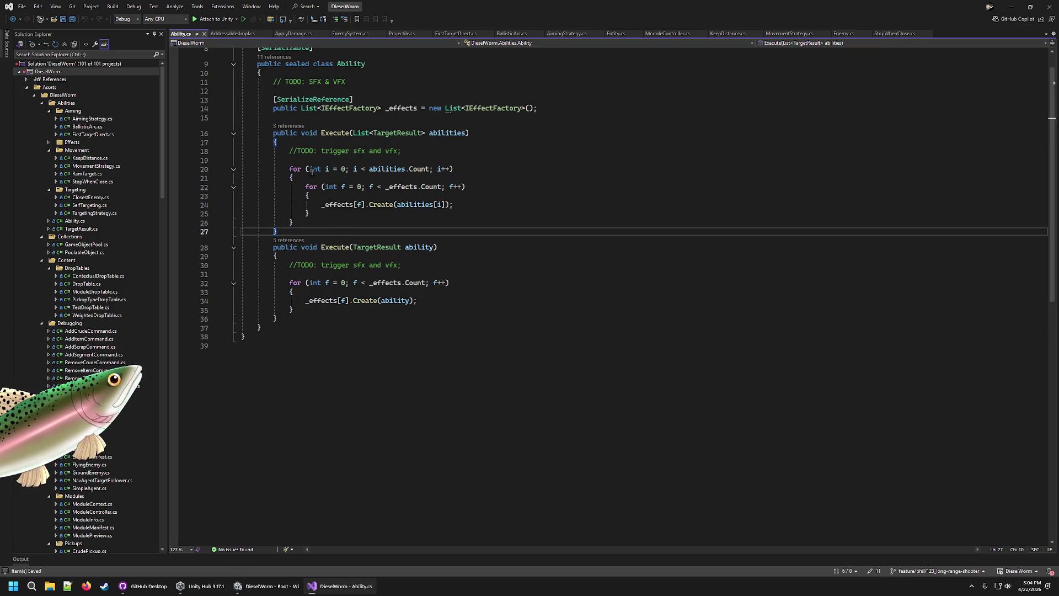
left_click(298, 128)
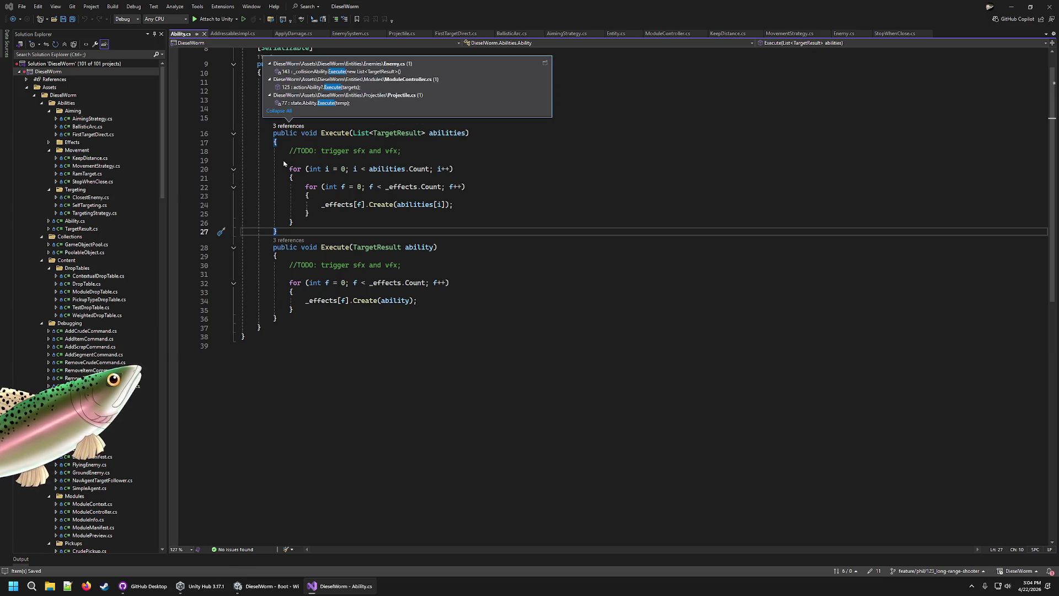
double_click(325, 104)
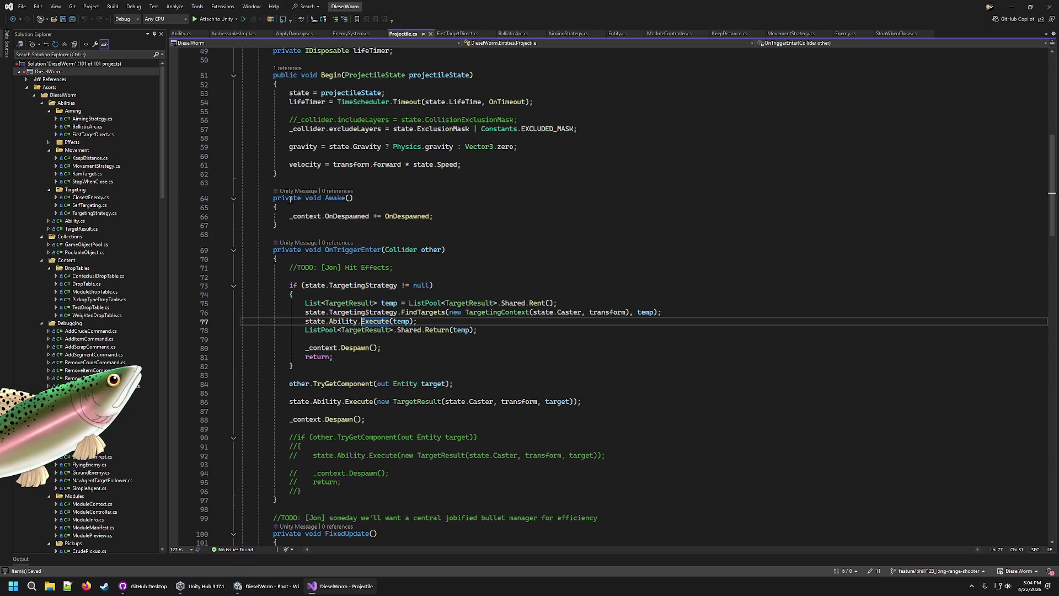
From the Ability.Execute definition, open the ModuleController.cs caller at line 125
key("F12")
left_click(273, 118)
left_click(288, 125)
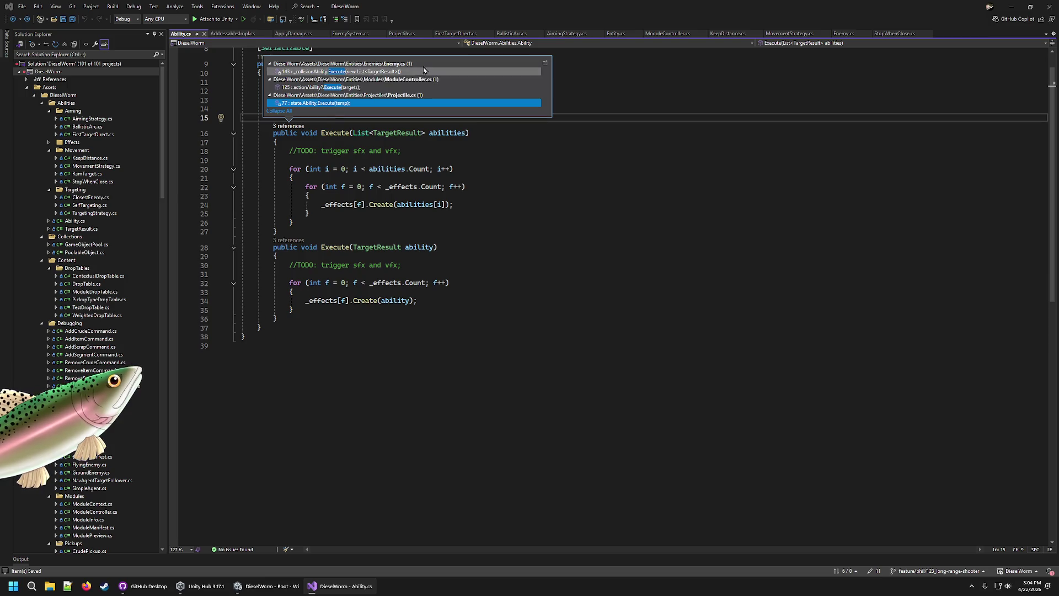
left_click(422, 81)
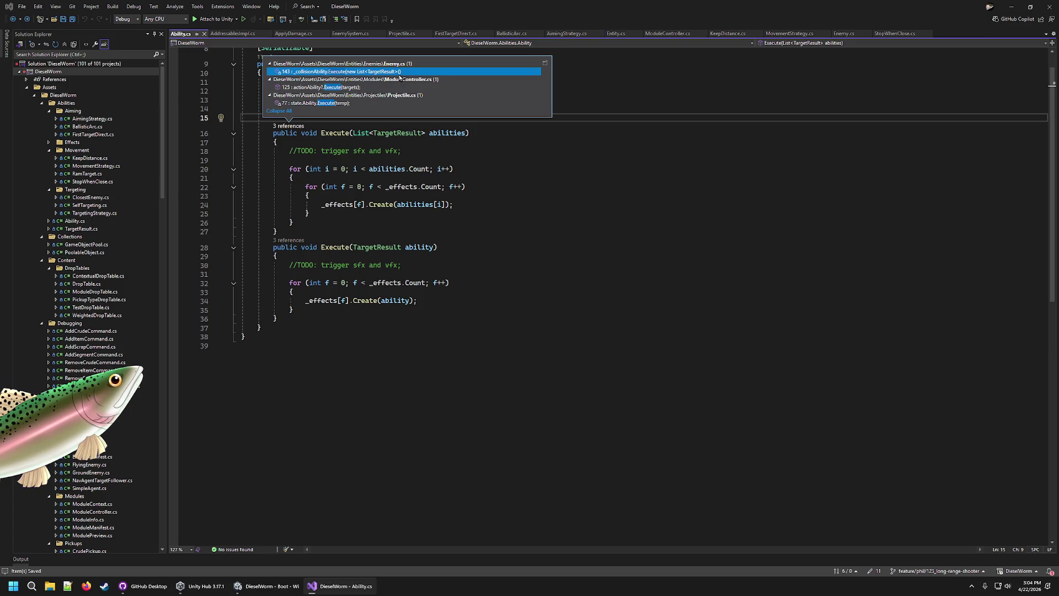
double_click(342, 87)
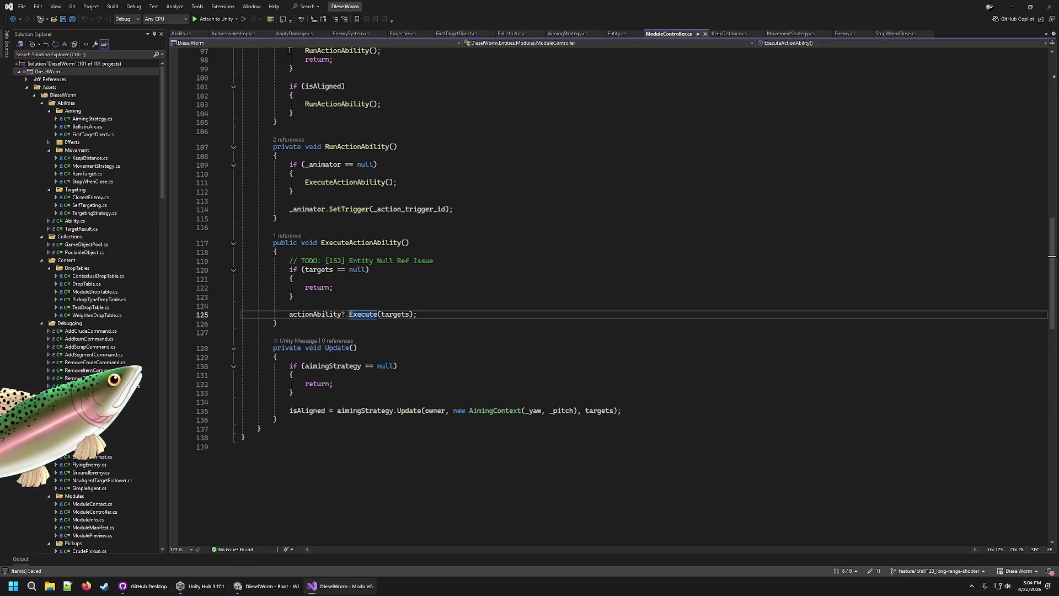
Open the Enemy.cs caller at line 143, where OnTriggerEnter calls _collisionAbility.Execute
key("F12")
left_click(303, 125)
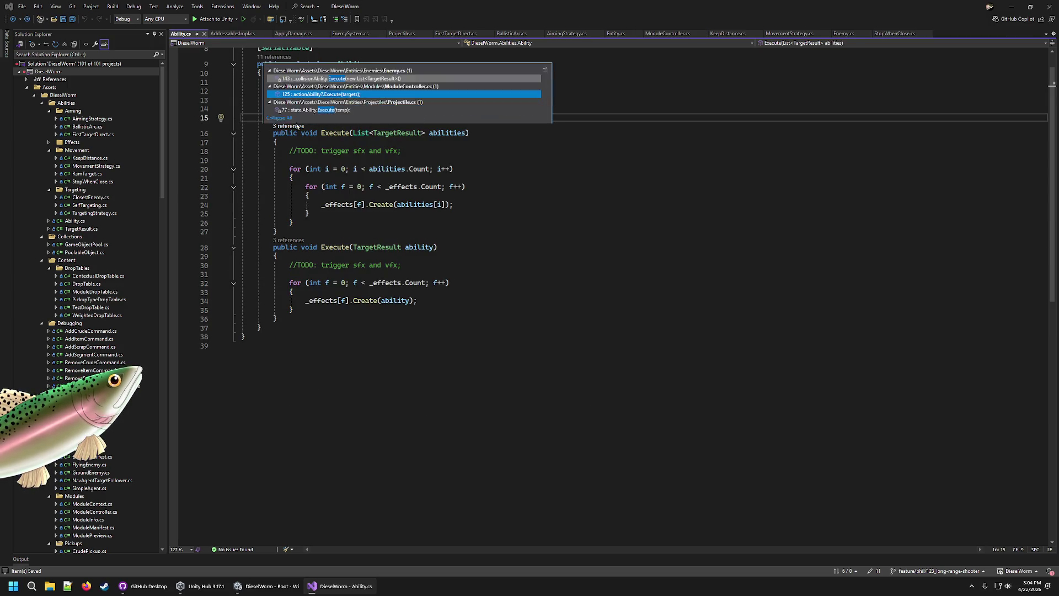
double_click(330, 78)
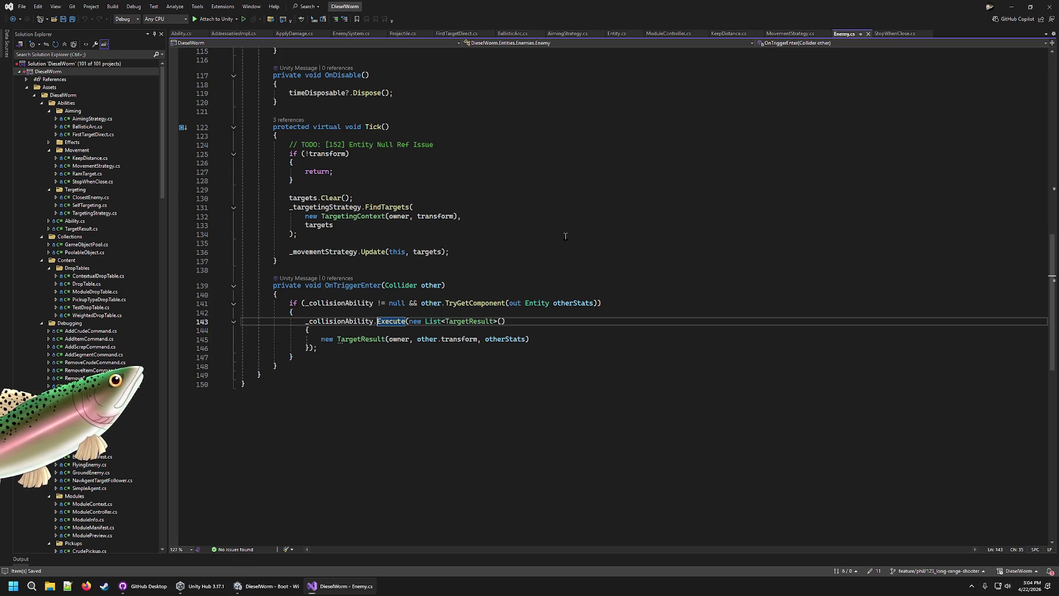
left_click(268, 586)
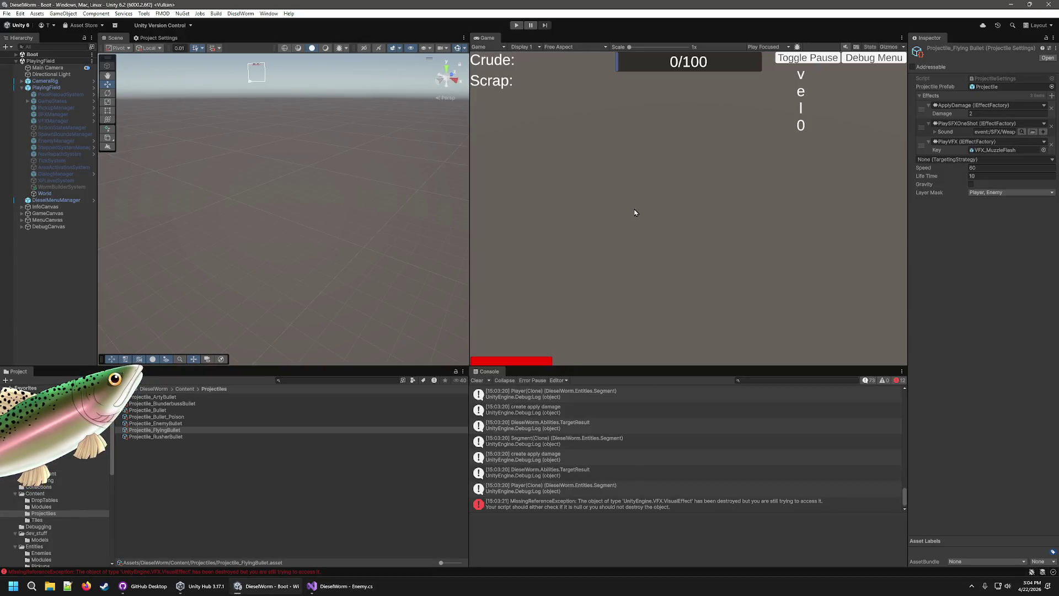
Play-test and inspect the NullReferenceException at ApplyDamage.cs line 17, then stop play mode
left_click(517, 27)
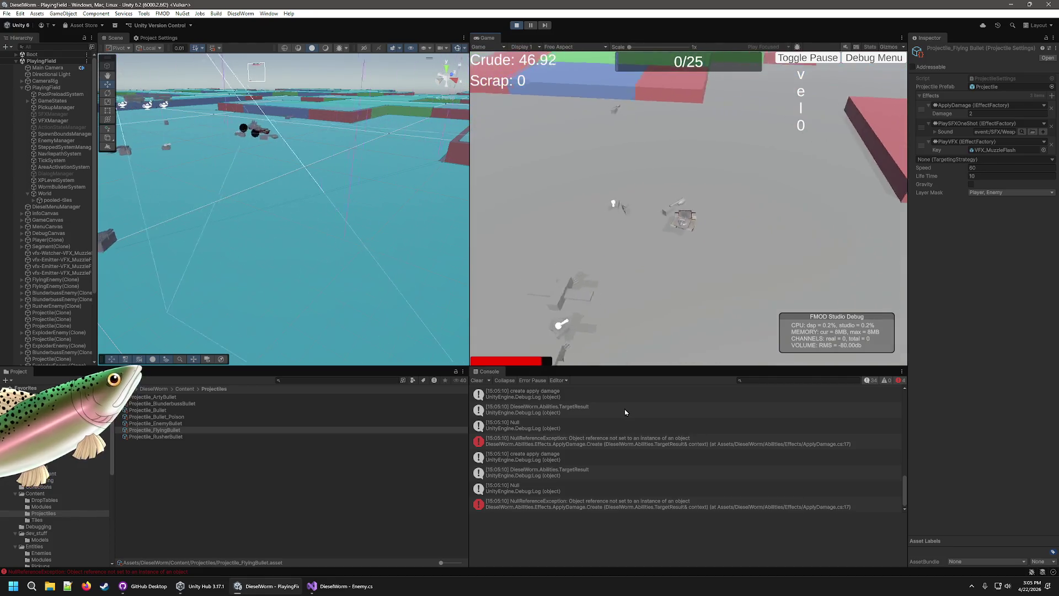
left_click(625, 412)
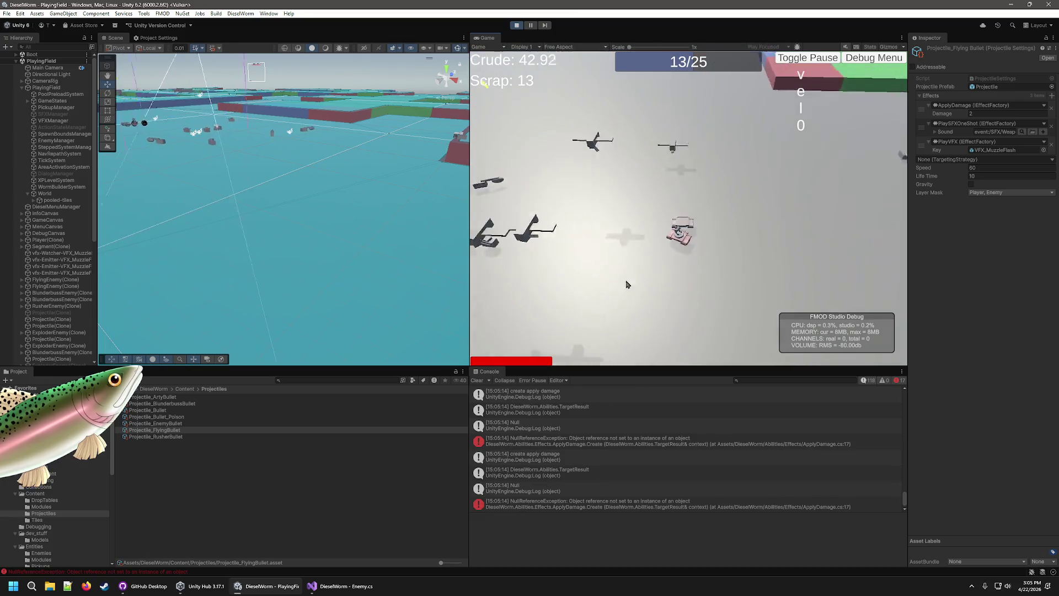
left_click(517, 24)
scroll(44, 518, "down", 3)
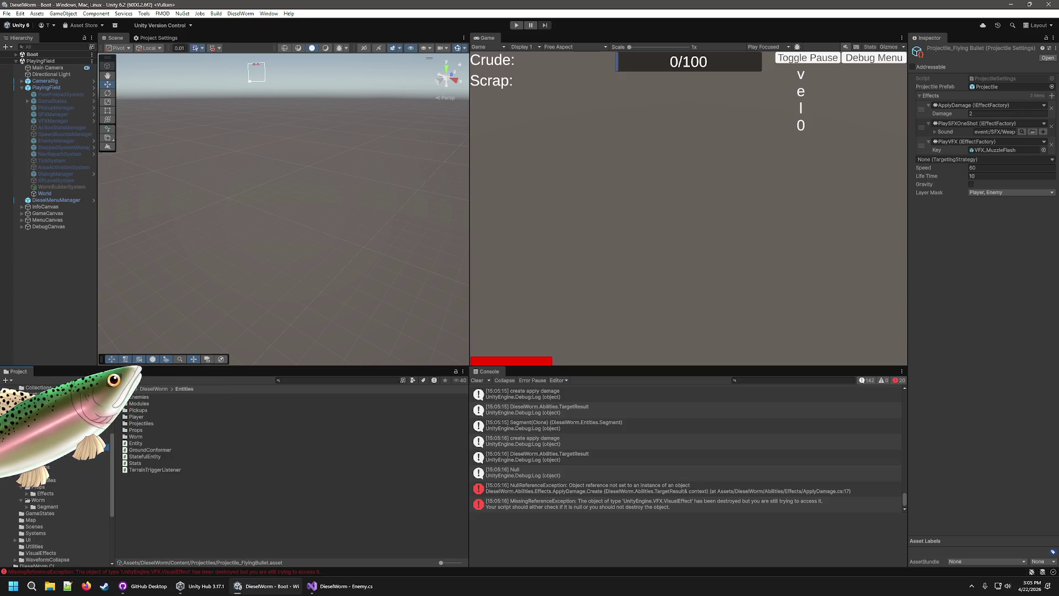
Inspect the ArtyEnemy and BlunderbussEnemy prefabs in the Enemies folder
left_click(50, 454)
left_click(142, 396)
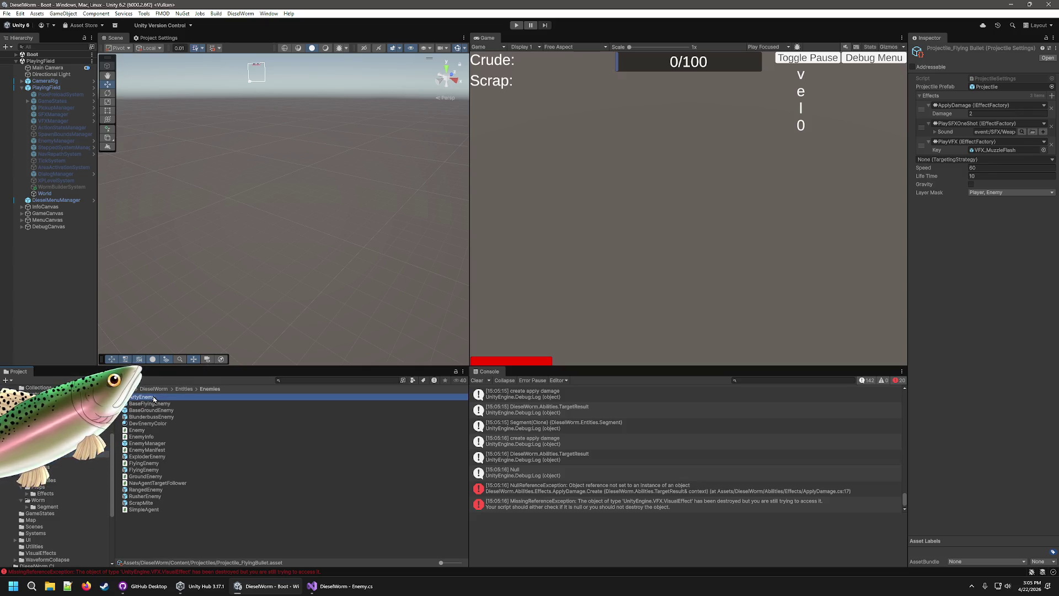
scroll(929, 363, "down", 5)
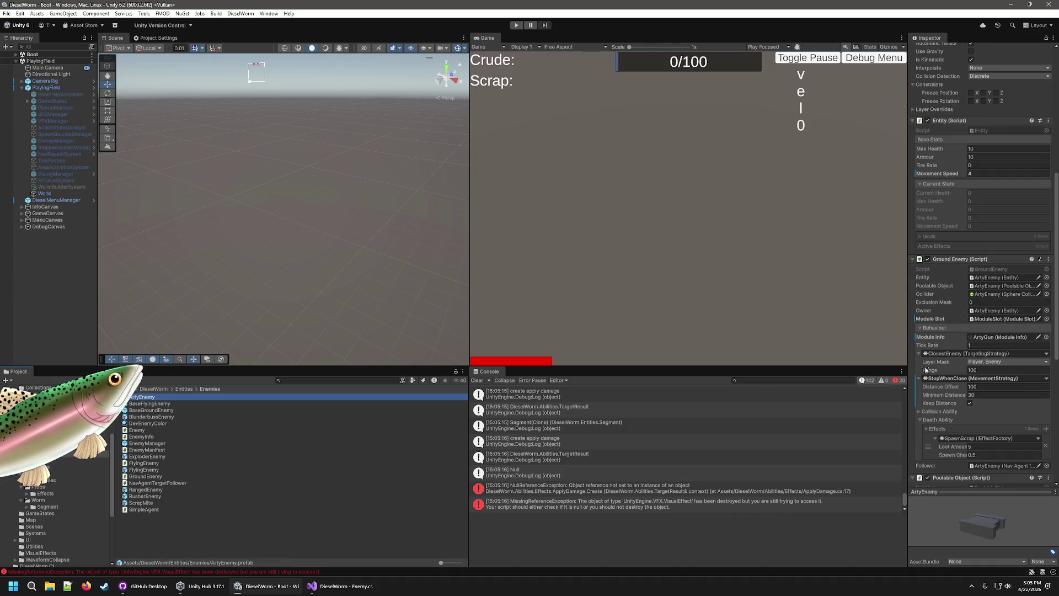
scroll(925, 368, "down", 2)
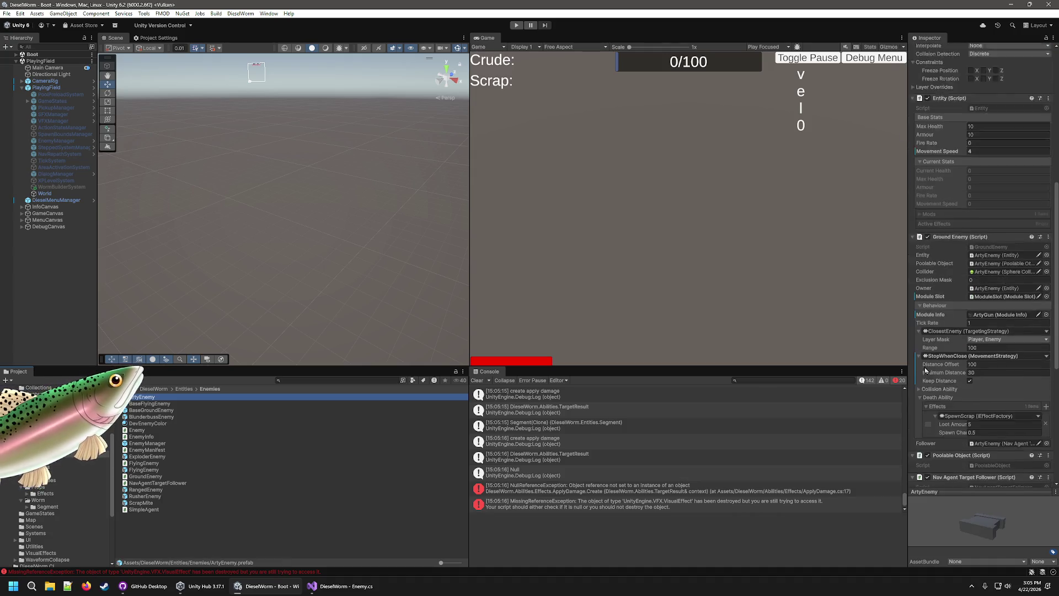
scroll(923, 369, "down", 3)
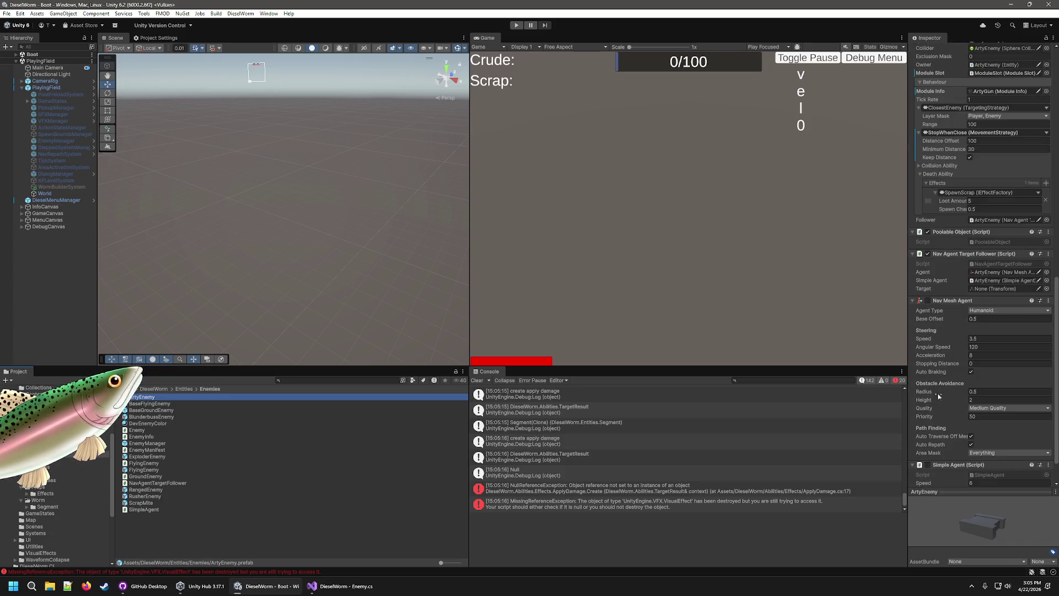
scroll(938, 395, "down", 1)
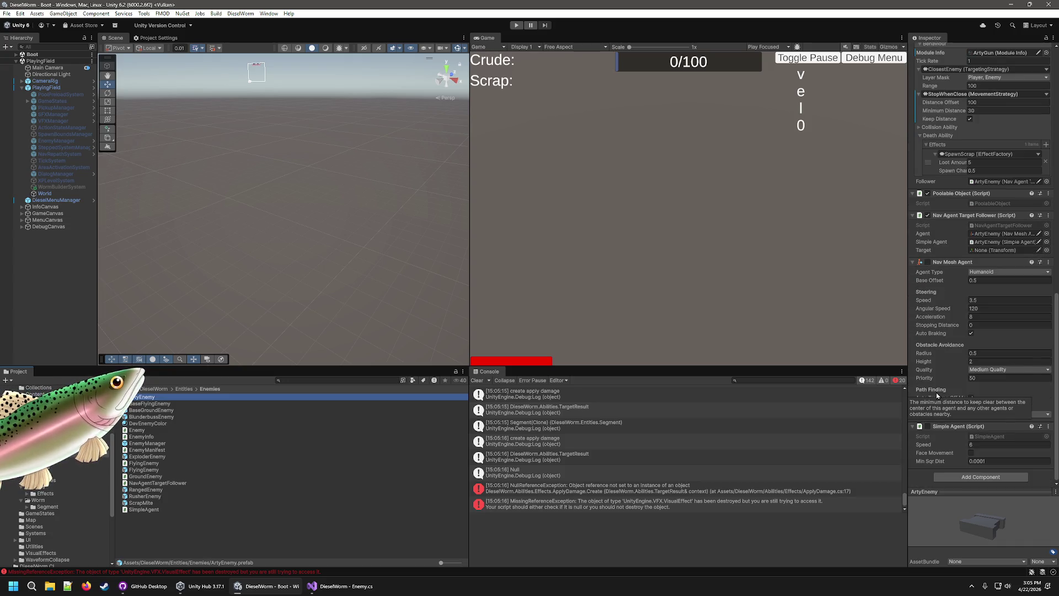
left_click(176, 405)
left_click(176, 411)
left_click(176, 417)
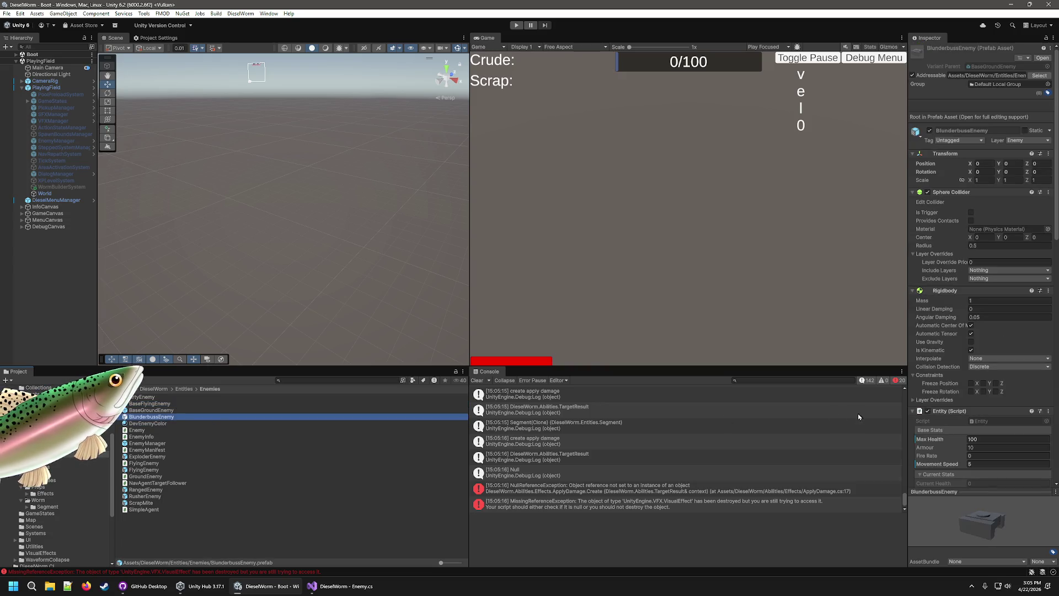
scroll(943, 423, "down", 4)
scroll(944, 423, "down", 2)
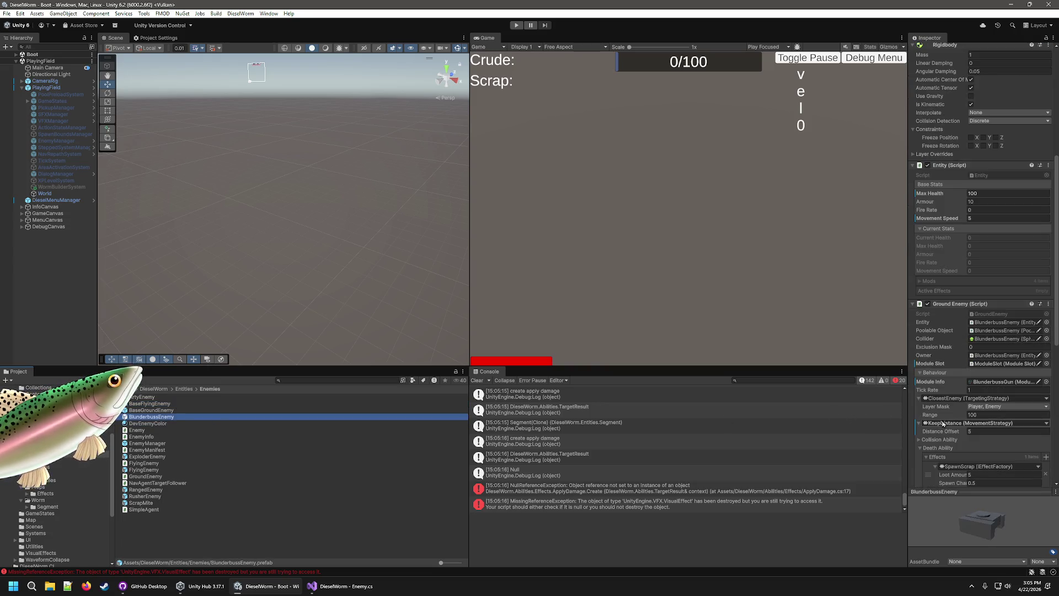
Compare the Projectile and SmallProjectile prefabs' components in the Projectiles folder
left_click(101, 479)
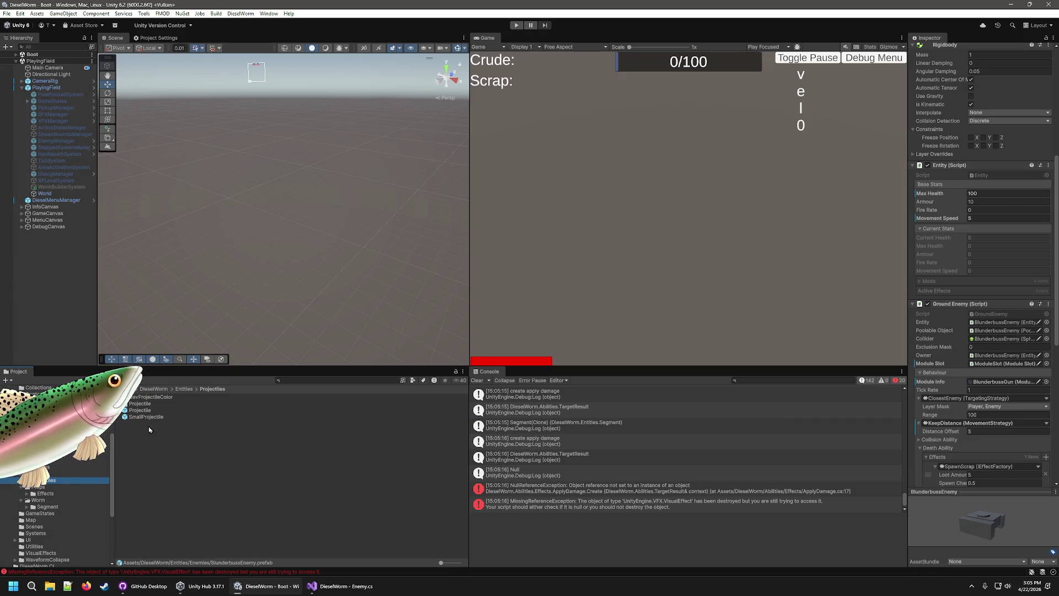
left_click(145, 410)
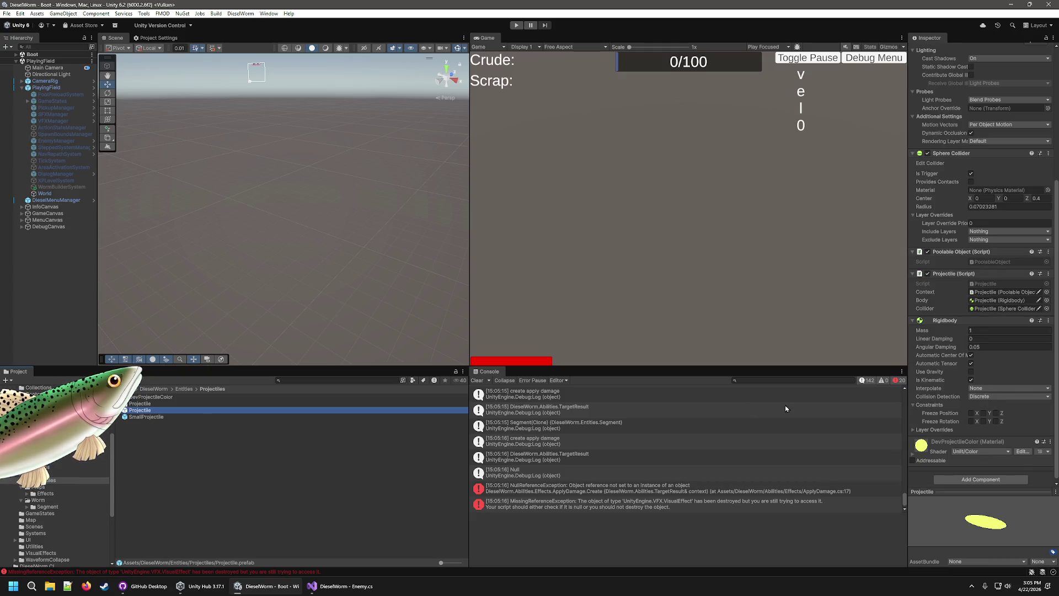
scroll(643, 405, "up", 1)
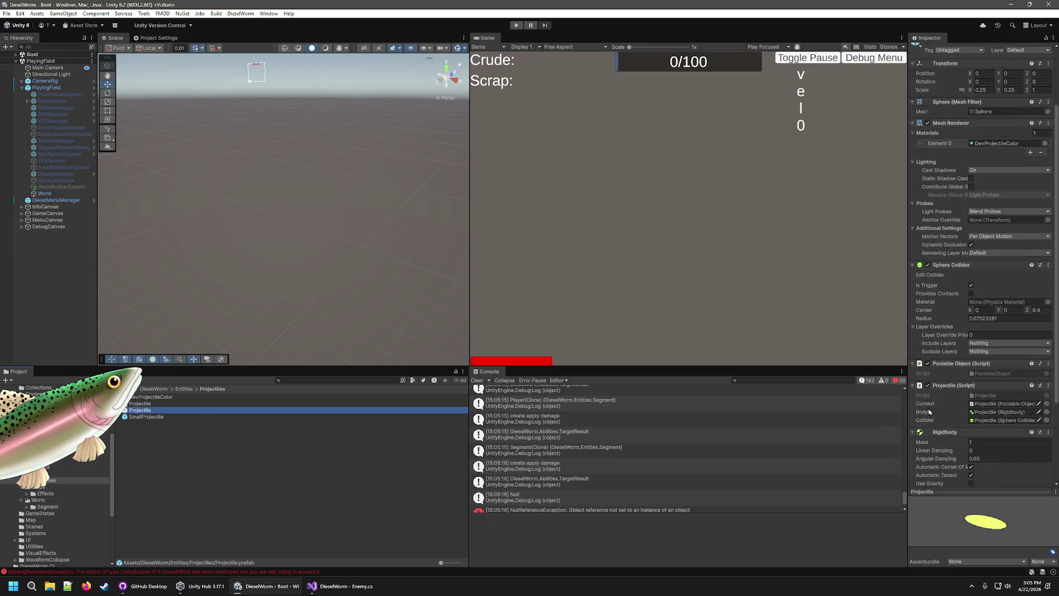
left_click(146, 417)
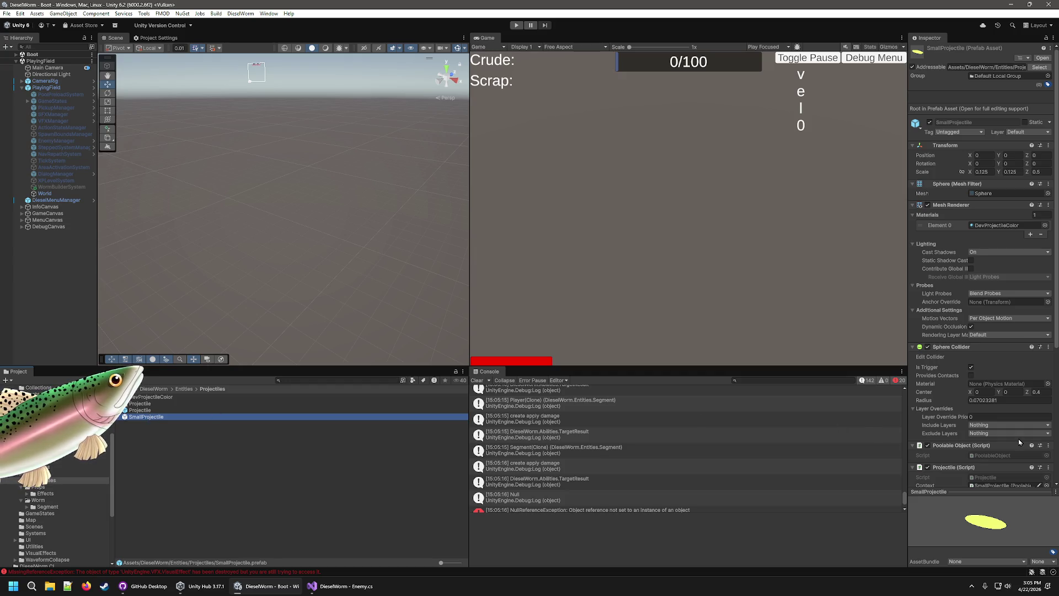
scroll(1009, 448, "down", 5)
scroll(1009, 448, "down", 1)
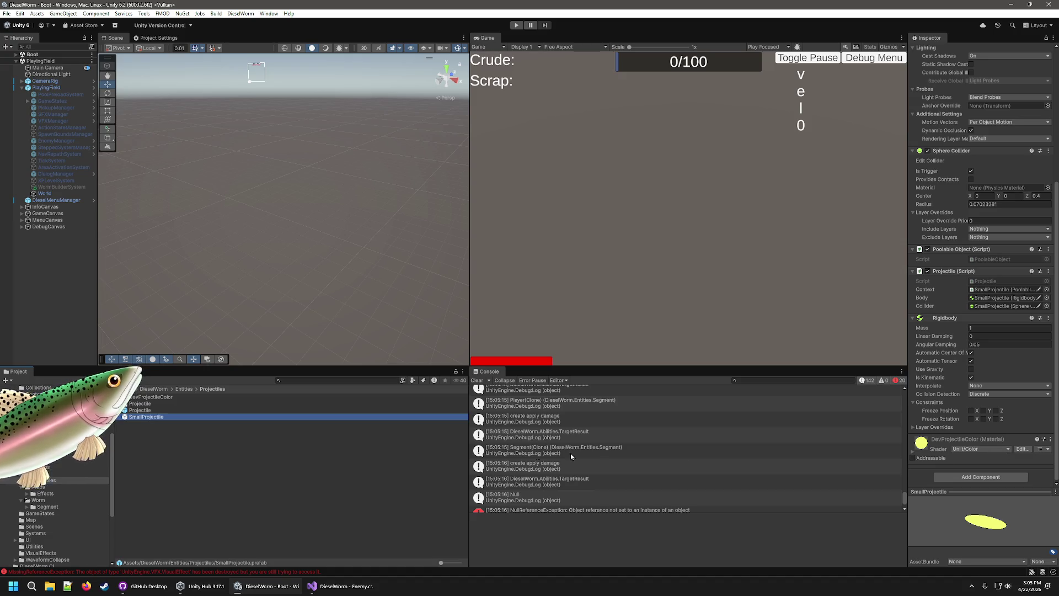
key("Up")
left_click(141, 419)
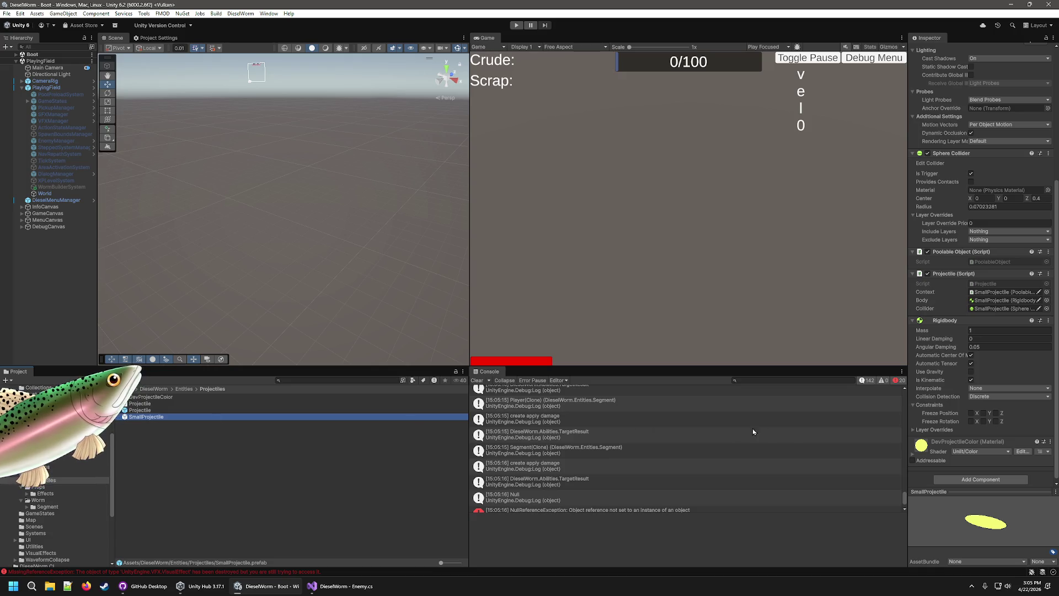
scroll(998, 430, "down", 3)
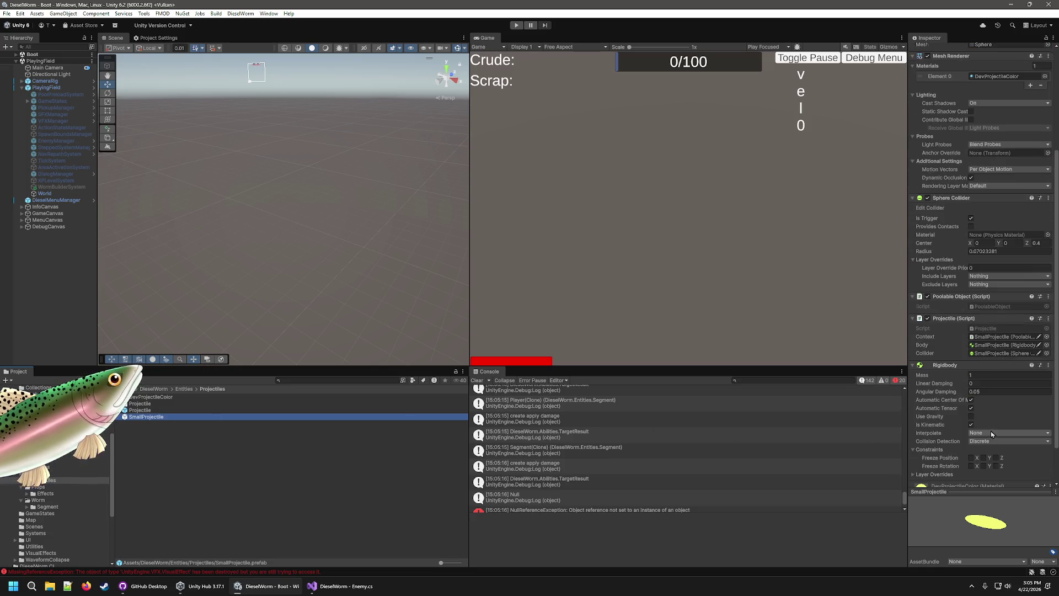
left_click(175, 412)
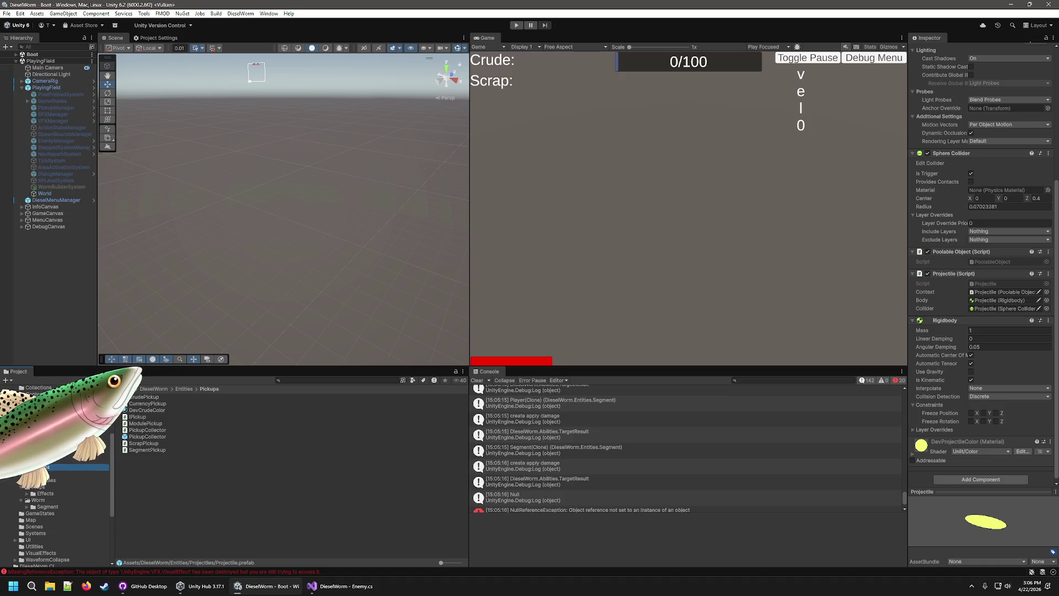
Show ExploderEnemy's stats: Max Health 30, Armour 10, Movement Speed 50
left_click(42, 453)
left_click(148, 456)
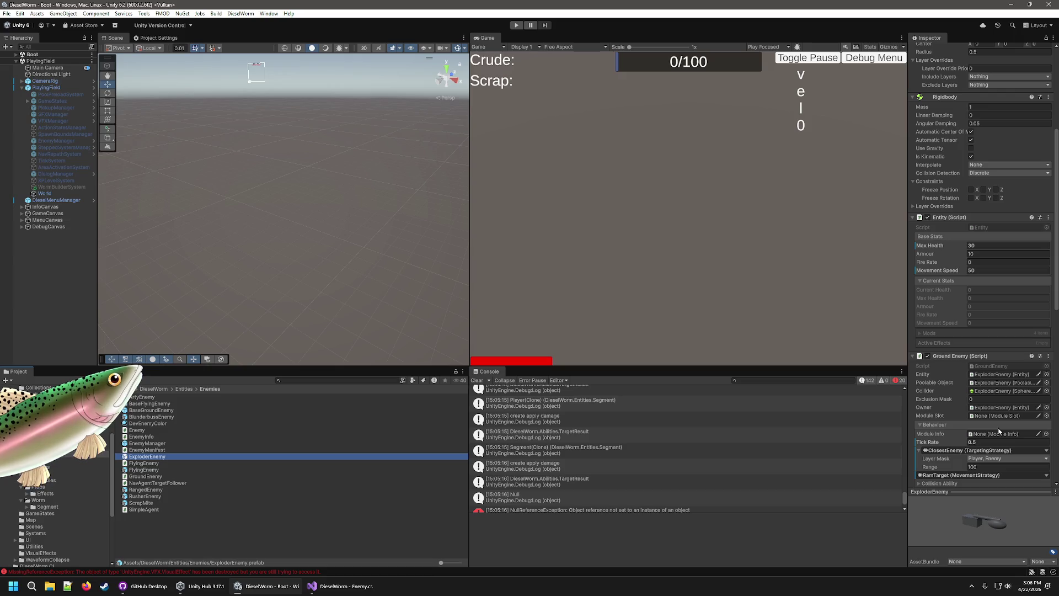
scroll(881, 337, "up", 2)
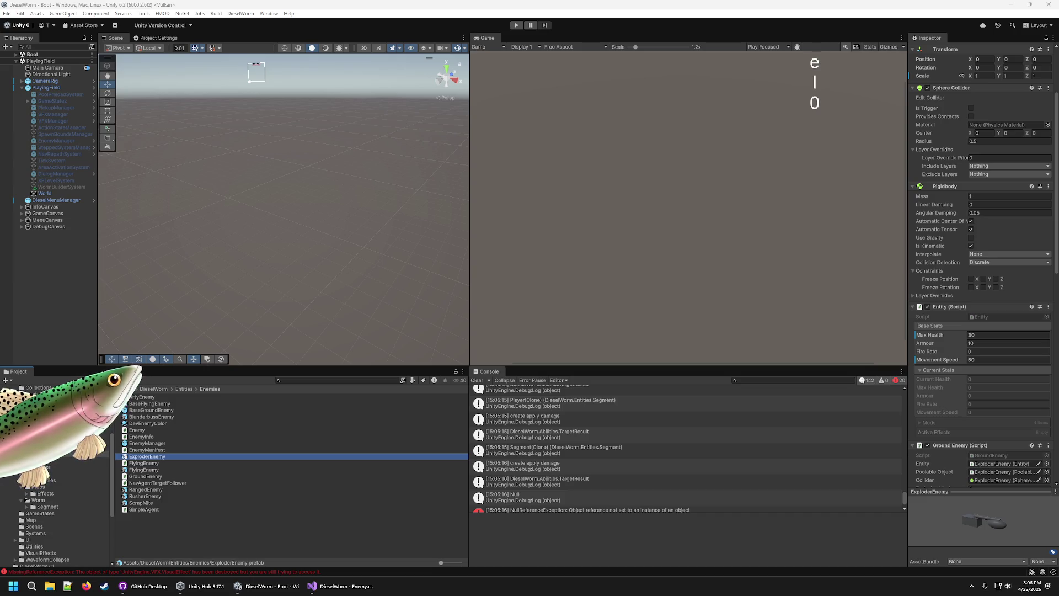
left_click(733, 521)
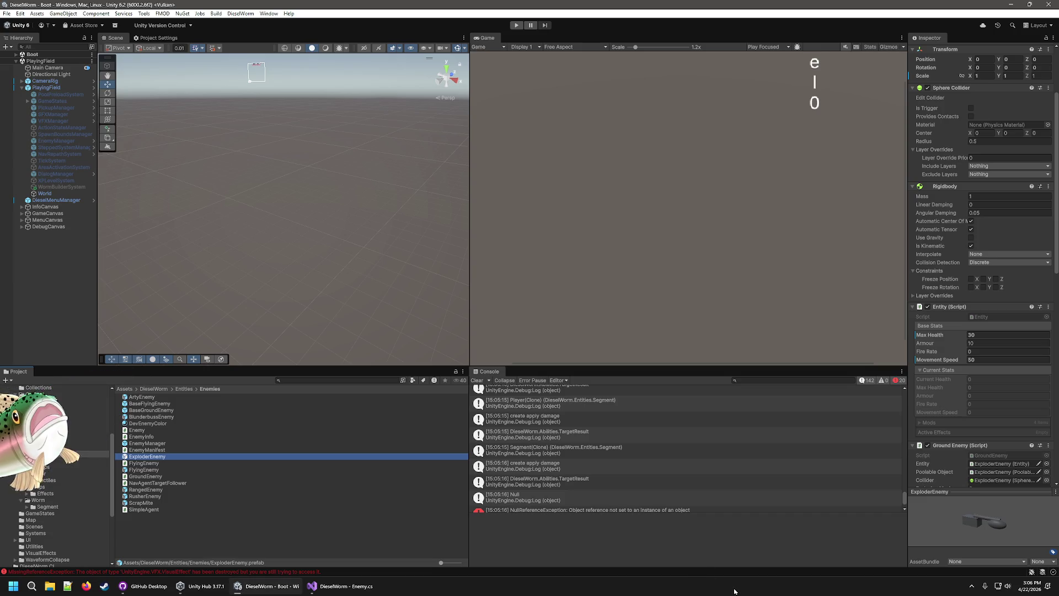